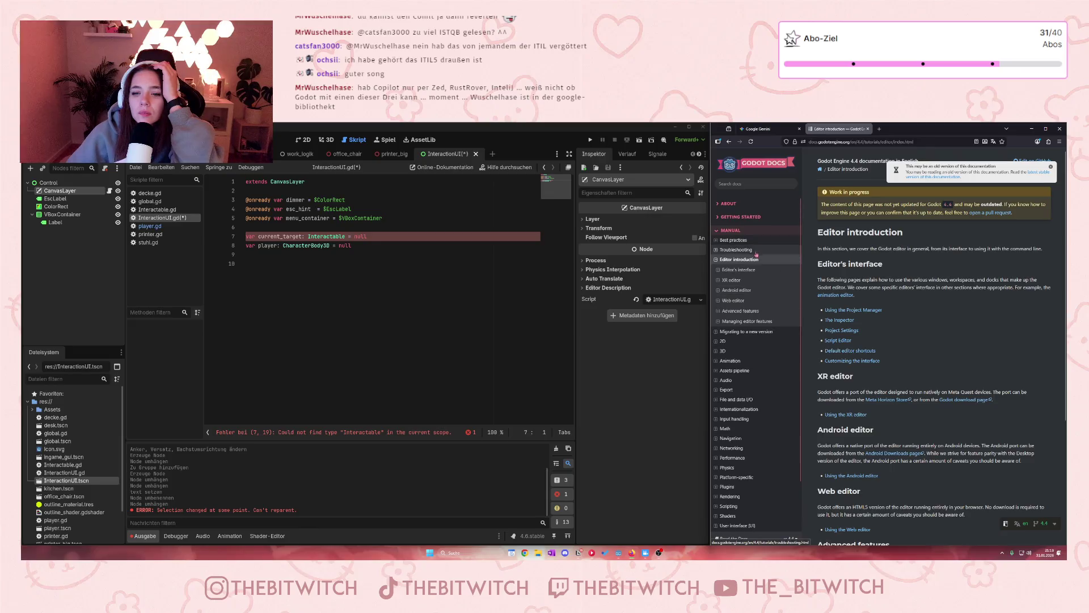
# - Open the Getting Started Introduction page, then the About section's FAQ page, in Godot Docs
pyautogui.click(749, 218)
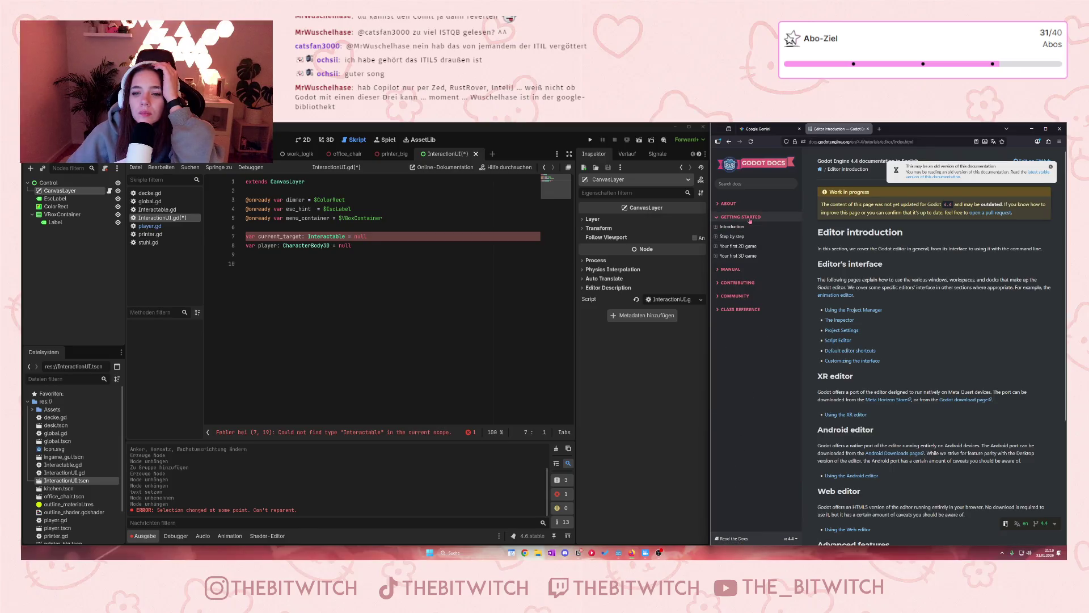
pyautogui.click(732, 227)
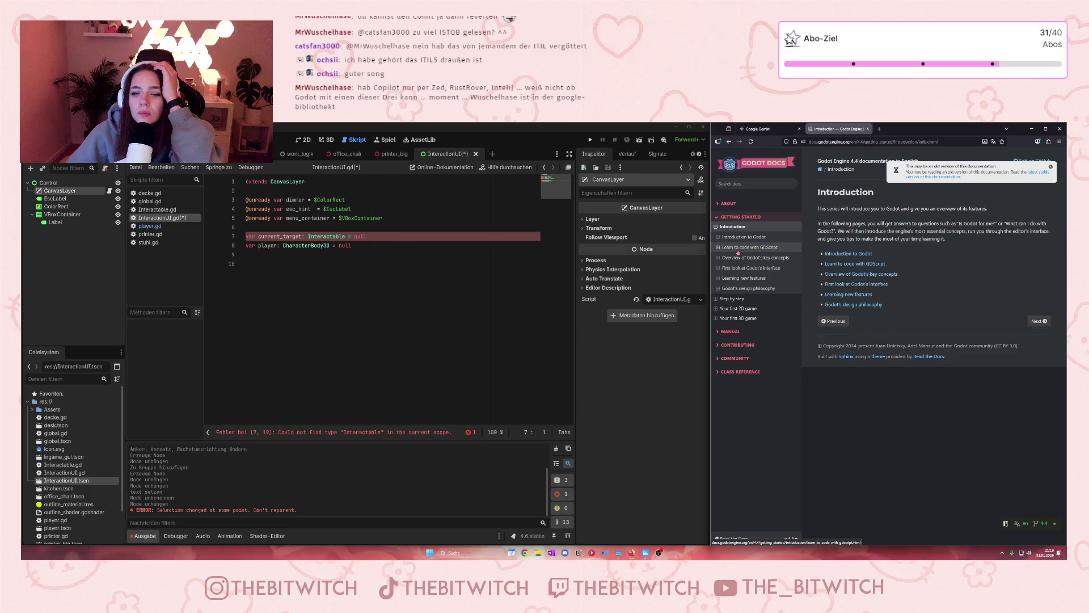
pyautogui.click(726, 204)
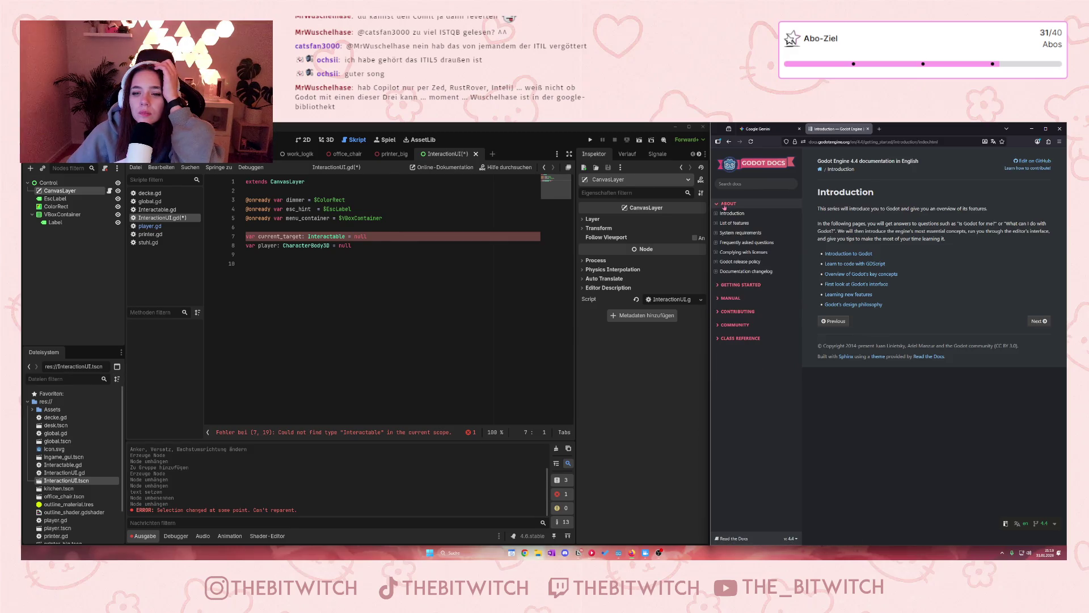
pyautogui.click(724, 243)
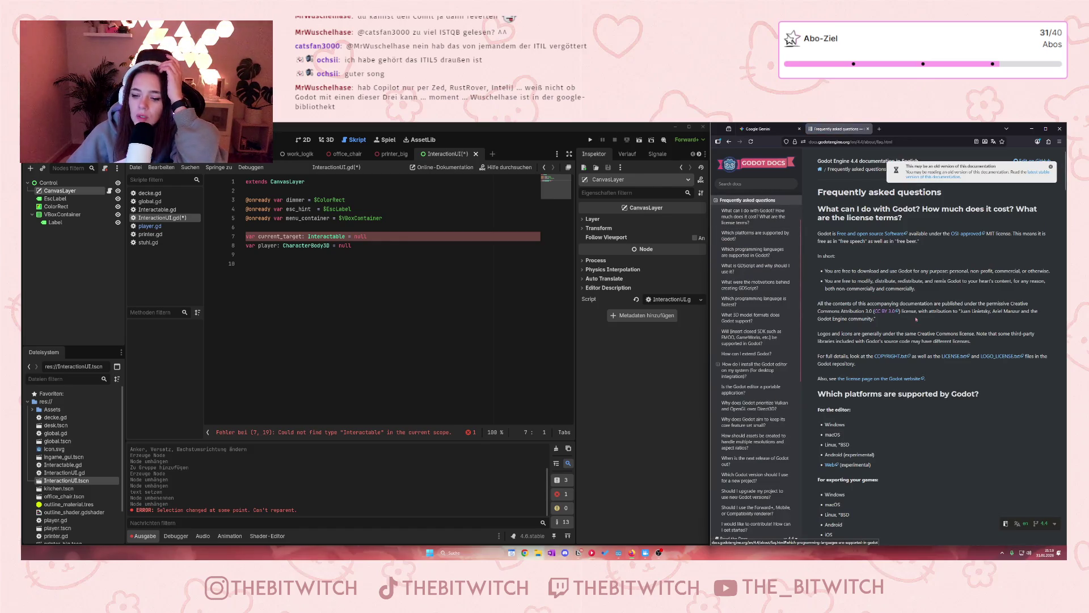
# - Skim the FAQ page and switch to the Gemini chat holding the InteractionUI.gd script
pyautogui.scroll(-10, 914, 327)
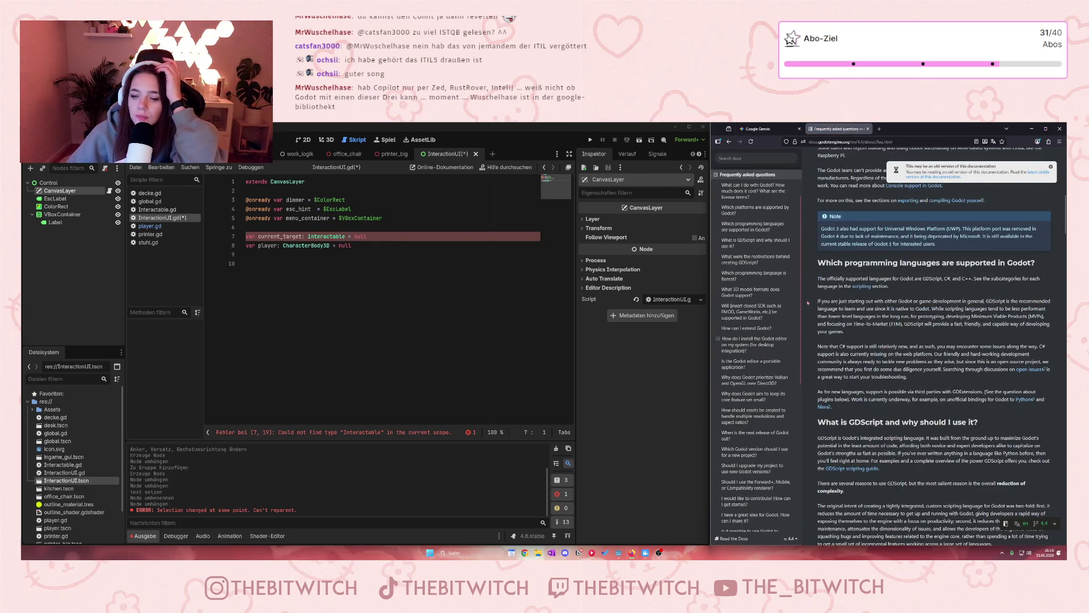
pyautogui.scroll(2, 755, 284)
pyautogui.click(759, 130)
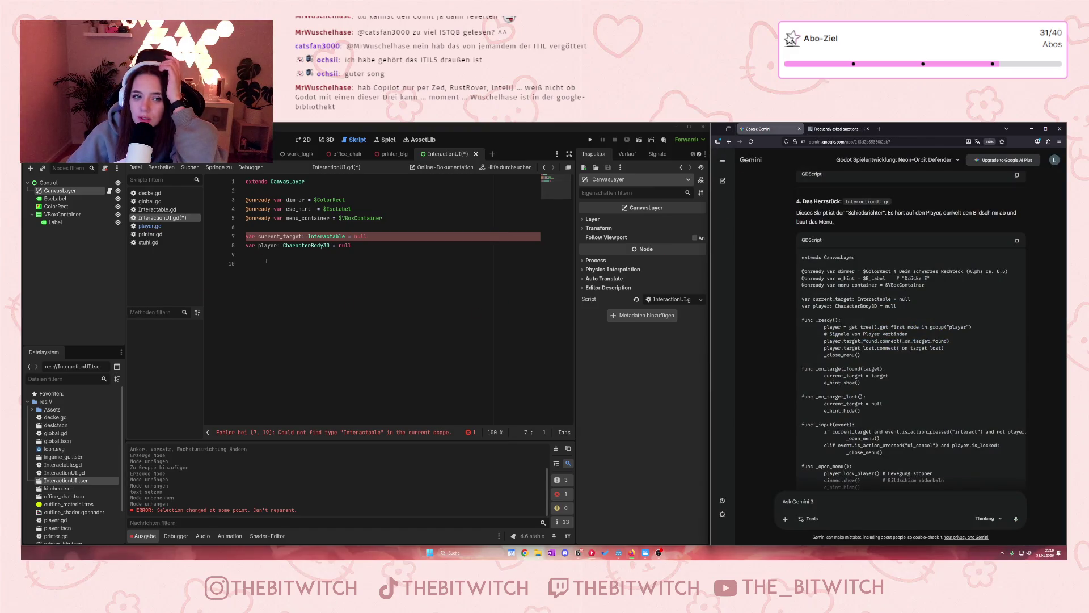
# - Select the ColorRect node, look through the Help, Editor and Project menus, then return to the script
pyautogui.click(62, 207)
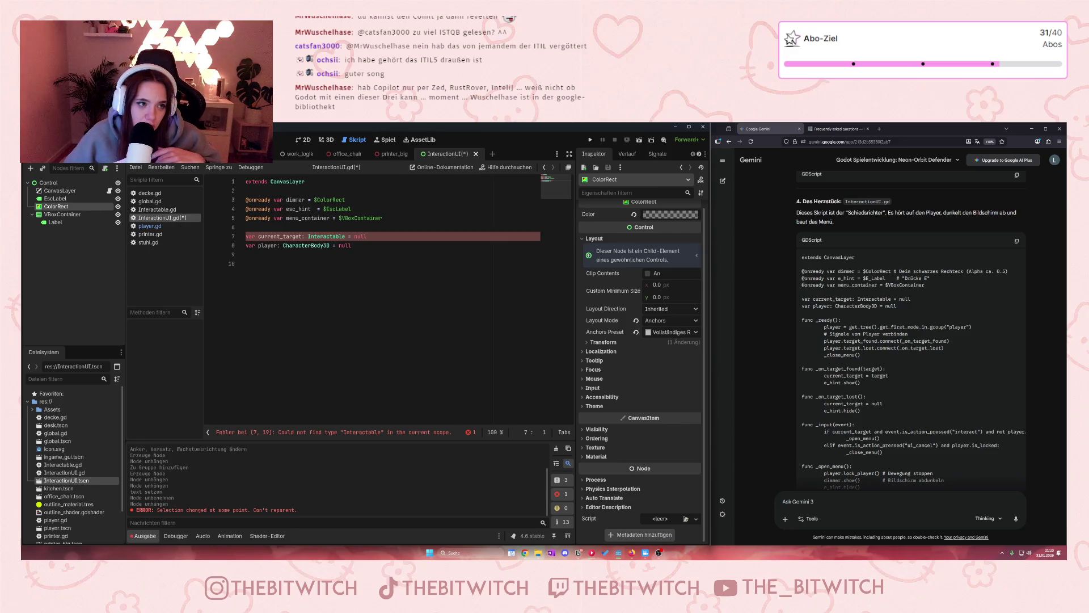
pyautogui.click(131, 139)
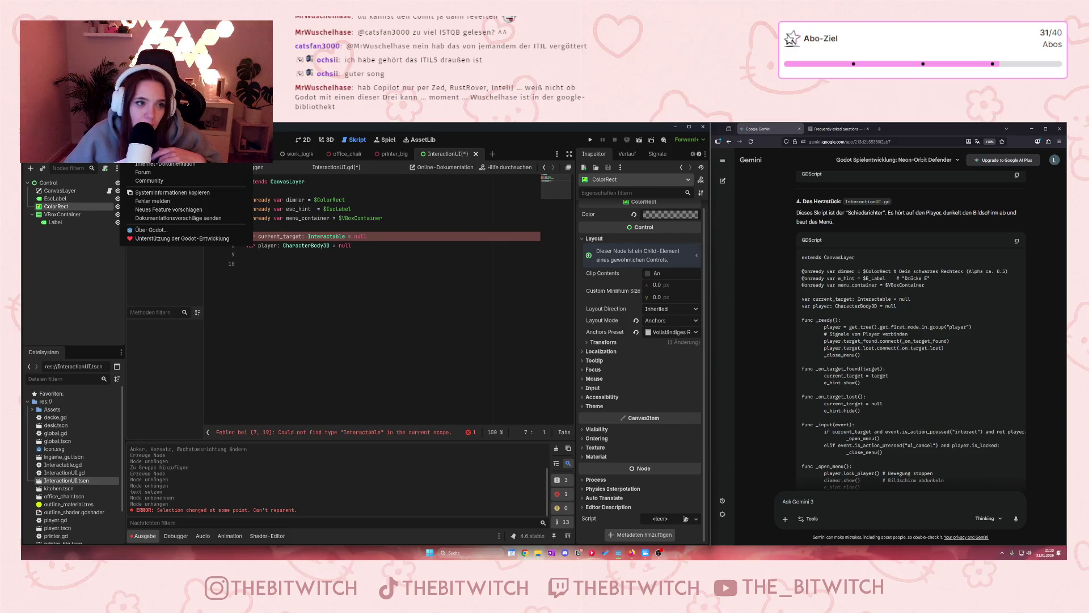
pyautogui.moveTo(108, 139)
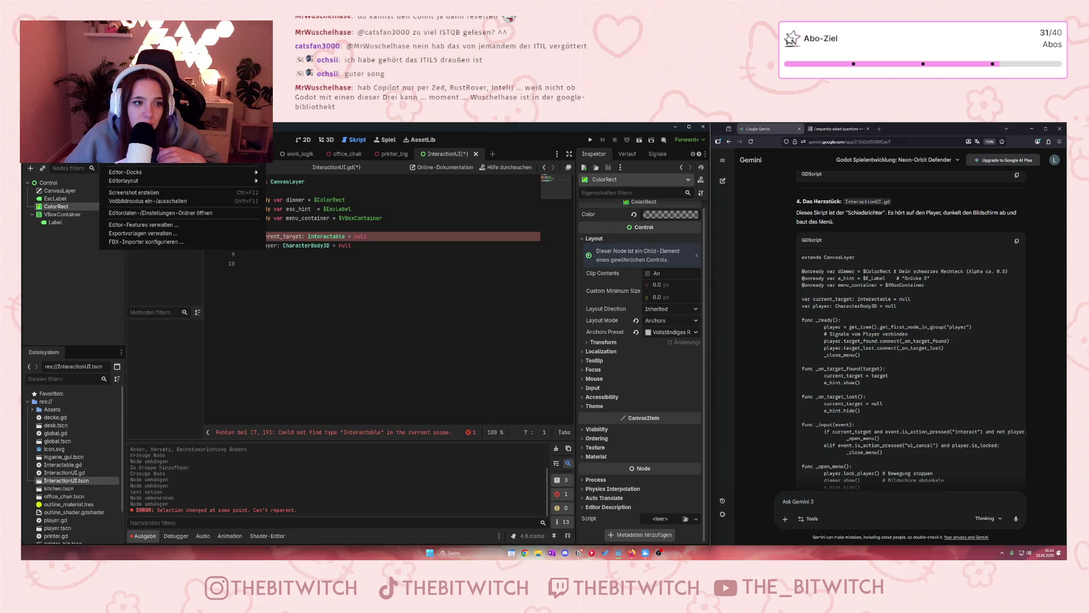
pyautogui.moveTo(118, 182)
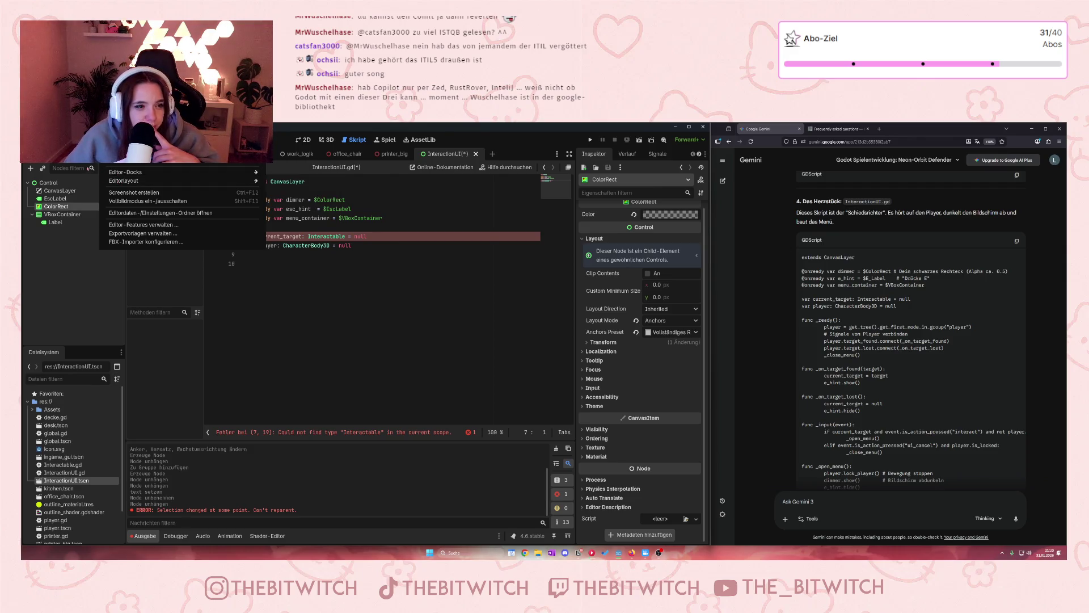
pyautogui.moveTo(57, 140)
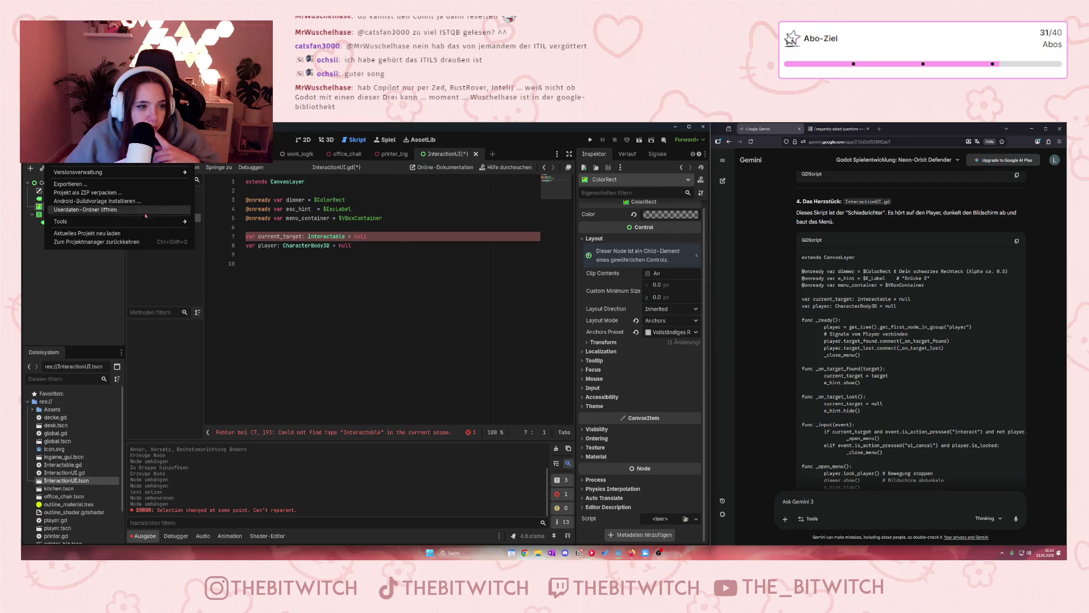
pyautogui.moveTo(159, 225)
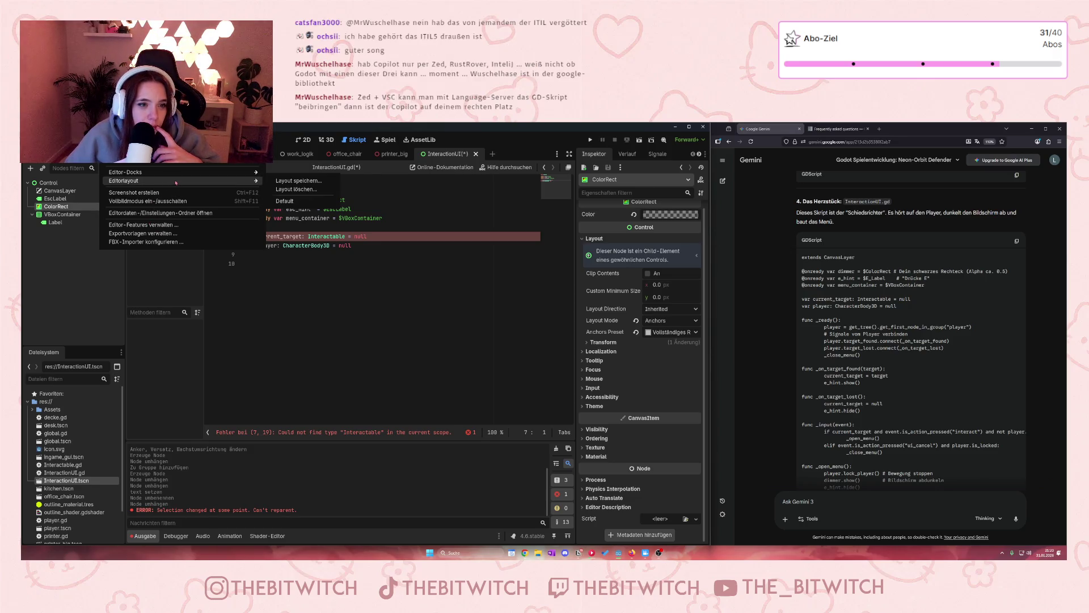
pyautogui.moveTo(181, 172)
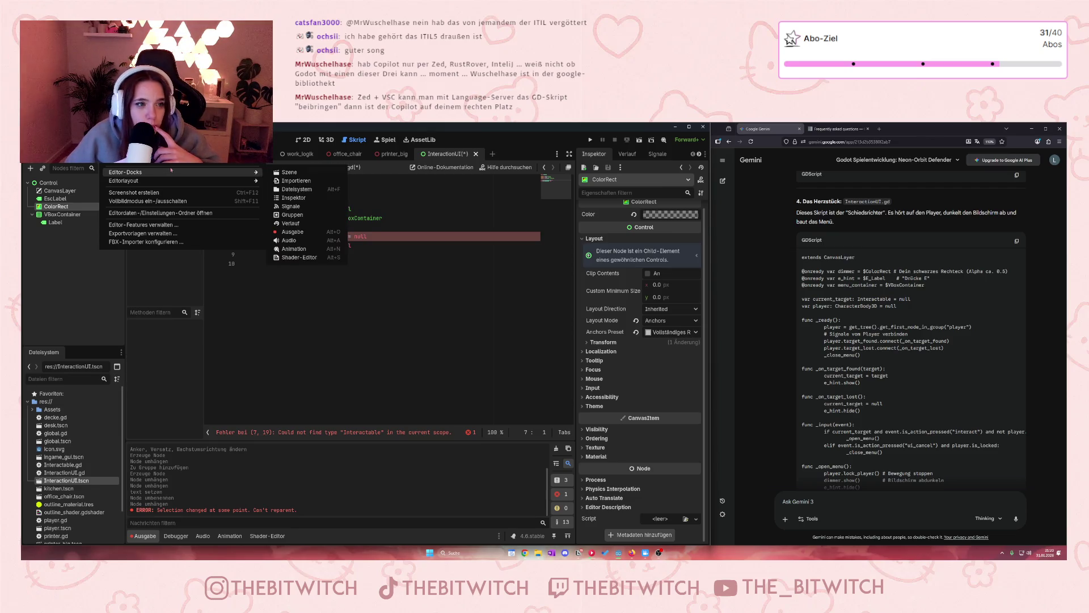
pyautogui.click(337, 350)
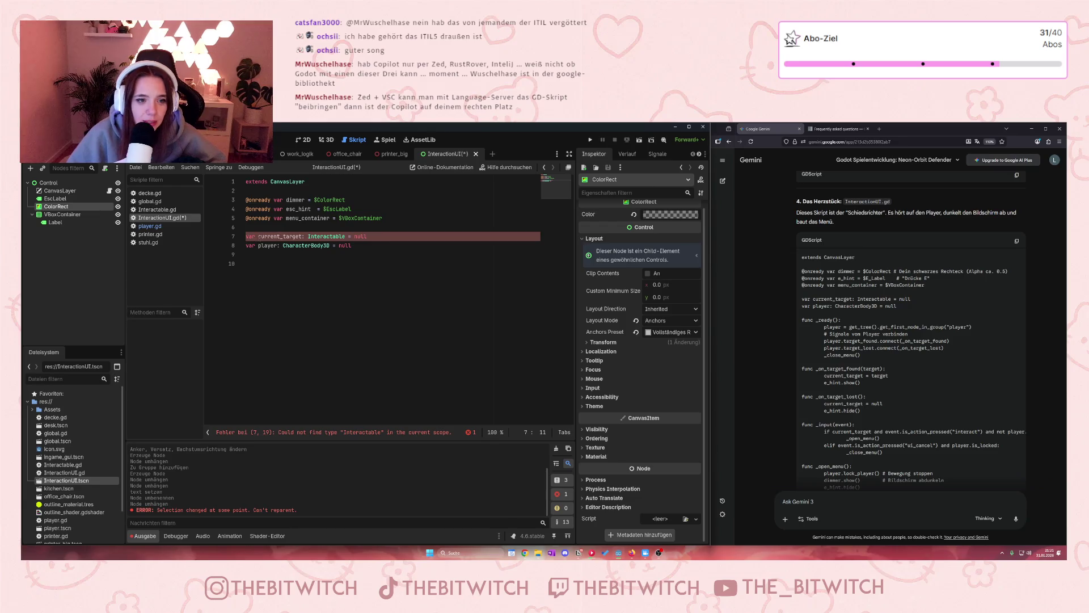
# - Drag Interactable.gd from the FileSystem dock into line 7 and select the res://Interactable.gd path
pyautogui.press('End')
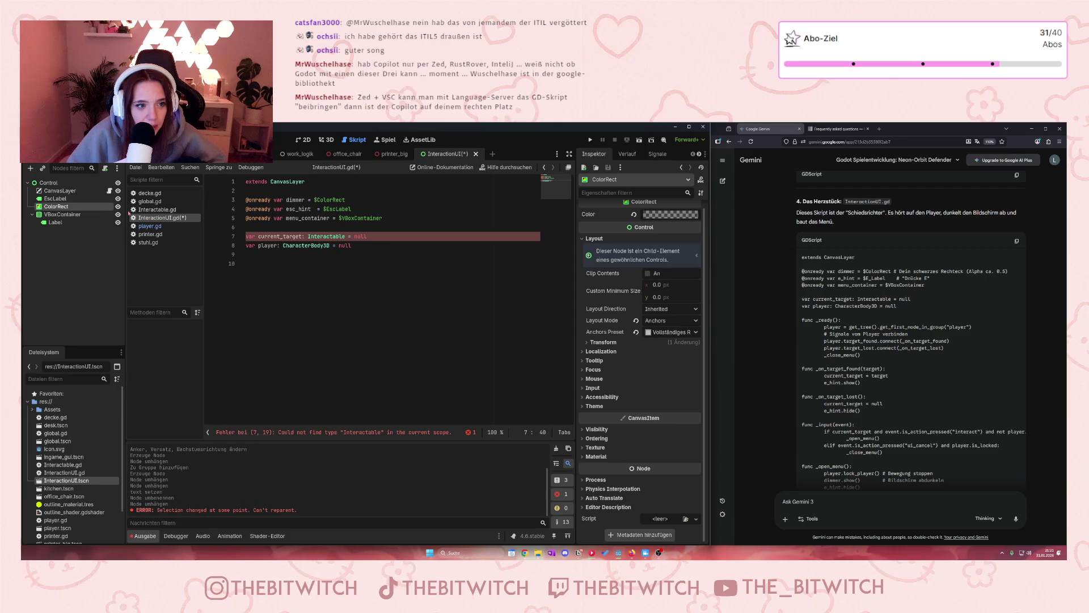
pyautogui.moveTo(151, 209); pyautogui.dragTo(156, 183)
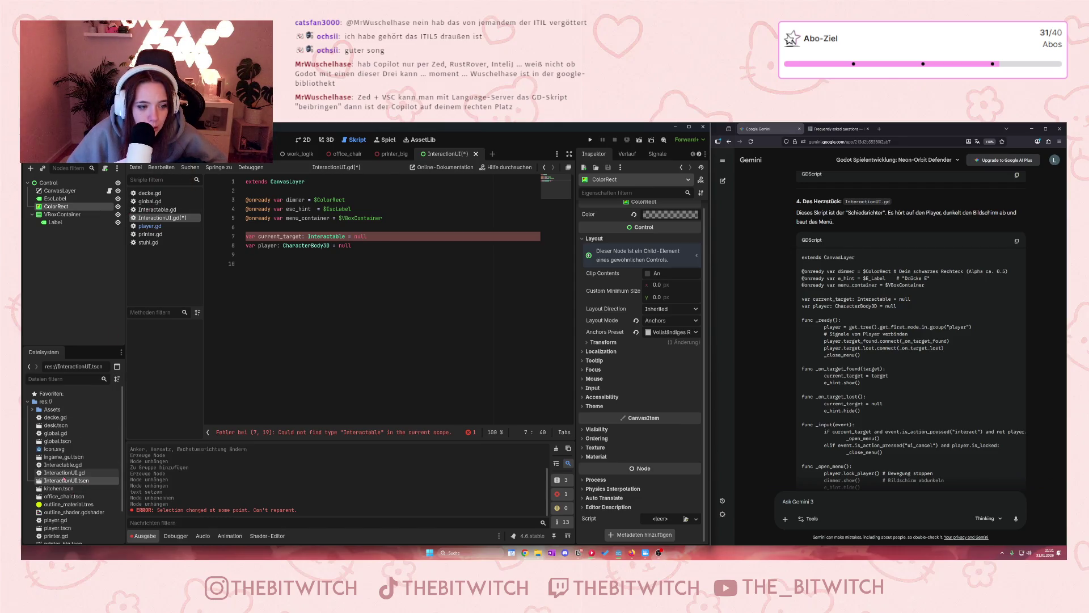
pyautogui.moveTo(62, 465)
pyautogui.mouseDown()
pyautogui.moveTo(267, 364)
pyautogui.moveTo(306, 236)
pyautogui.mouseUp()
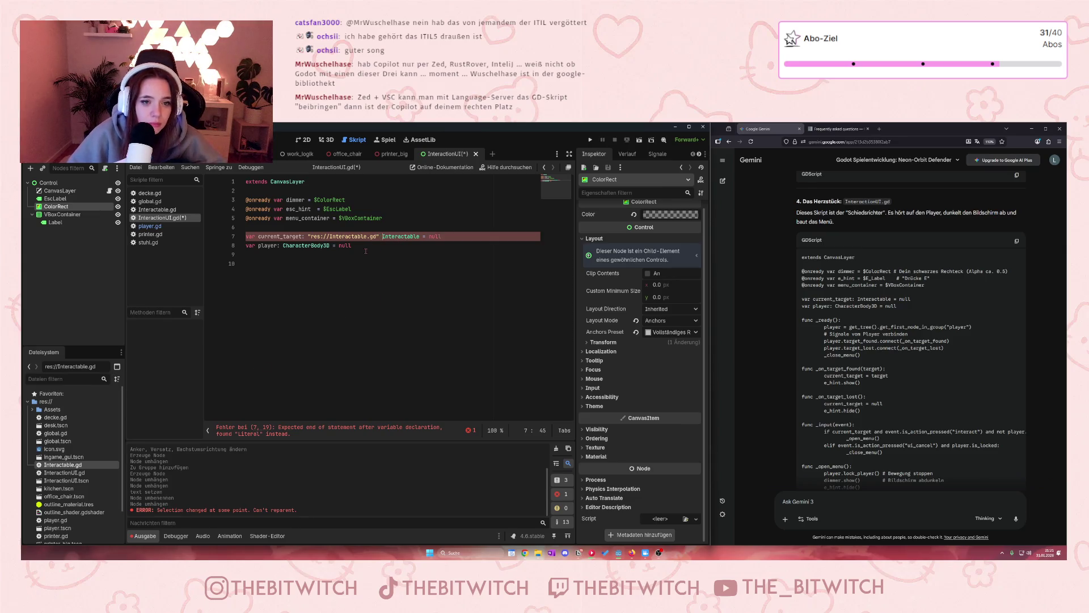
pyautogui.moveTo(379, 236); pyautogui.dragTo(307, 236)
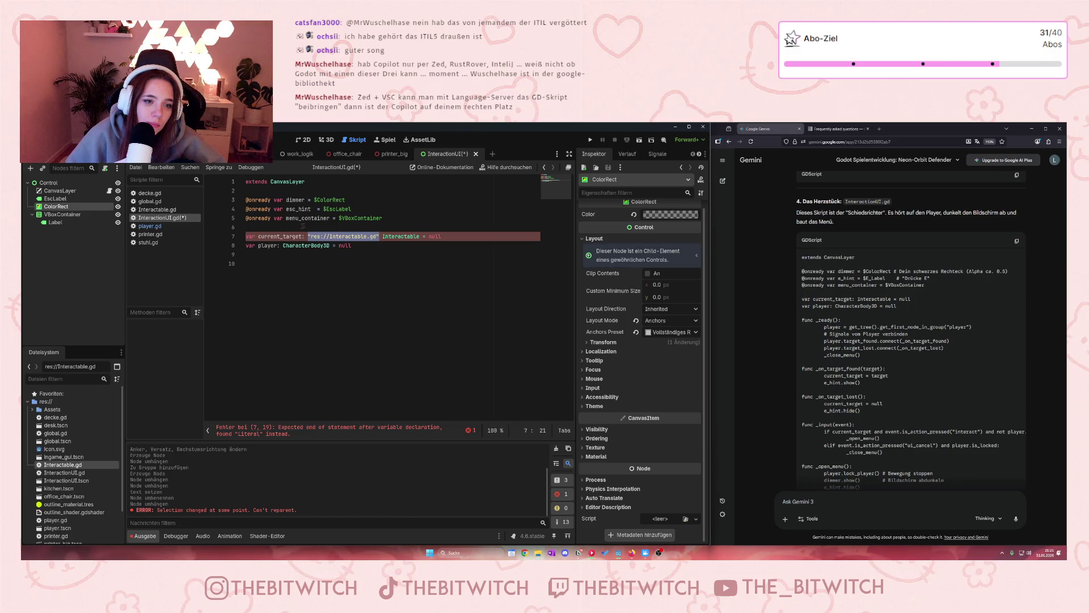
pyautogui.click(408, 223)
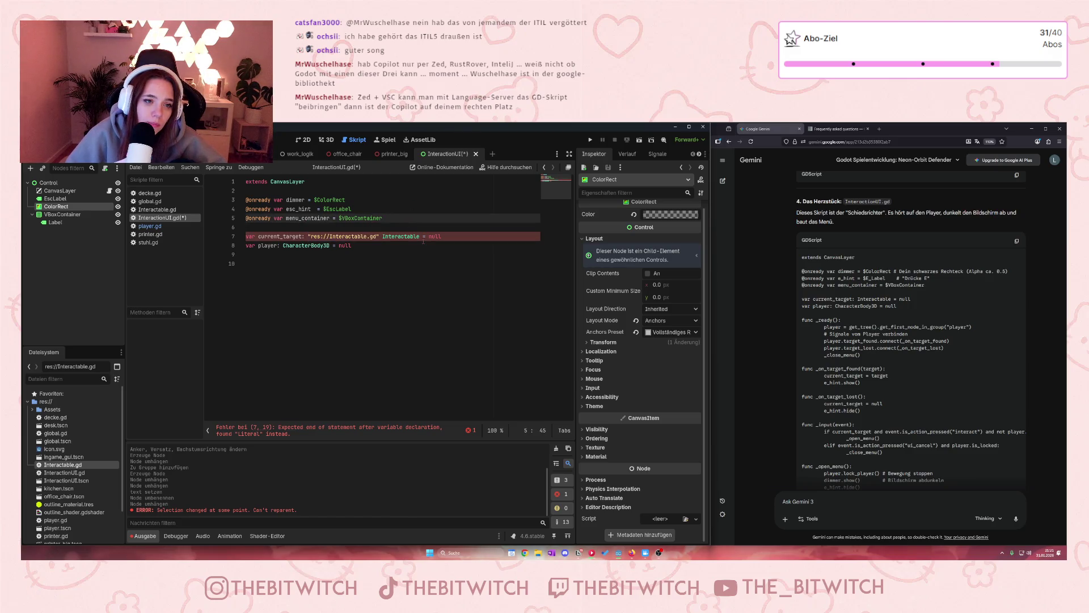
pyautogui.press('Return')
pyautogui.write('@on')
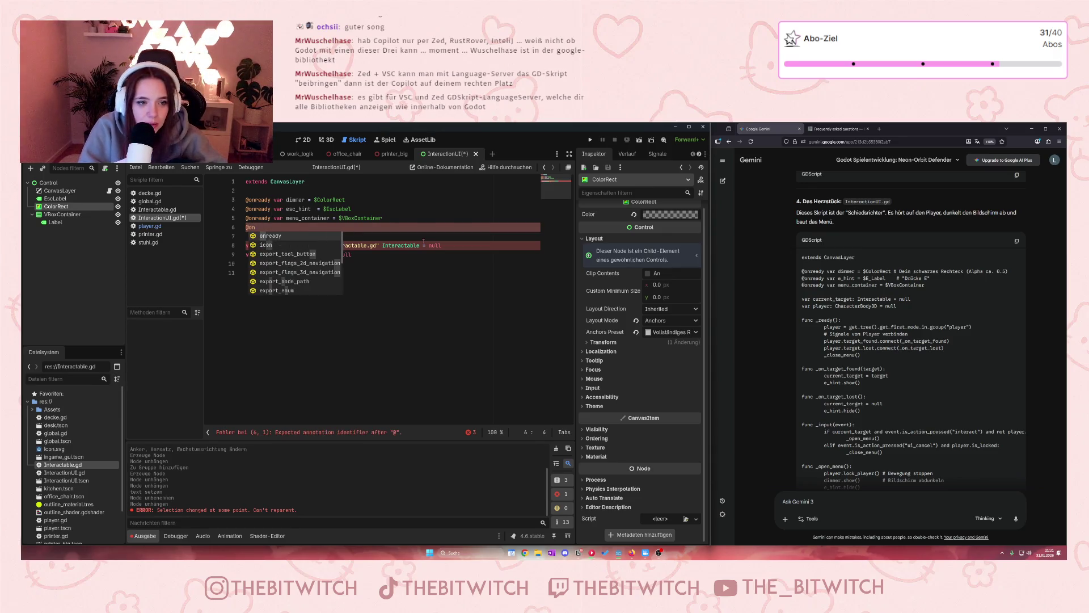
pyautogui.write('ready varf')
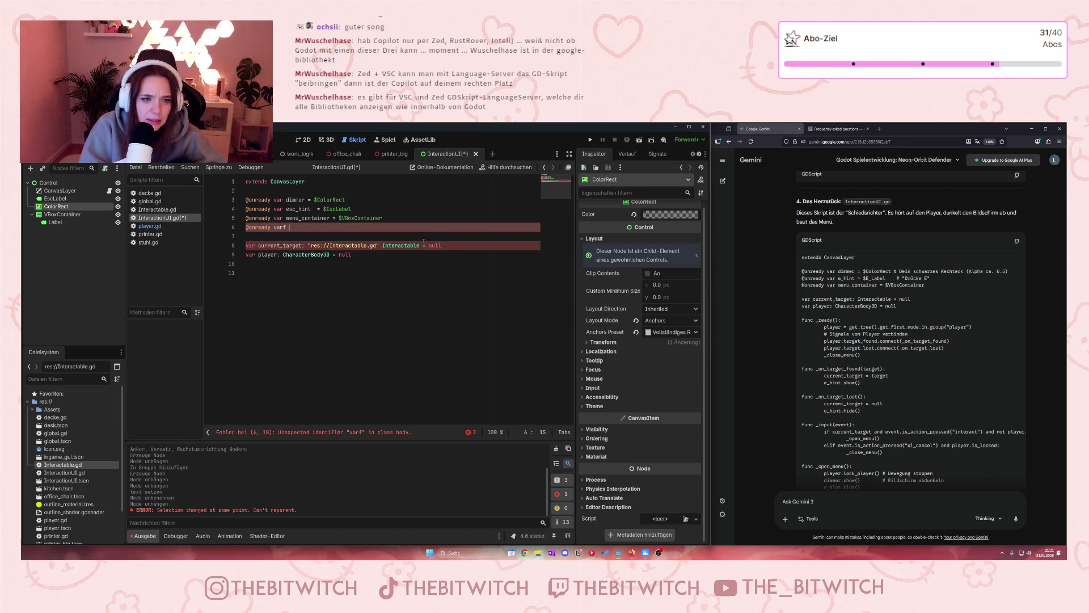
pyautogui.press('BackSpace')
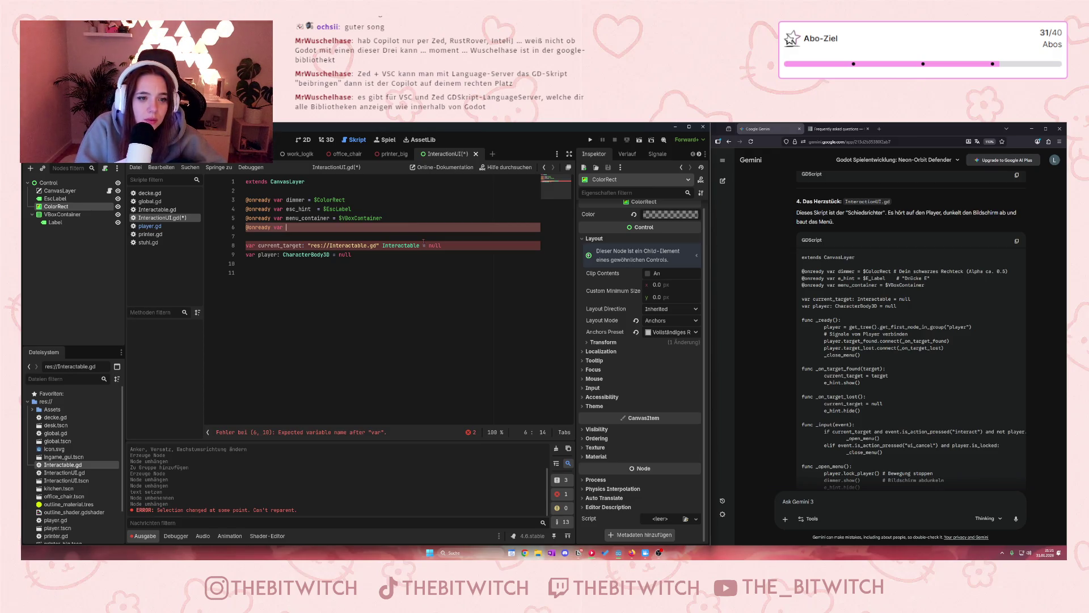
pyautogui.write('Interac')
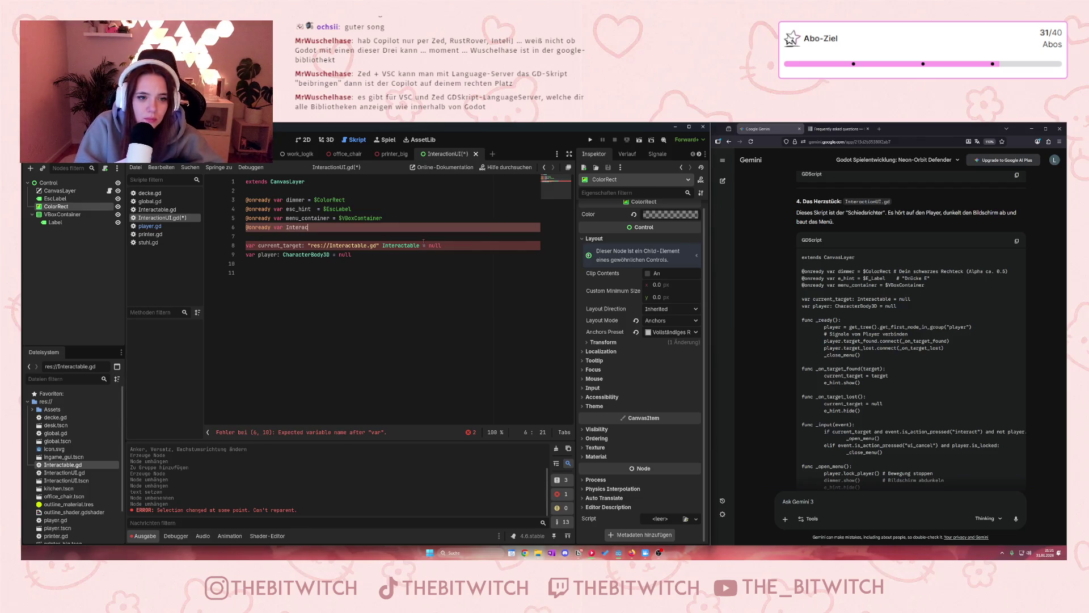
pyautogui.press('BackSpace')
pyautogui.press('BackSpace')
pyautogui.press('BackSpace')
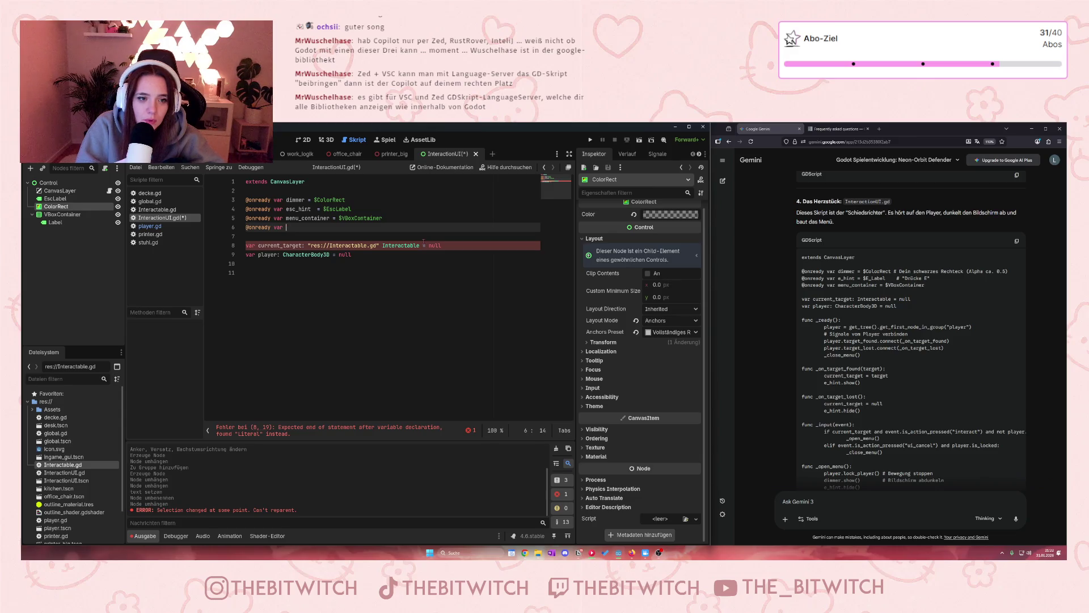
pyautogui.write('intera')
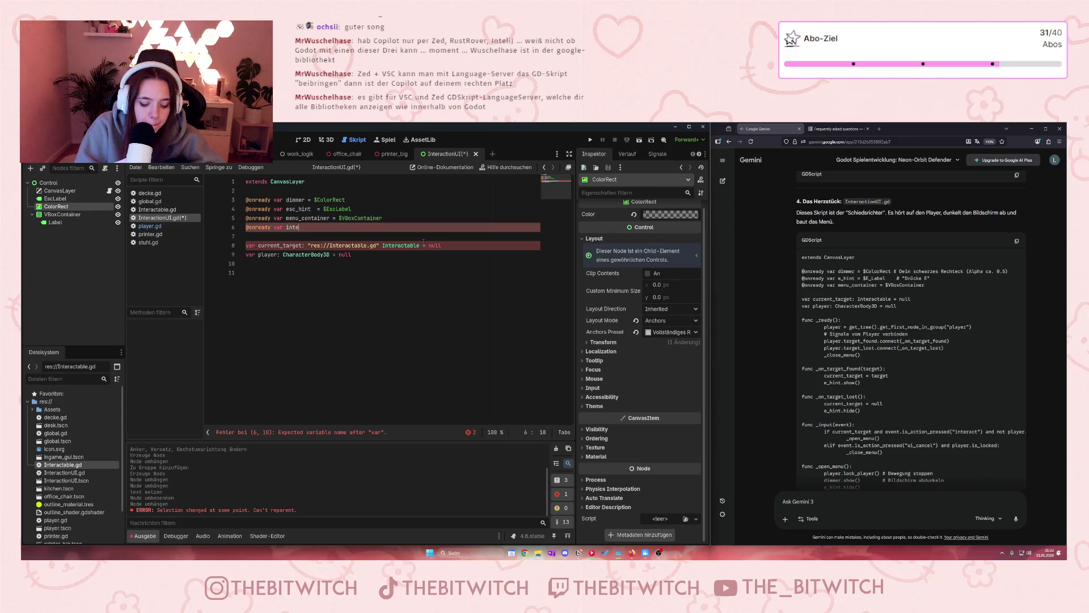
pyautogui.write('ctab')
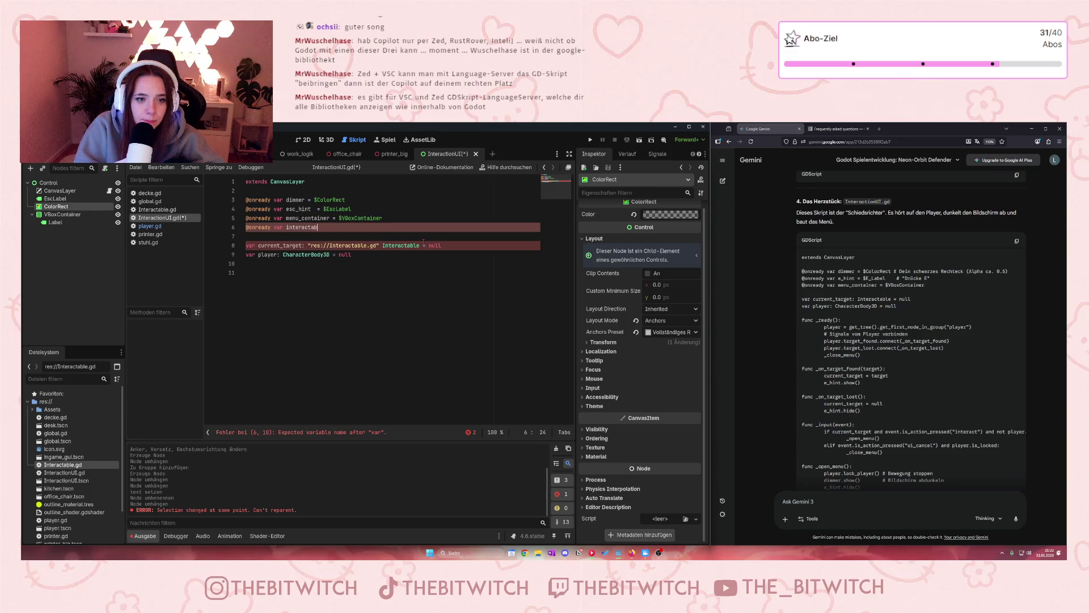
pyautogui.write('le =')
pyautogui.write(' extends "res://Interactable.gd"  func _ready(): \tobject_name = "Stuhl" \tactions = ["Hinsetzen"]  func handle_action(action_name: String): \tmatch action_name: \t\t"Hinsetzen": \t\t\tprint("If it fits, I sit")')
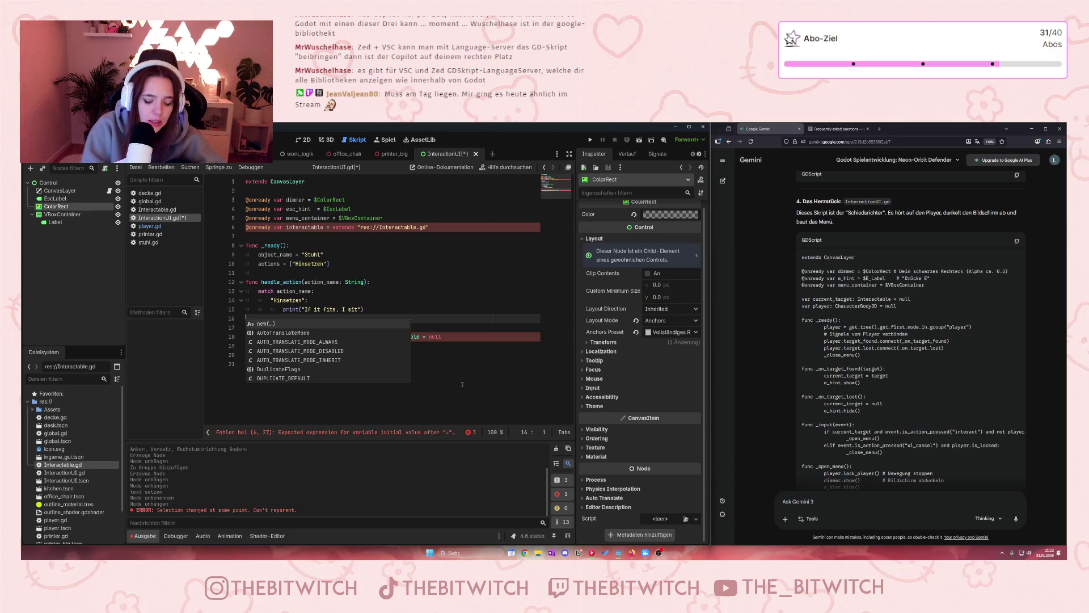
pyautogui.hotkey('ctrl', 'z')
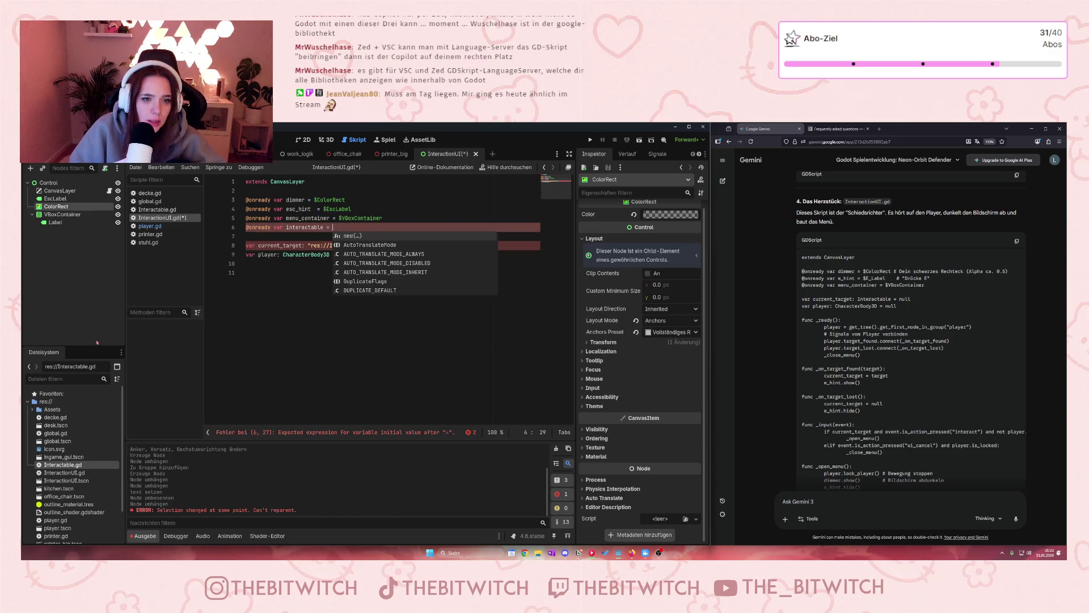
pyautogui.click(313, 328)
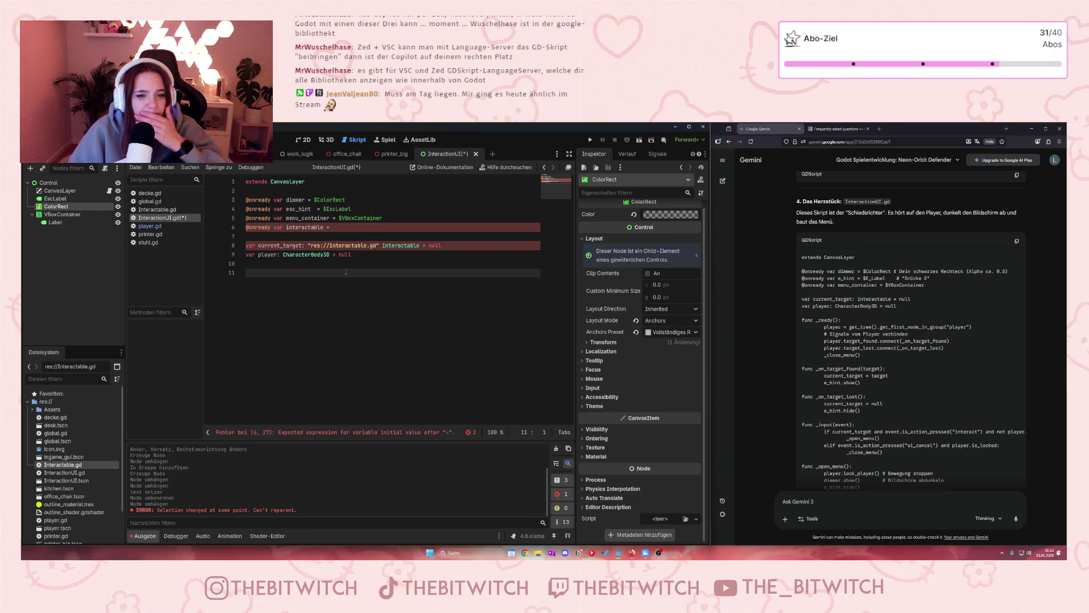
pyautogui.click(377, 245)
pyautogui.moveTo(377, 245)
pyautogui.mouseDown()
pyautogui.moveTo(307, 247)
pyautogui.moveTo(333, 228)
pyautogui.mouseUp()
pyautogui.click(340, 254)
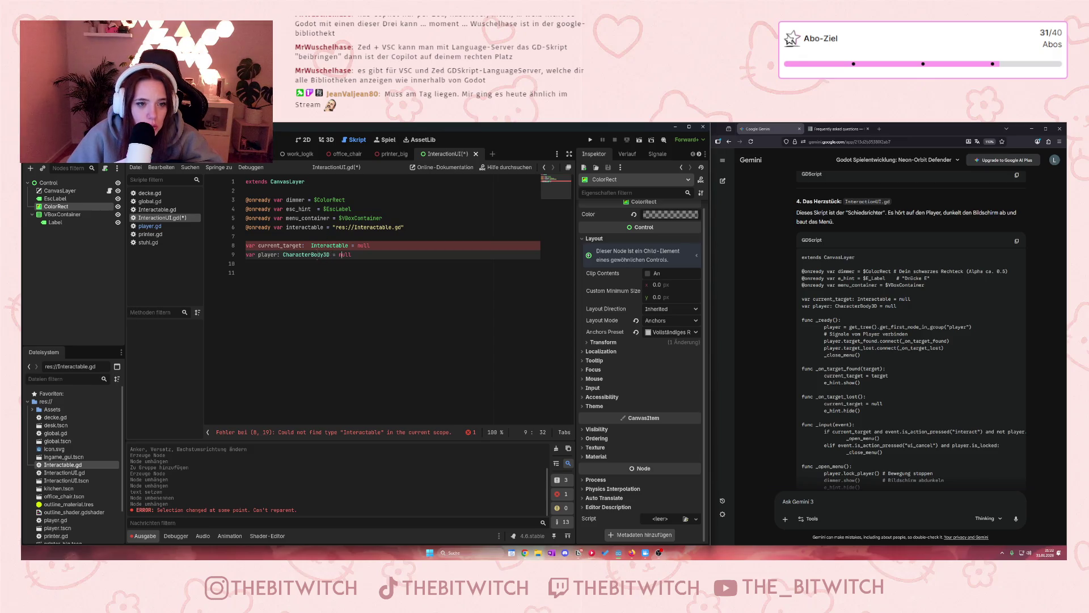
pyautogui.click(311, 245)
pyautogui.press('BackSpace')
pyautogui.click(311, 306)
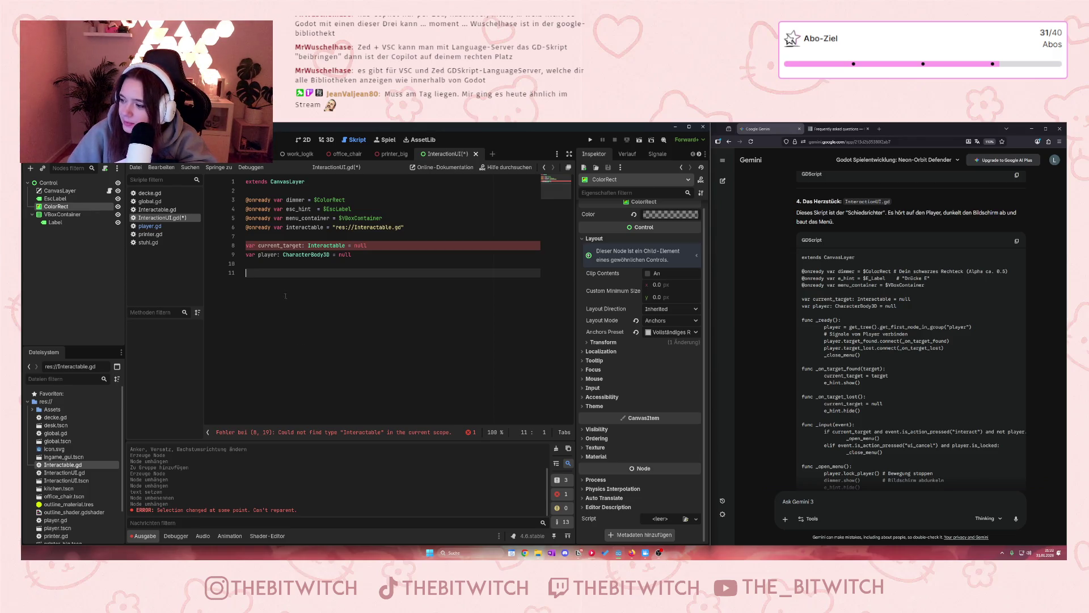
pyautogui.moveTo(406, 227); pyautogui.dragTo(309, 245)
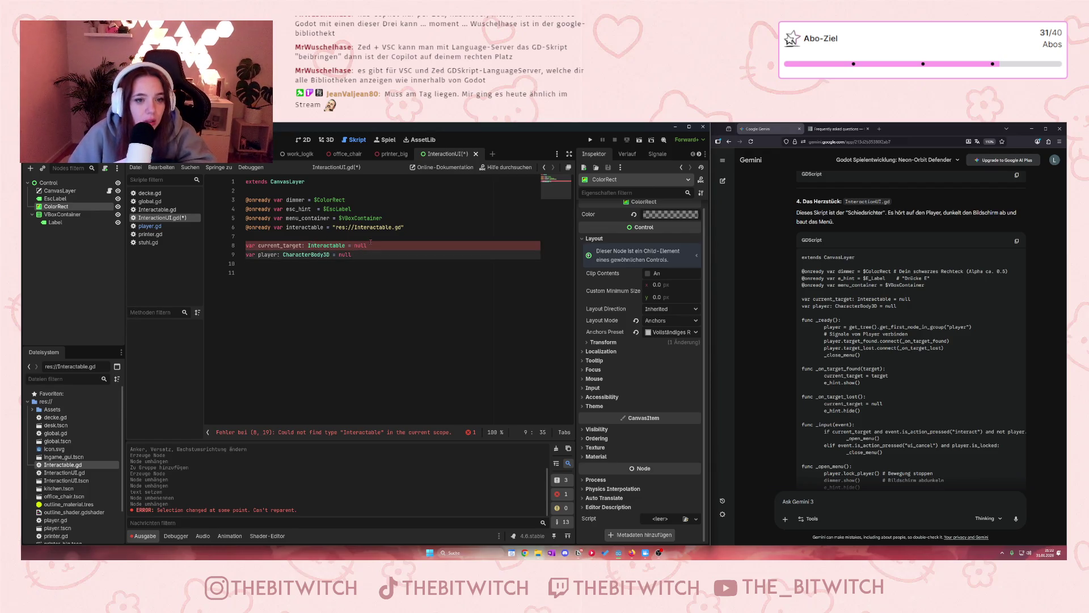
pyautogui.moveTo(368, 245); pyautogui.dragTo(246, 245)
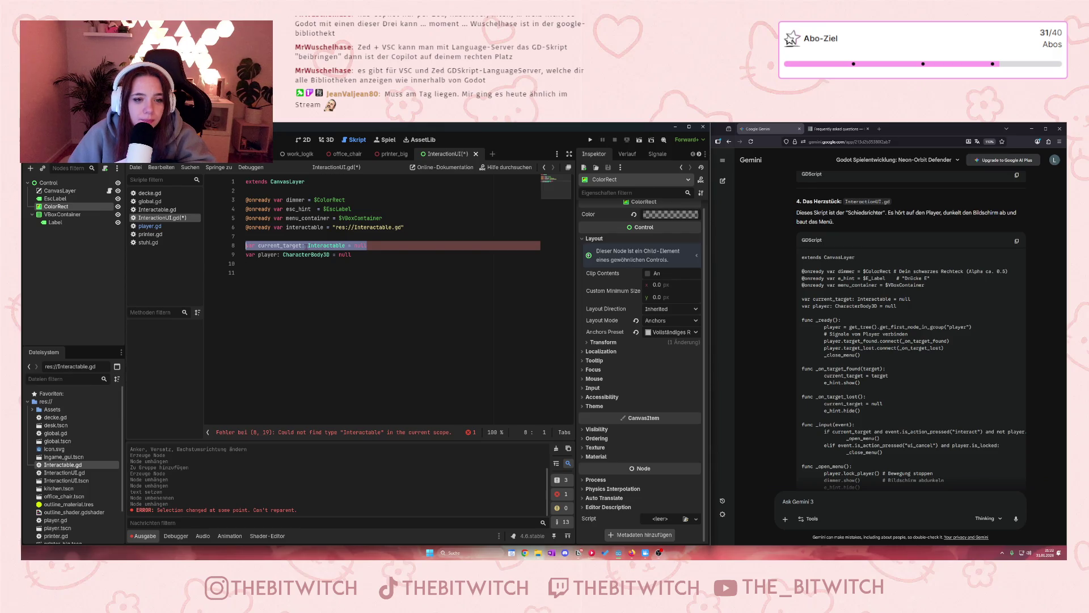
pyautogui.click(307, 273)
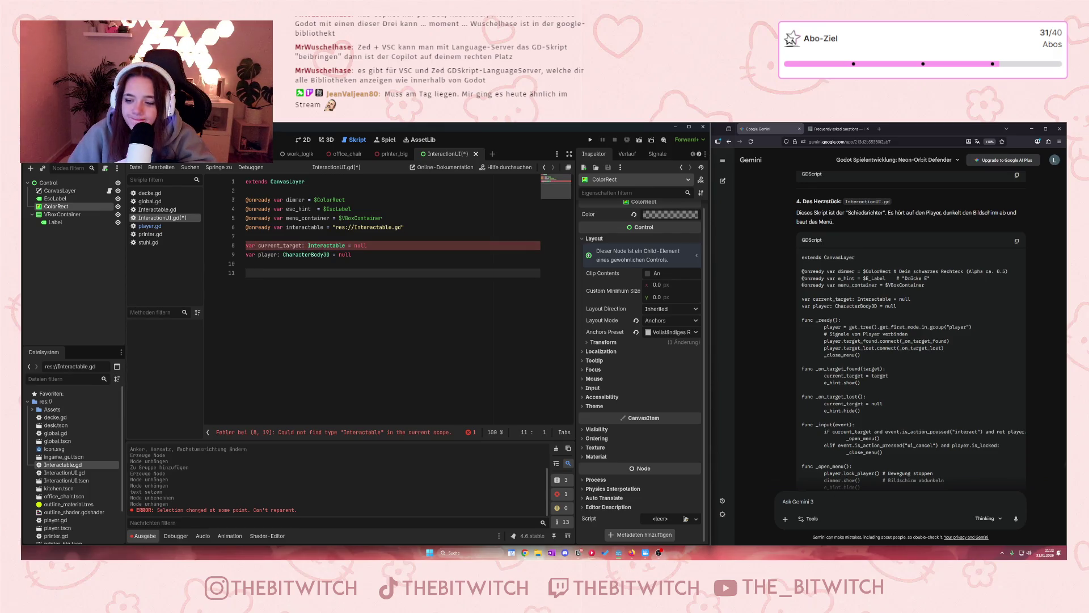
# - Ask Gemini, in German, why Interactable from another file can't be used in InteractionUI.gd
pyautogui.scroll(-10, 844, 473)
pyautogui.scroll(-10, 842, 474)
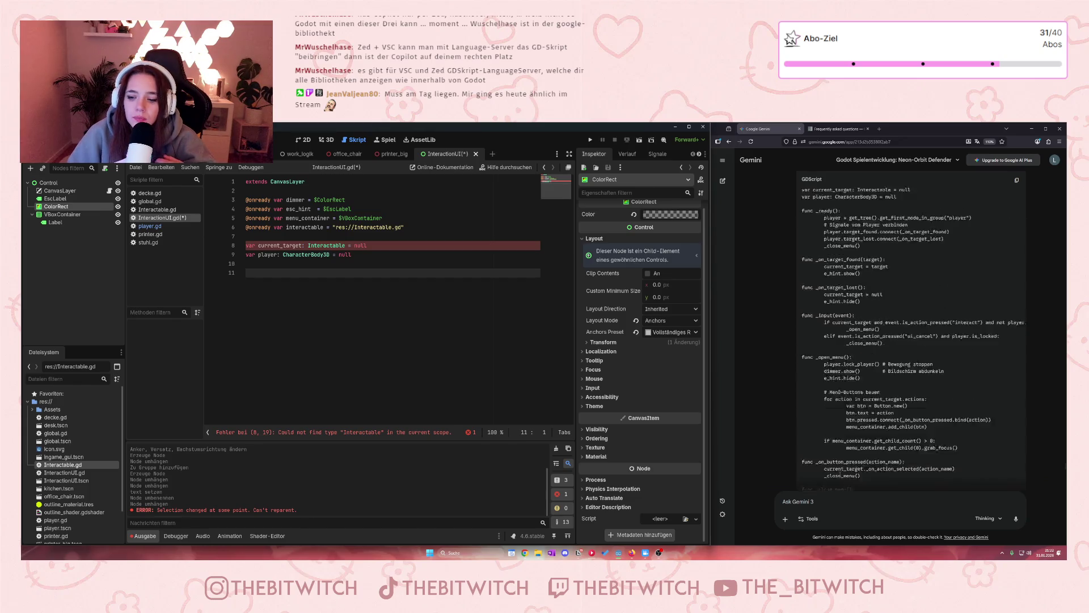
pyautogui.click(828, 501)
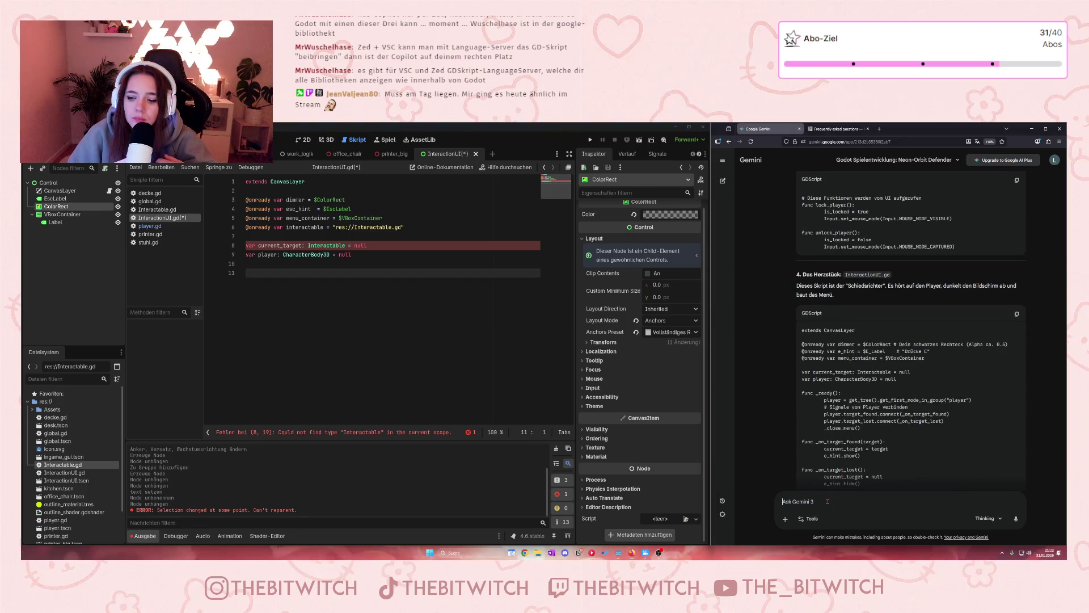
pyautogui.write('Bei der Interact')
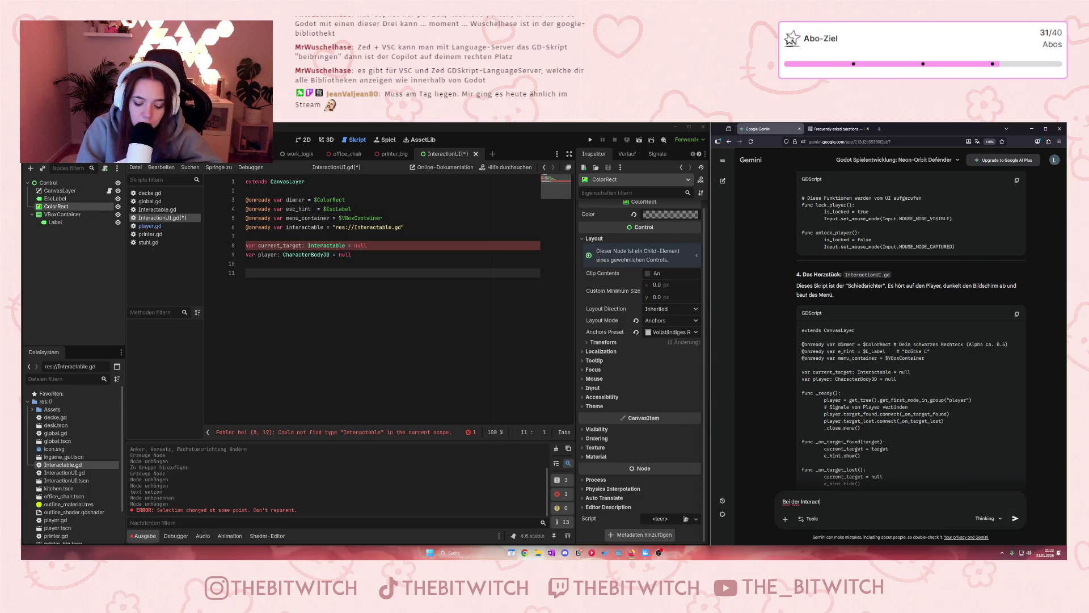
pyautogui.write('ionUI.')
pyautogui.write('gd geht da')
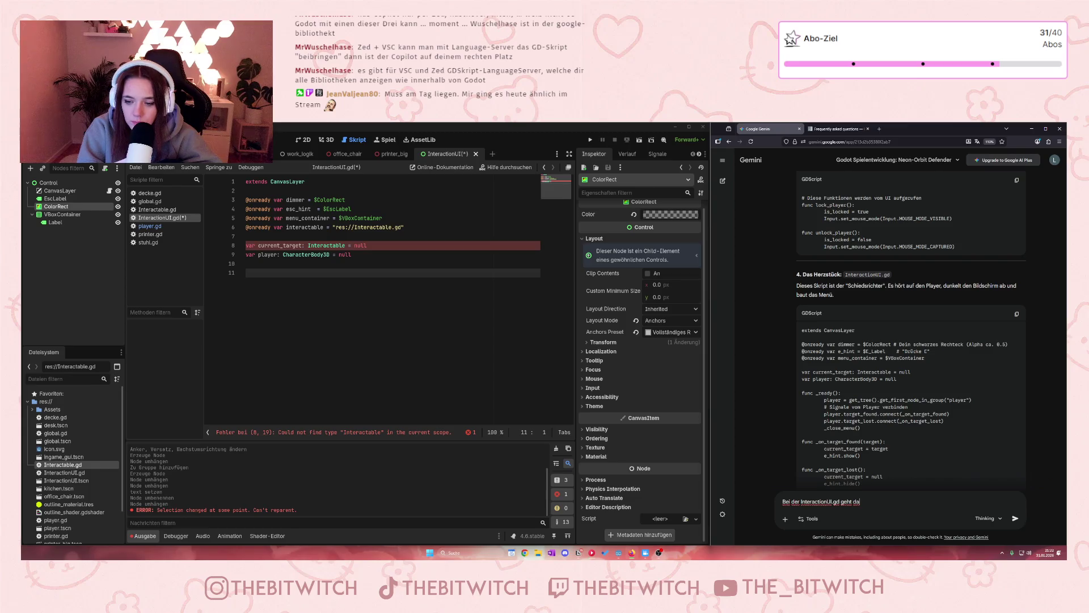
pyautogui.write('ss v')
pyautogui.write('enden vo')
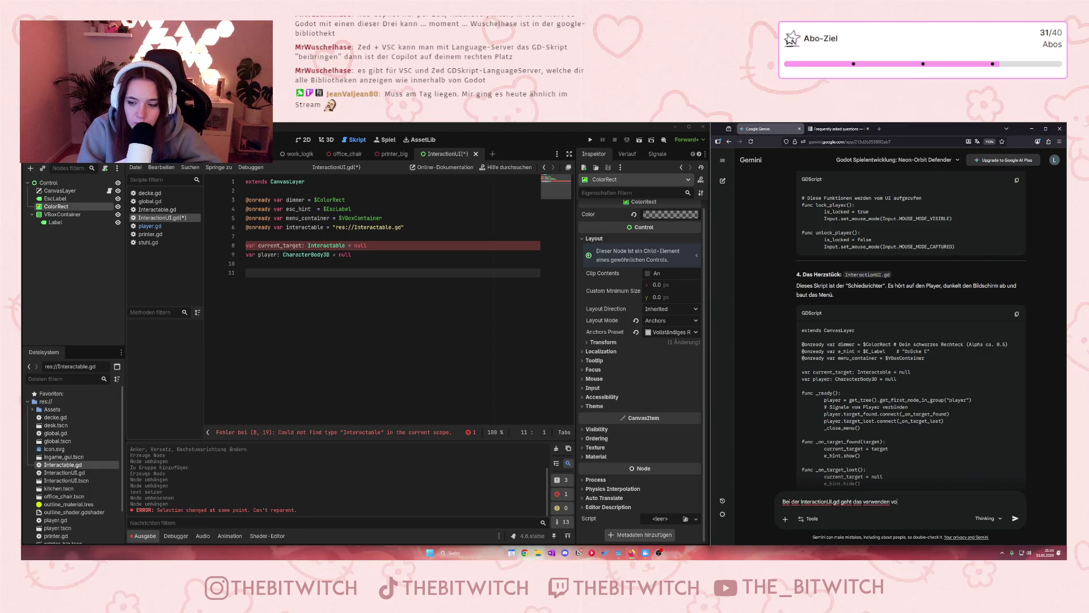
pyautogui.write('n Interac')
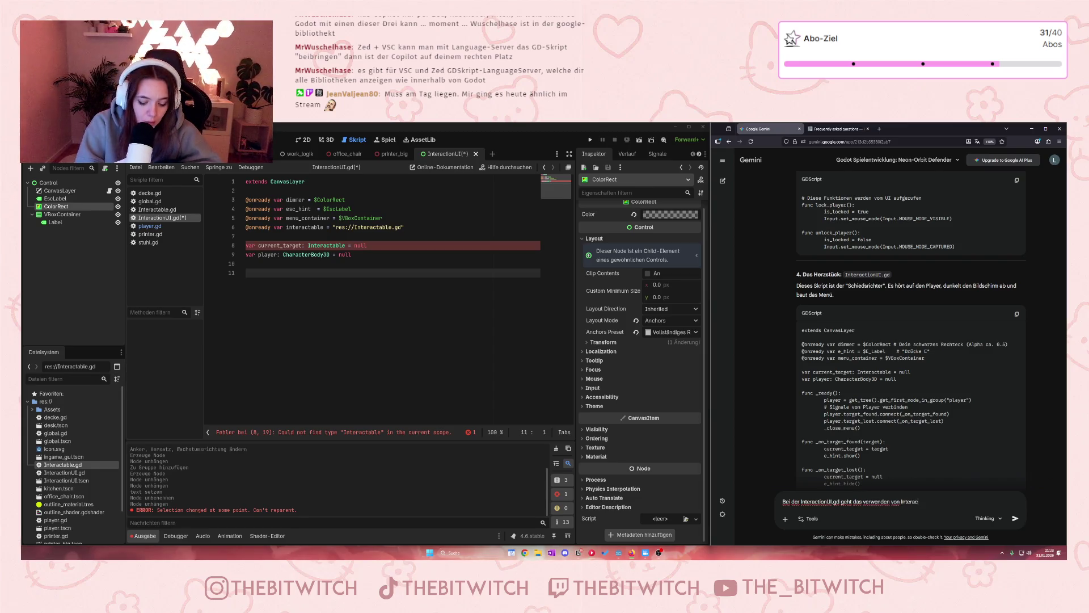
pyautogui.write(' nic')
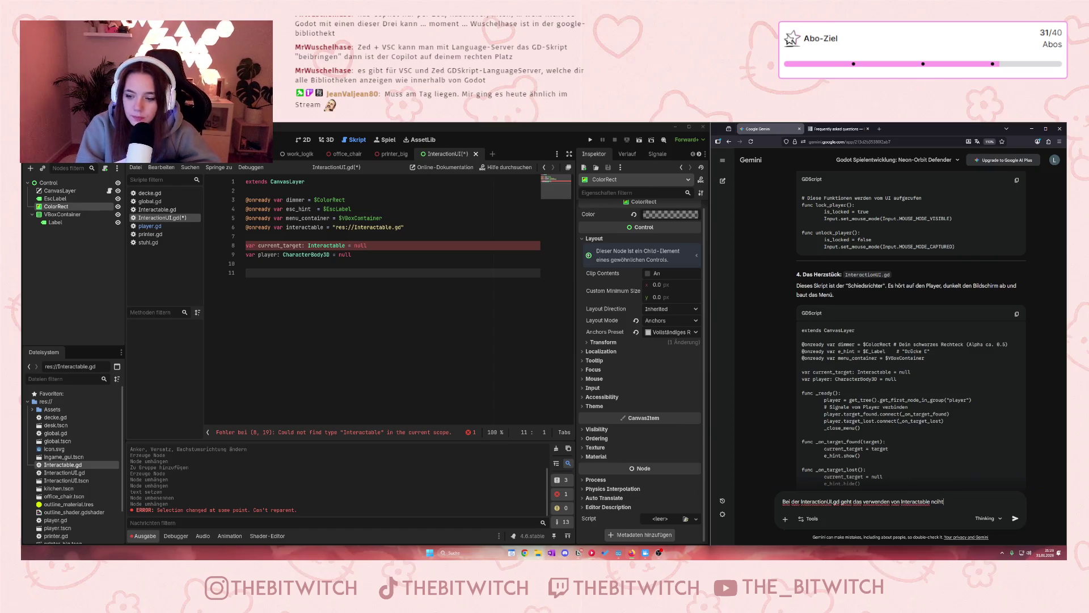
pyautogui.write(' da d')
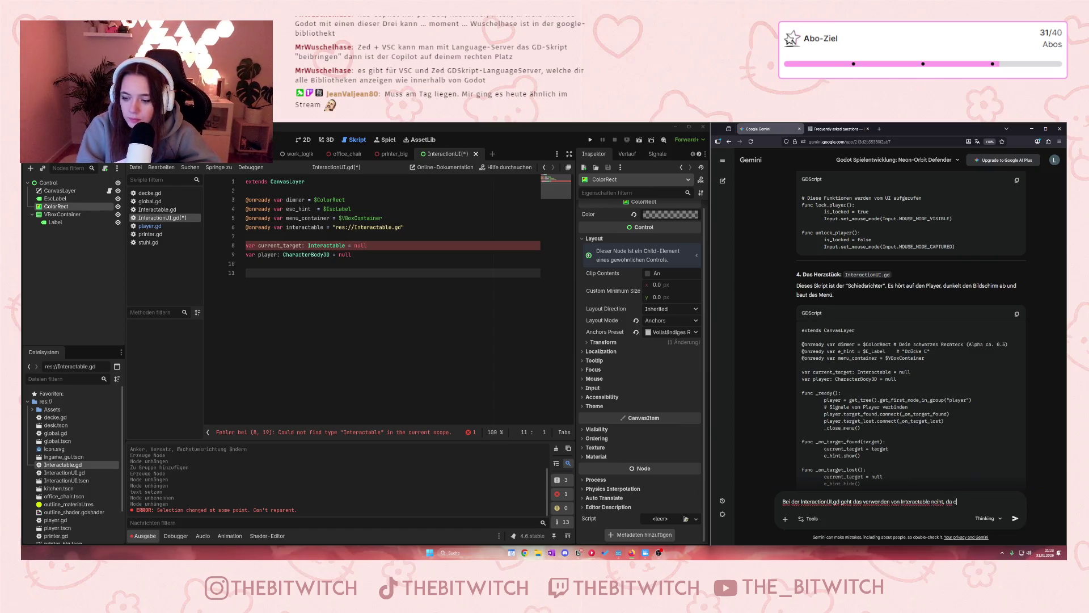
pyautogui.write('iese ja ime')
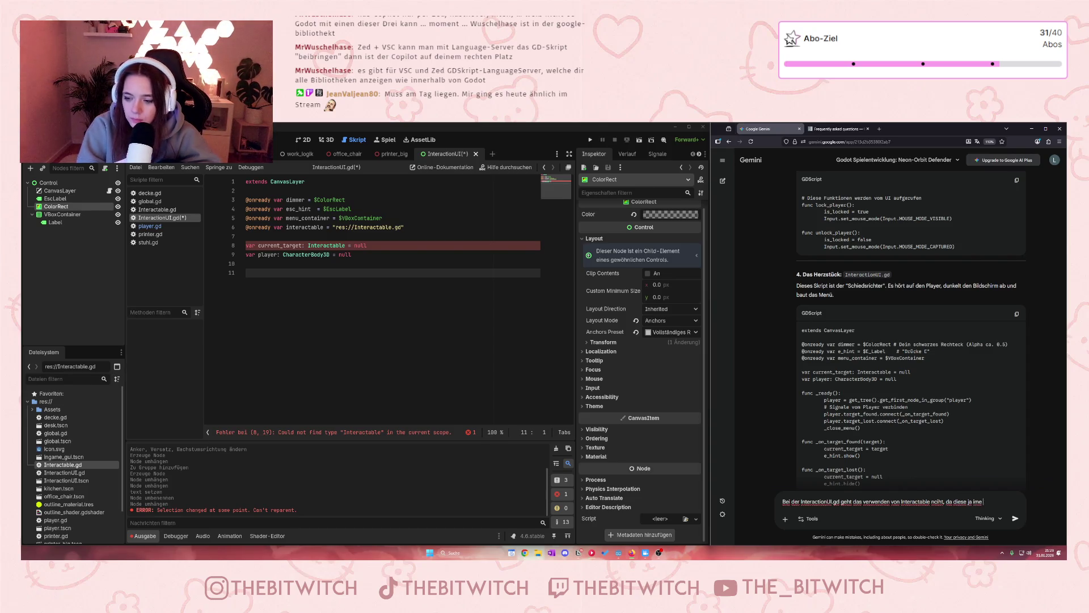
pyautogui.press('BackSpace')
pyautogui.press('BackSpace')
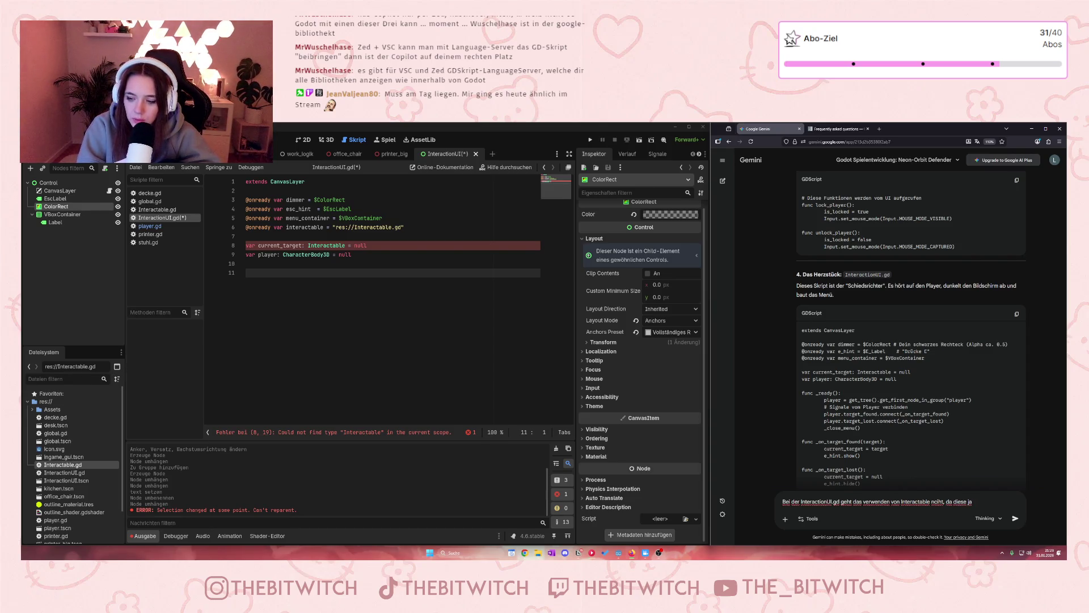
pyautogui.write('anders lie')
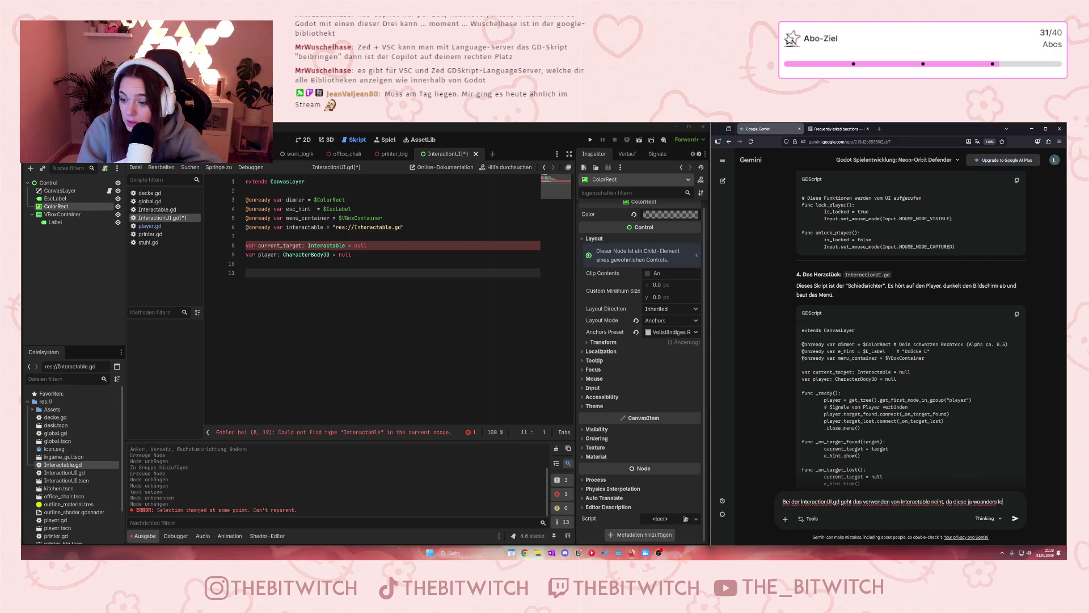
pyautogui.write('gt')
pyautogui.press('Return')
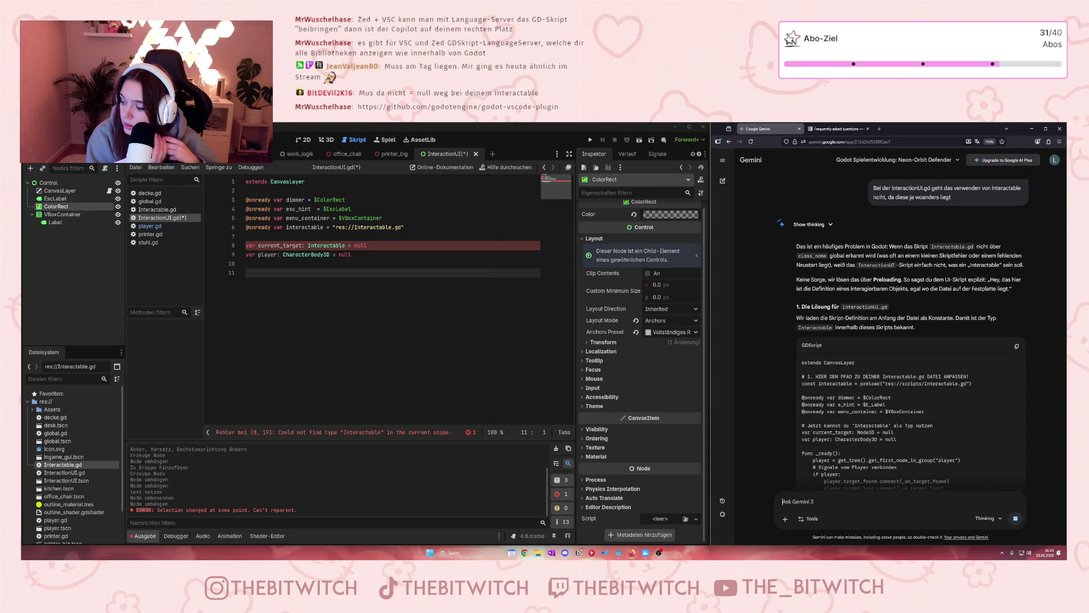
# - Retype 'null' on line 8 so current_target reads Interactable = null, accepting the autocompletion
pyautogui.click(372, 245)
pyautogui.moveTo(308, 245); pyautogui.dragTo(367, 245)
pyautogui.click(346, 246)
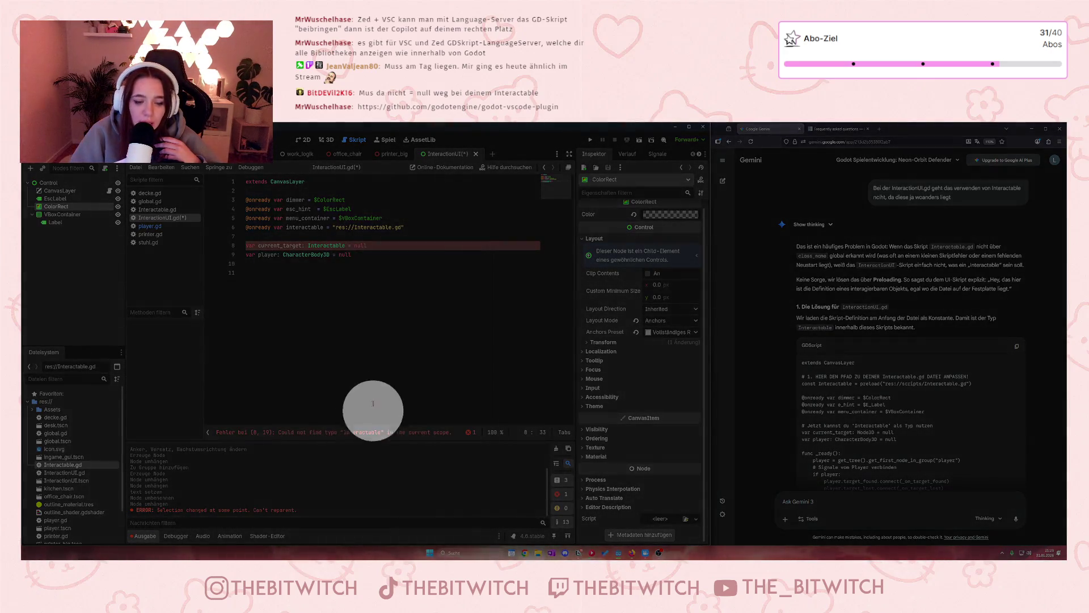
pyautogui.click(399, 273)
pyautogui.click(395, 245)
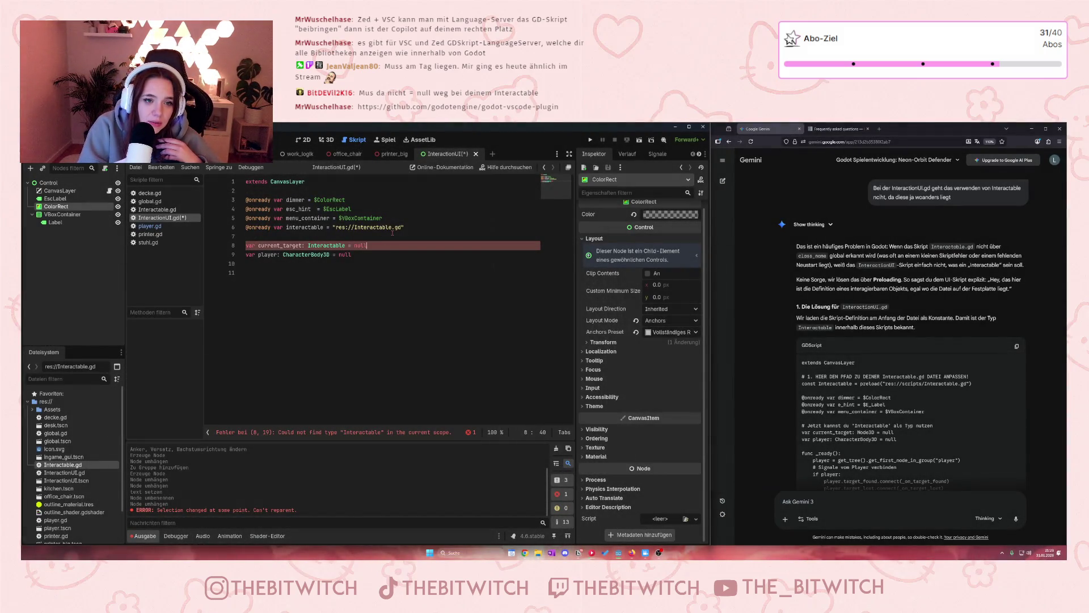
pyautogui.press('BackSpace')
pyautogui.press('BackSpace')
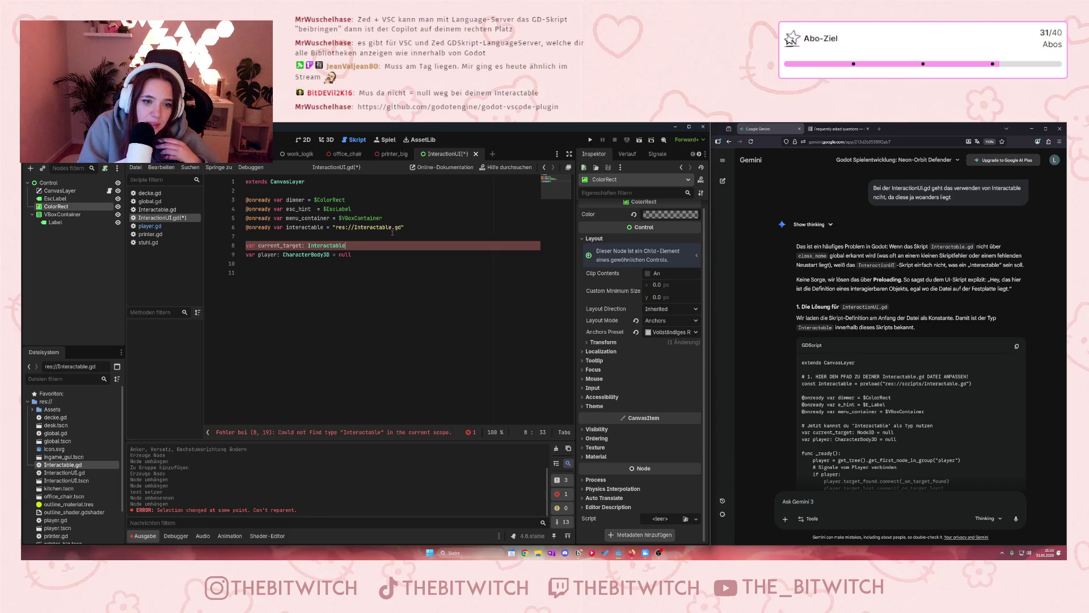
pyautogui.click(320, 330)
pyautogui.click(355, 245)
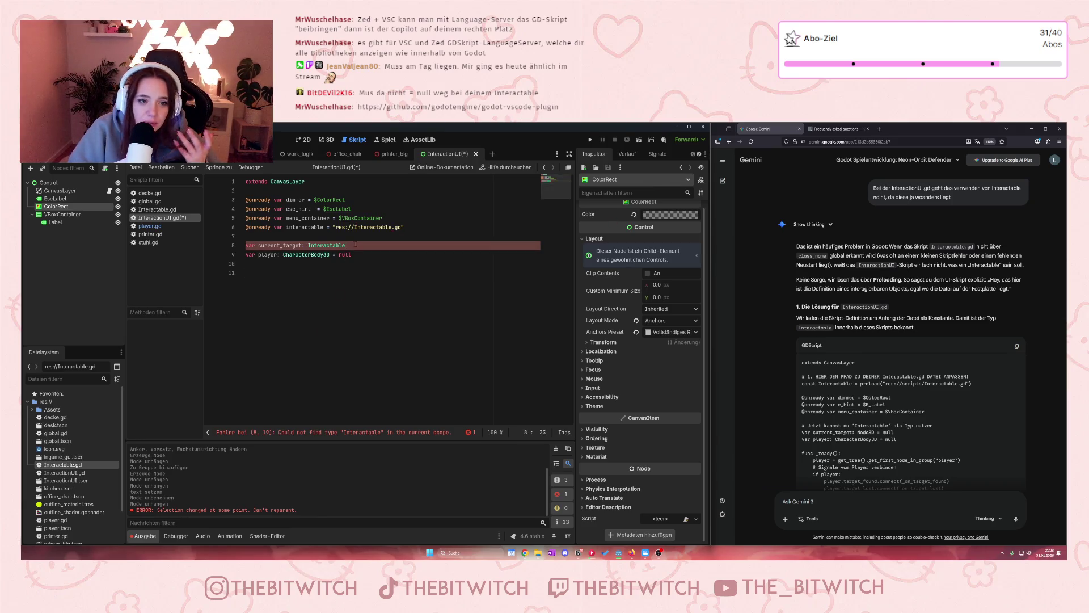
pyautogui.write('= null')
pyautogui.press('Down')
pyautogui.press('Down')
pyautogui.press('Down')
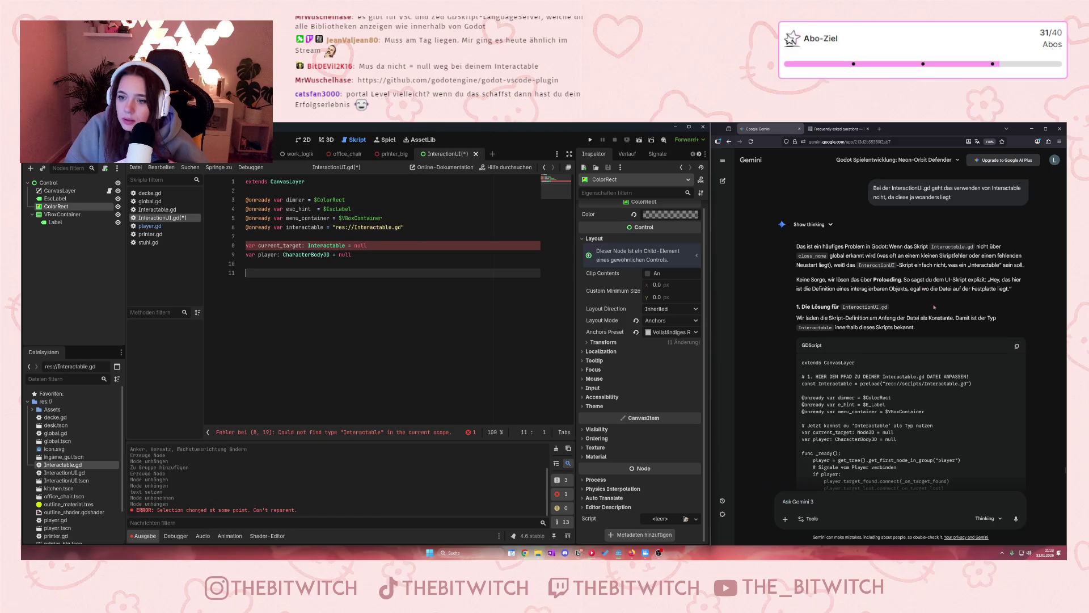
# - Review Gemini's class_name explanation, then save the scene and script in Godot
pyautogui.moveTo(797, 255); pyautogui.dragTo(855, 265)
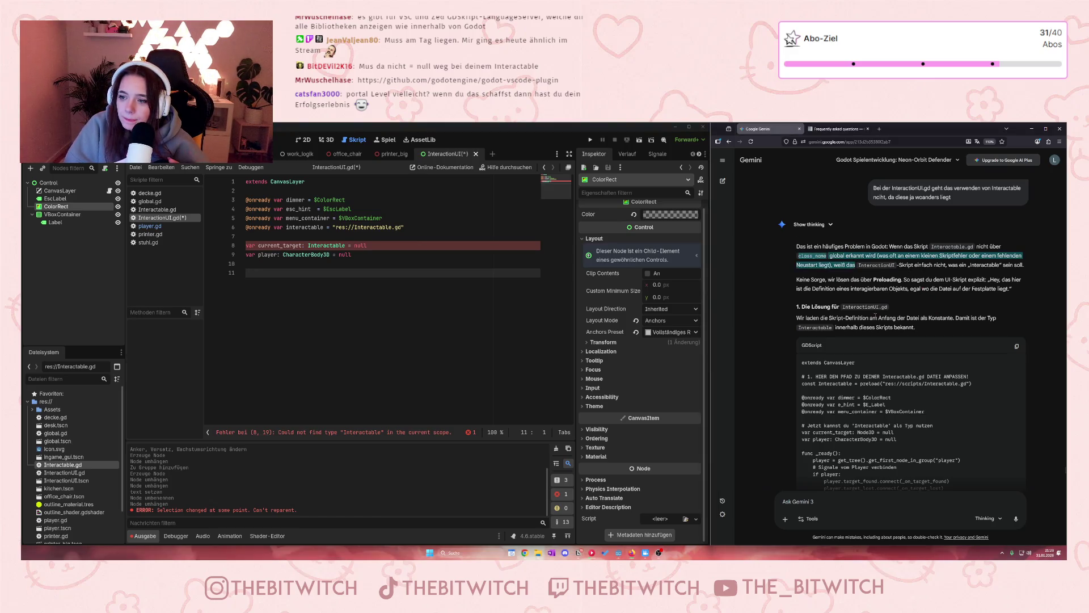
pyautogui.click(907, 300)
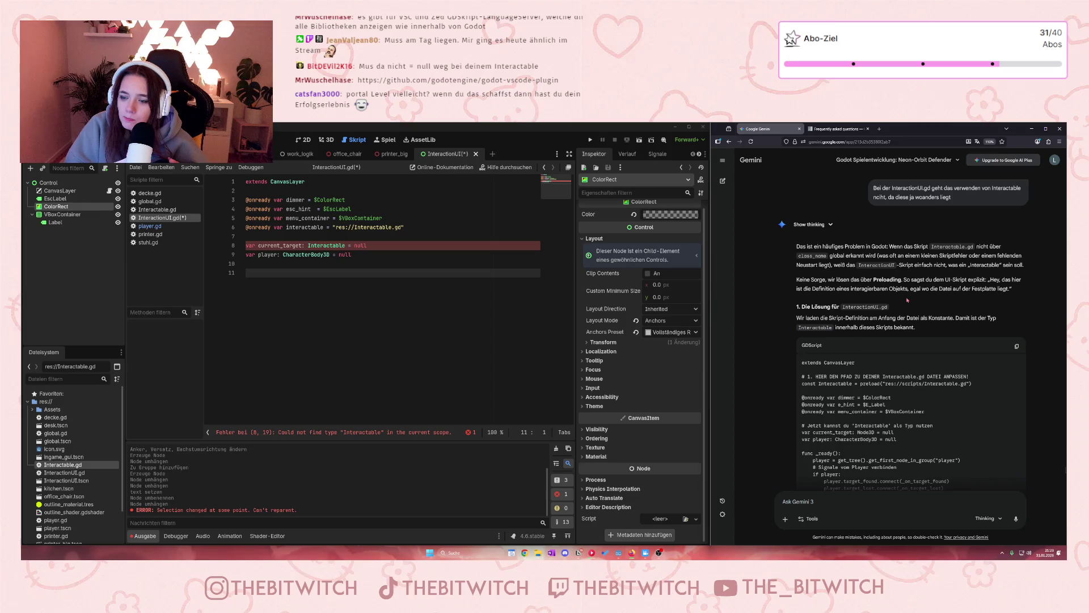
pyautogui.click(385, 324)
pyautogui.hotkey('ctrl', 's')
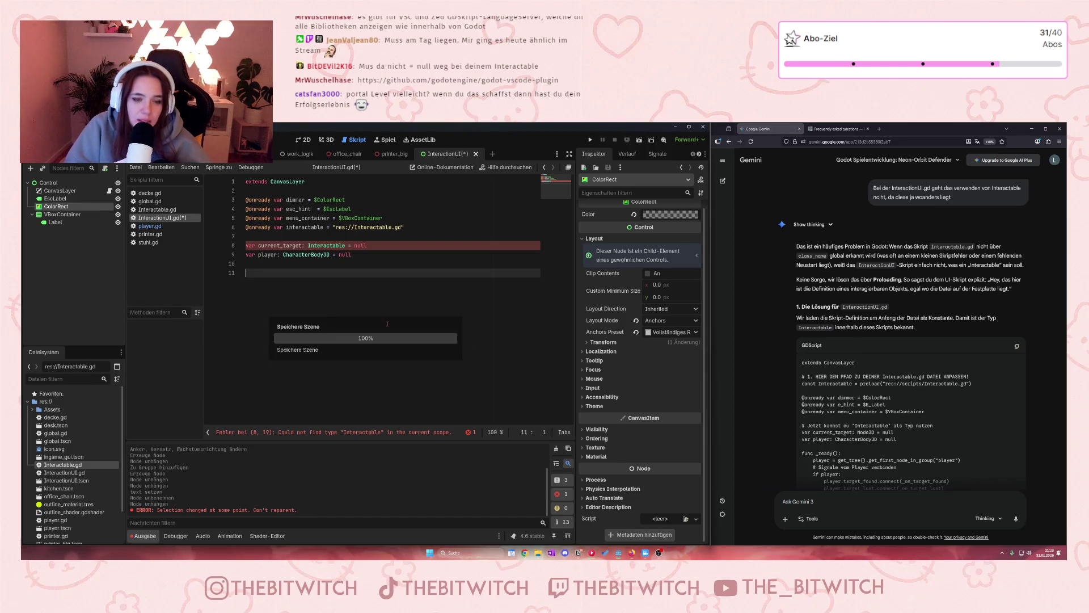
pyautogui.moveTo(413, 227); pyautogui.dragTo(246, 231)
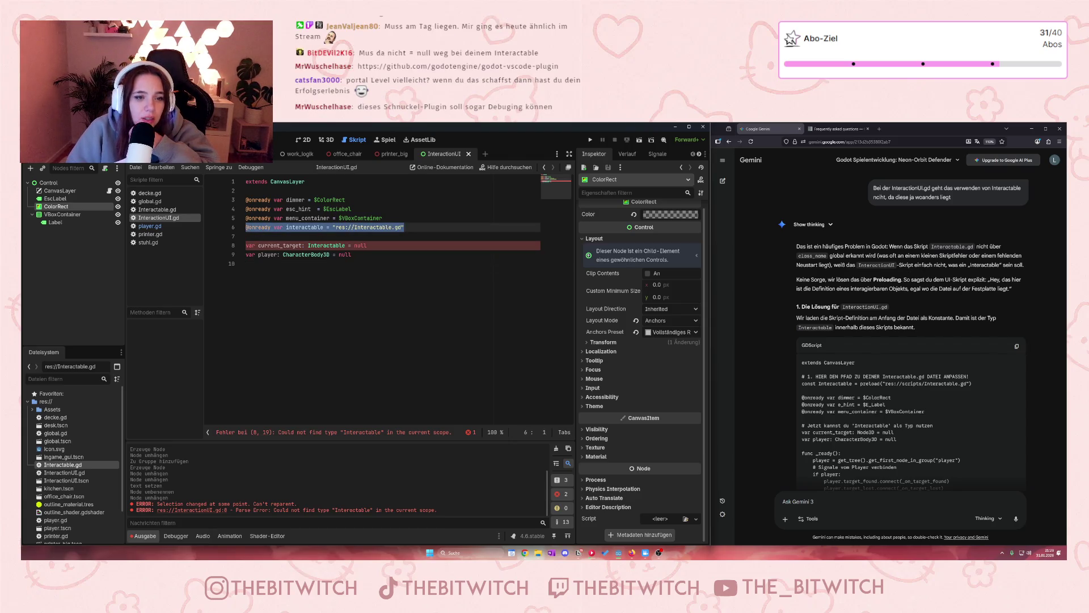
pyautogui.press('BackSpace')
pyautogui.press('BackSpace')
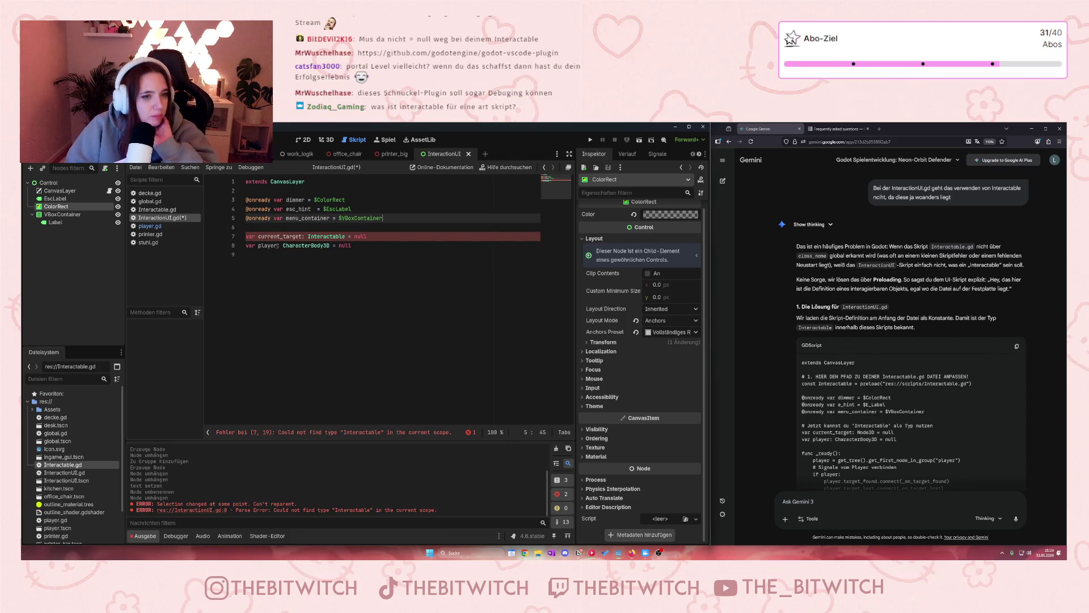
pyautogui.click(318, 263)
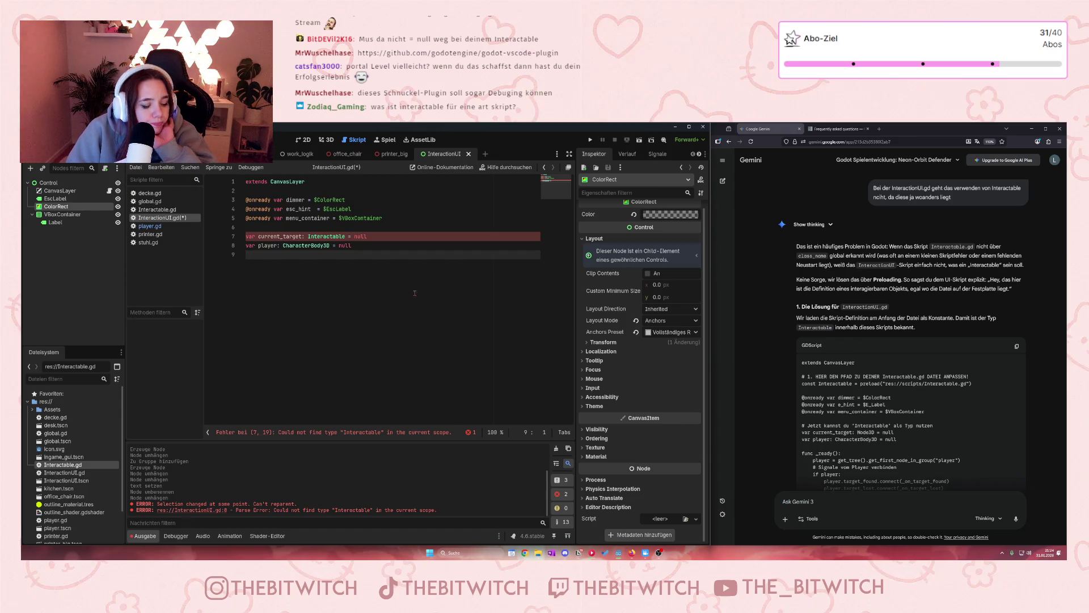
pyautogui.hotkey('ctrl', 's')
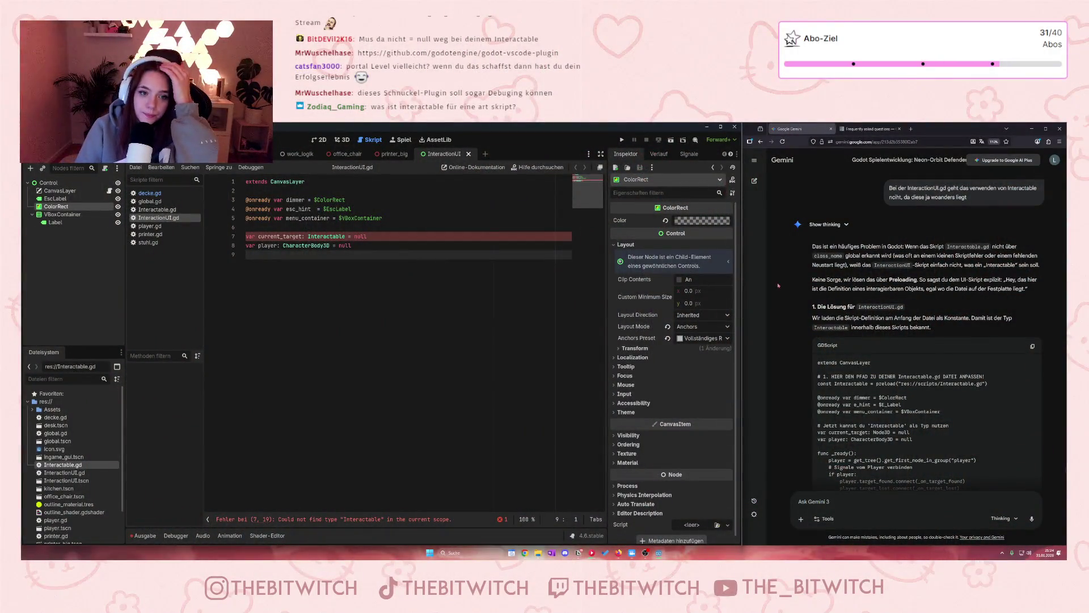
pyautogui.moveTo(307, 236); pyautogui.dragTo(345, 236)
pyautogui.click(345, 236)
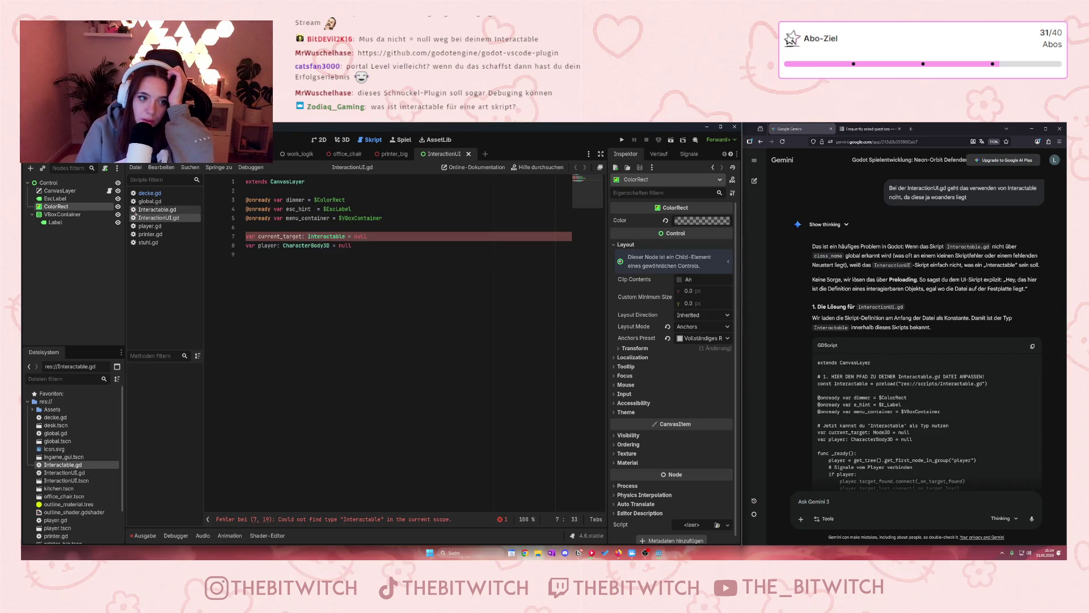
pyautogui.click(158, 210)
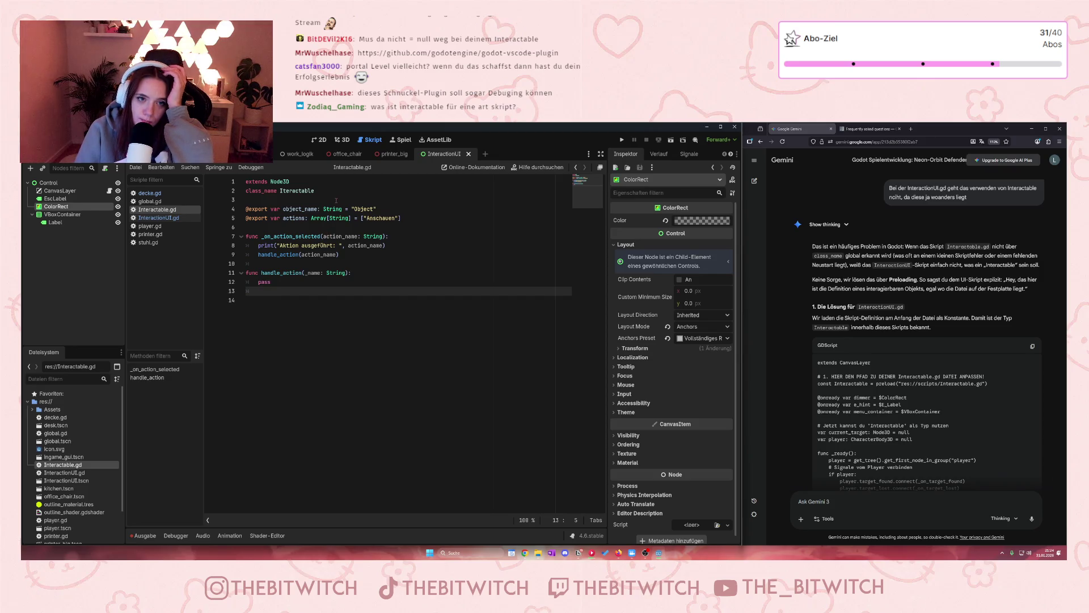
pyautogui.click(182, 218)
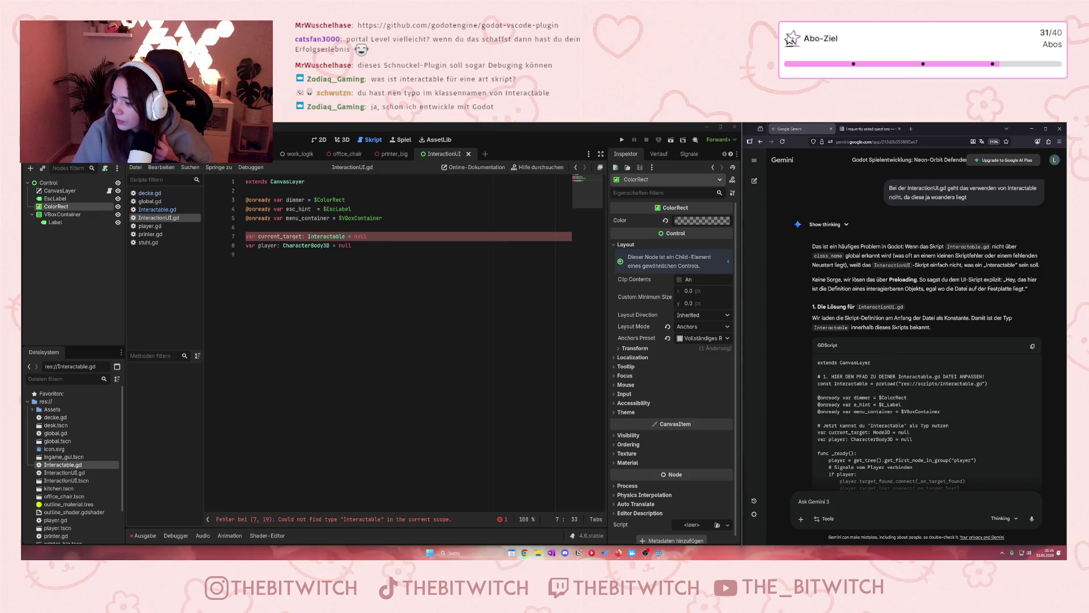
# - Load the godot-vscode-plugin GitHub page in a new tab and dismiss the translation prompt
pyautogui.hotkey('ctrl', 't')
pyautogui.hotkey('ctrl', 'v')
pyautogui.press('Return')
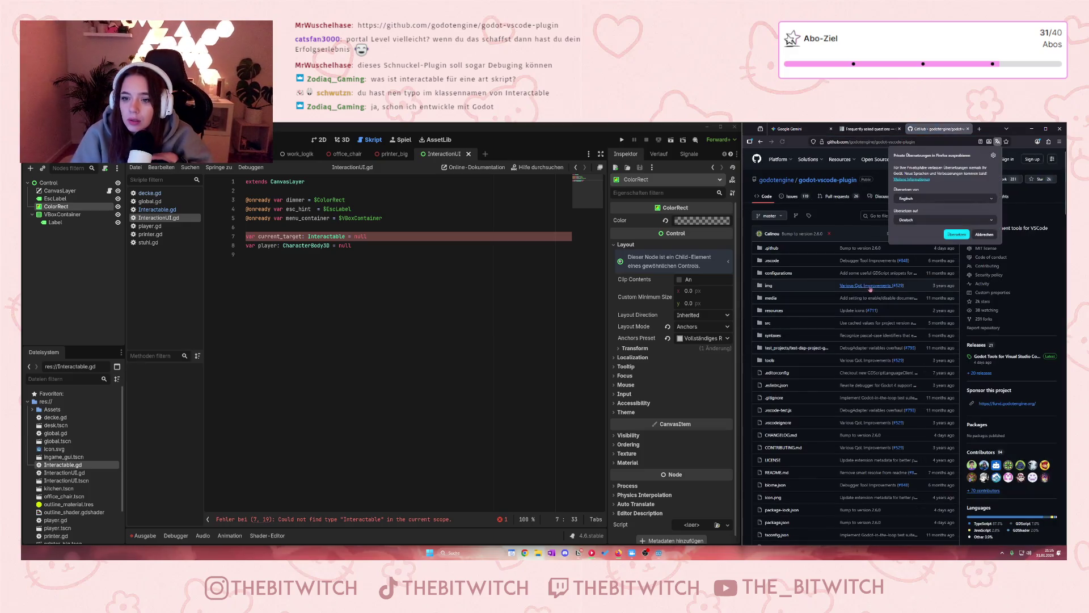
pyautogui.click(984, 234)
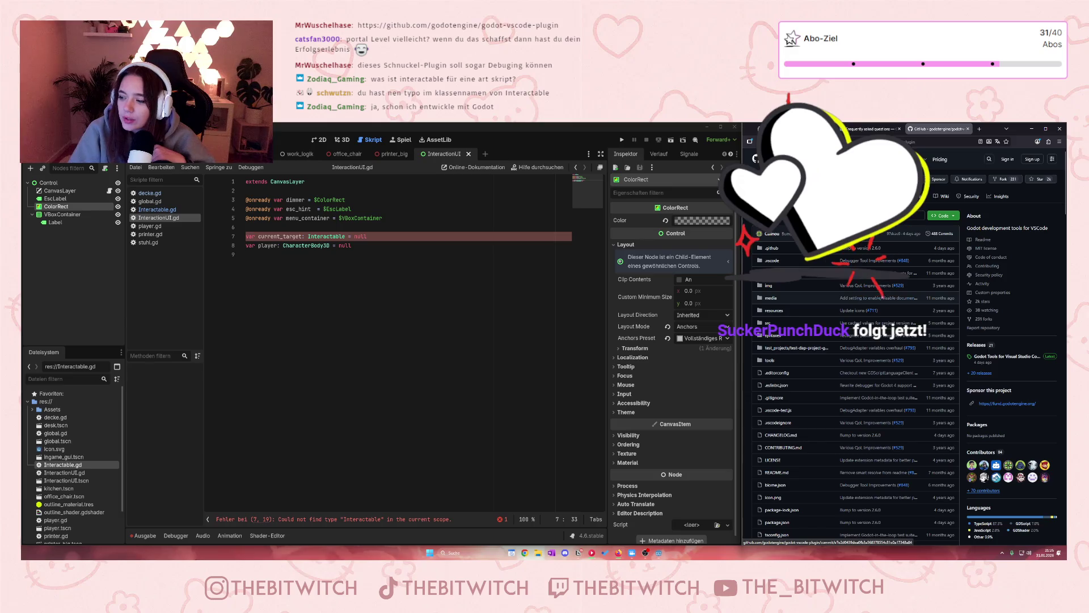
# - Scroll through the Godot Tools README on the godot-vscode-plugin page
pyautogui.scroll(-5, 901, 288)
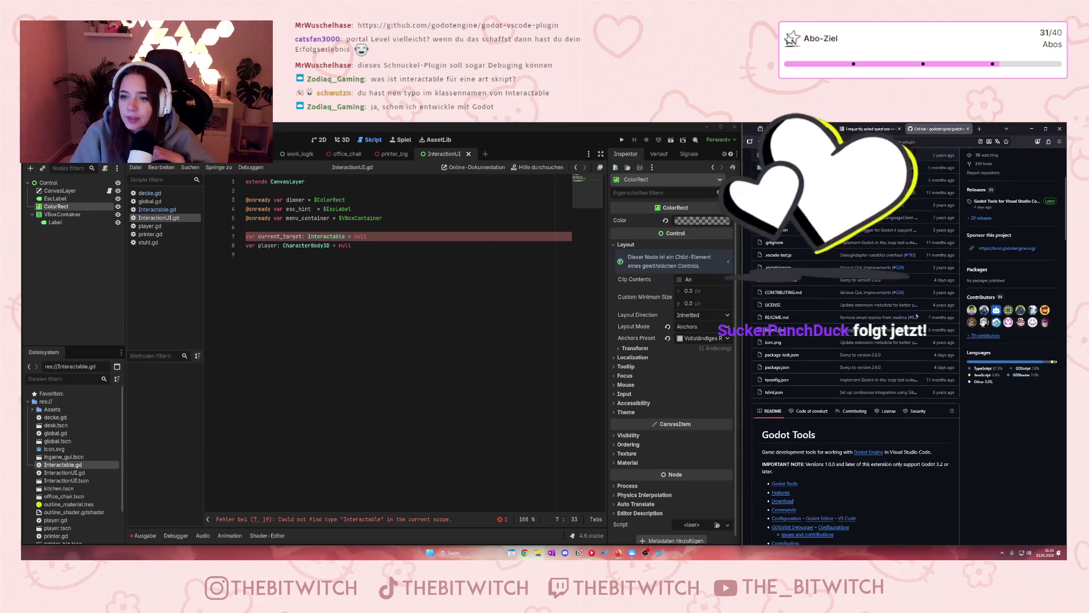
pyautogui.scroll(-3, 872, 352)
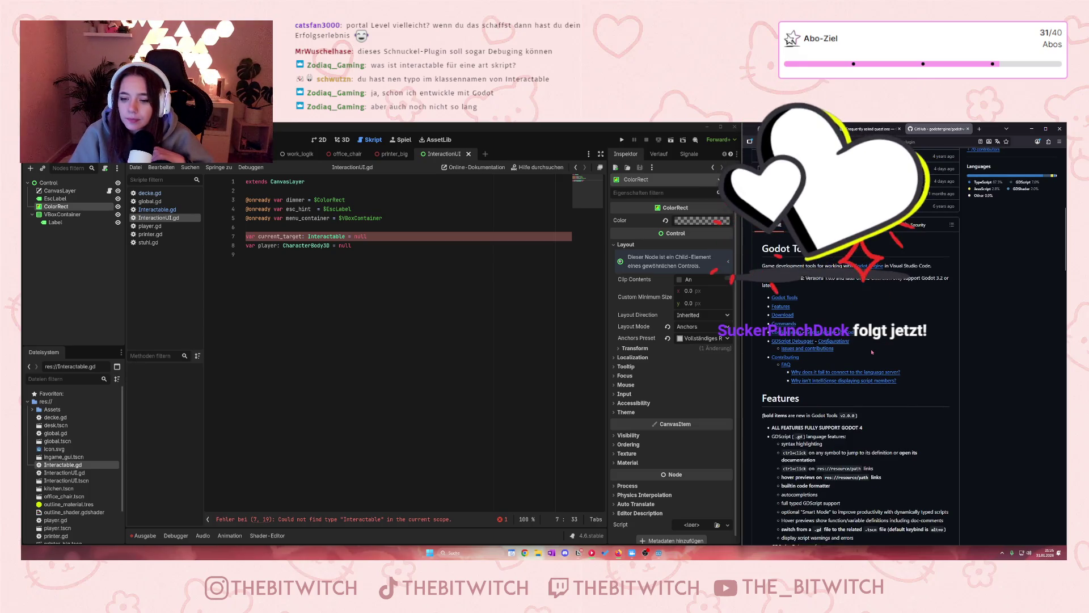
pyautogui.scroll(4, 871, 353)
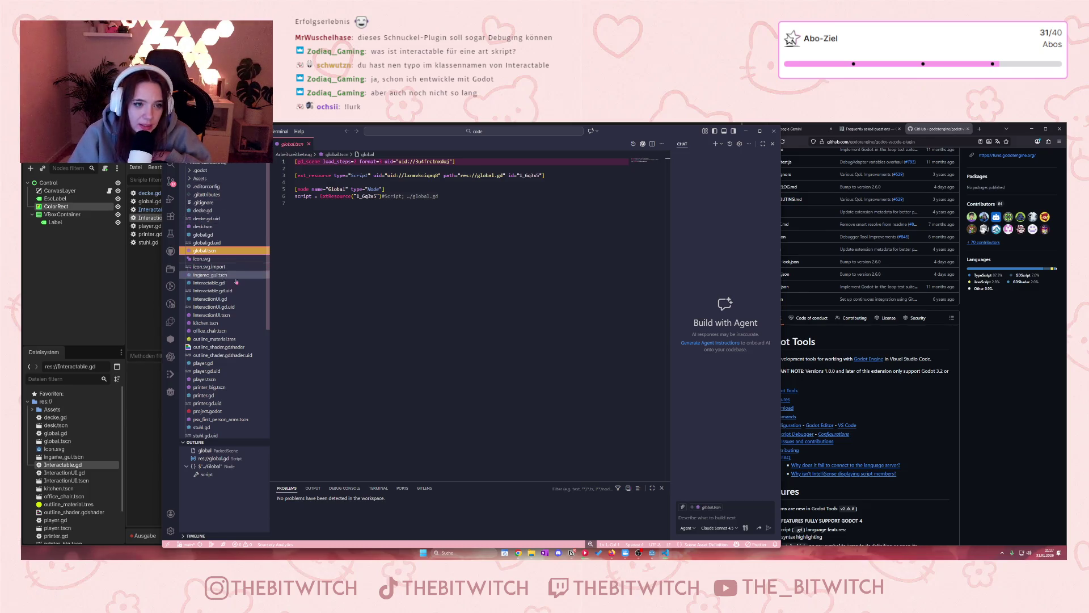
pyautogui.scroll(-2, 53, 419)
# - Open welt.tscn from the VS Code Explorer, scroll through it and back up, then close VS Code
pyautogui.scroll(2, 53, 419)
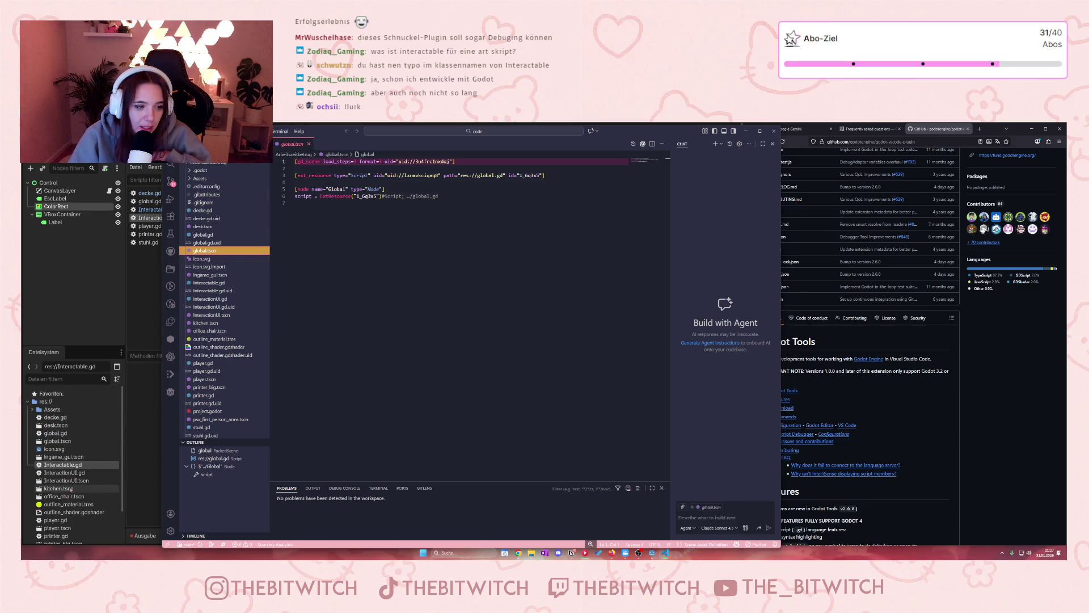
pyautogui.scroll(-2, 51, 442)
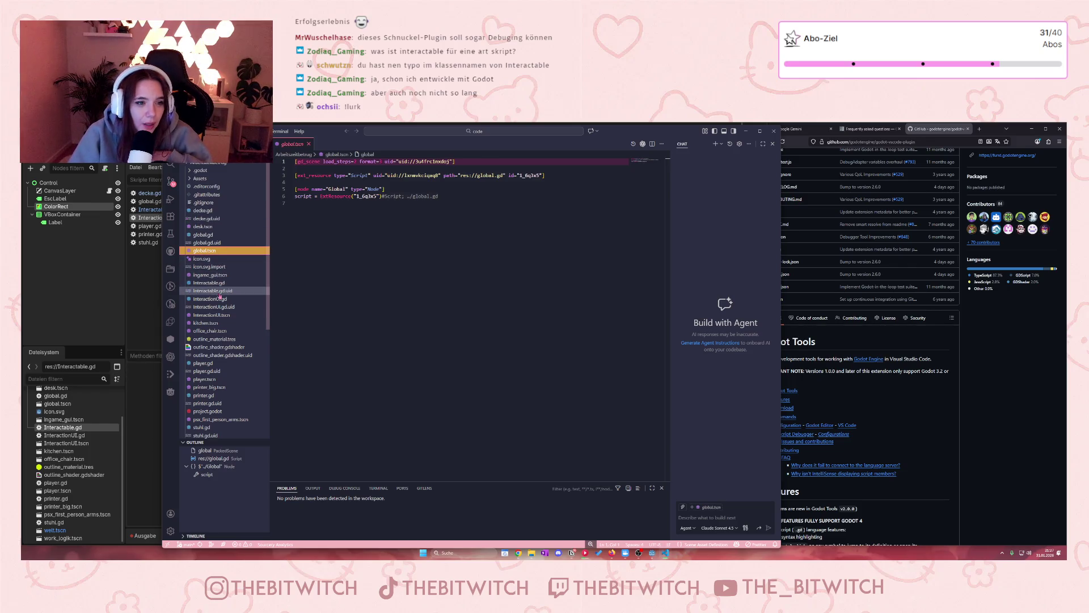
pyautogui.scroll(-1, 235, 318)
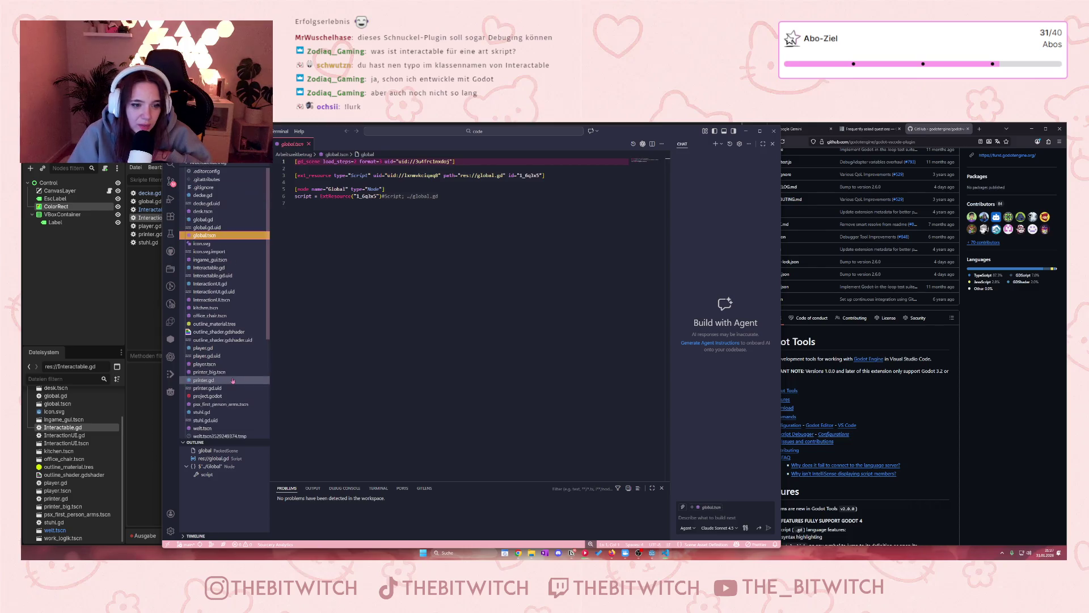
pyautogui.click(227, 428)
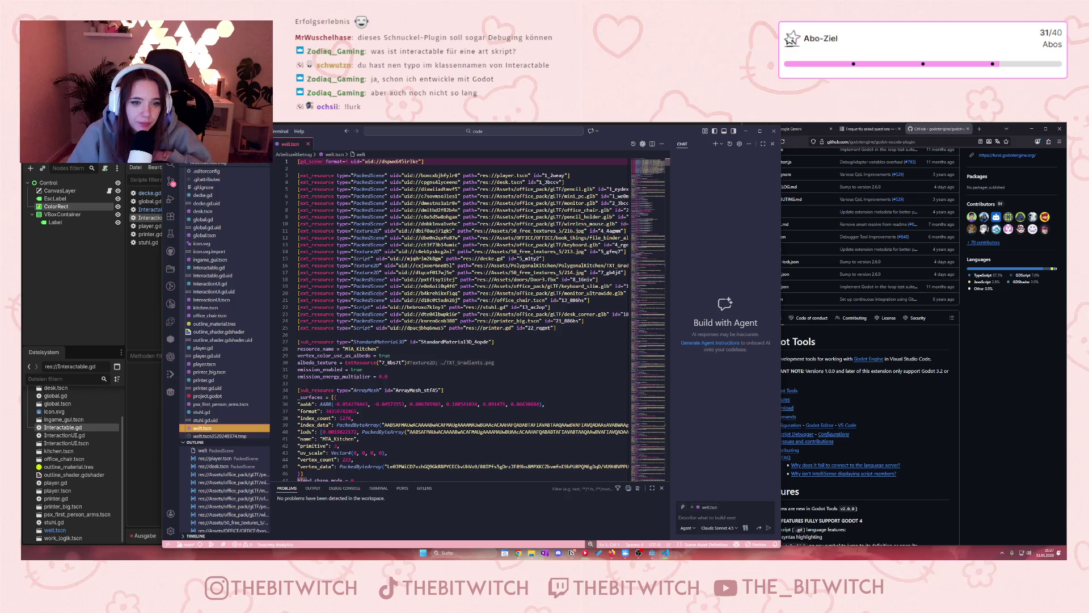
pyautogui.scroll(-3, 423, 318)
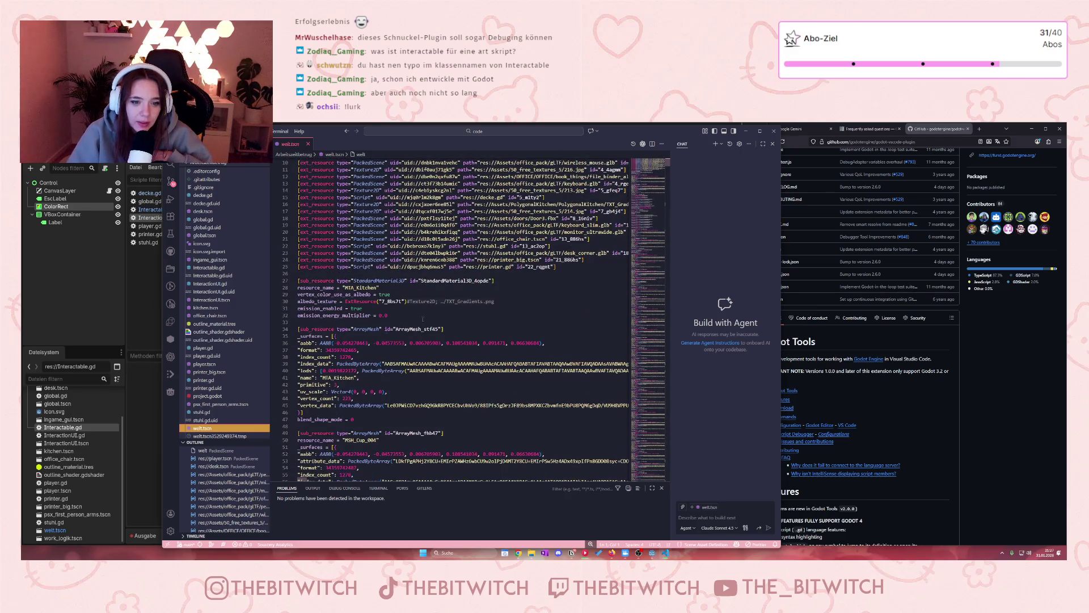
pyautogui.scroll(-8, 370, 391)
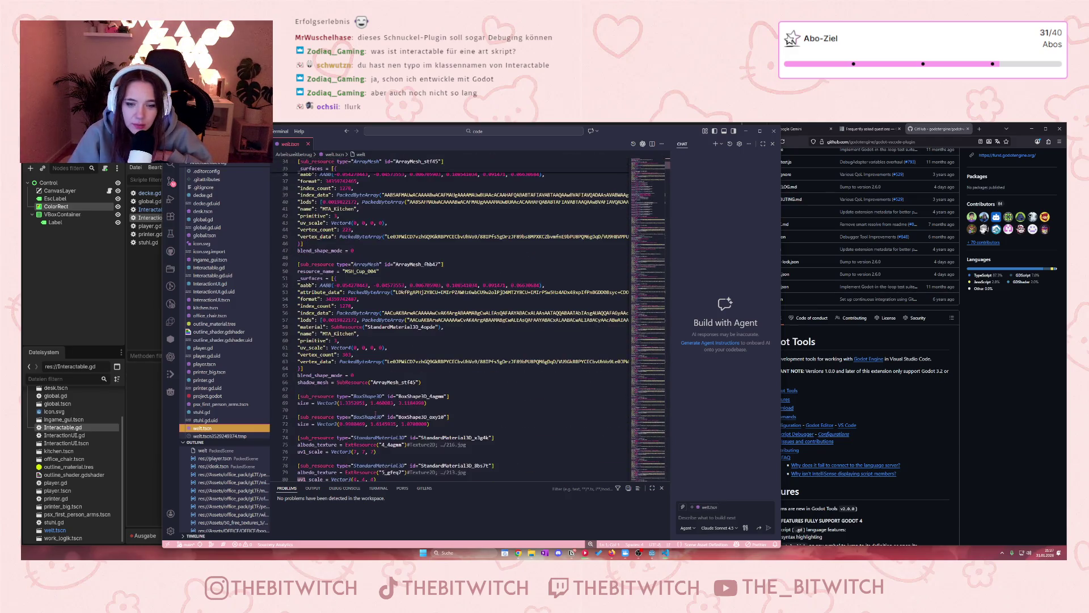
pyautogui.scroll(3, 454, 318)
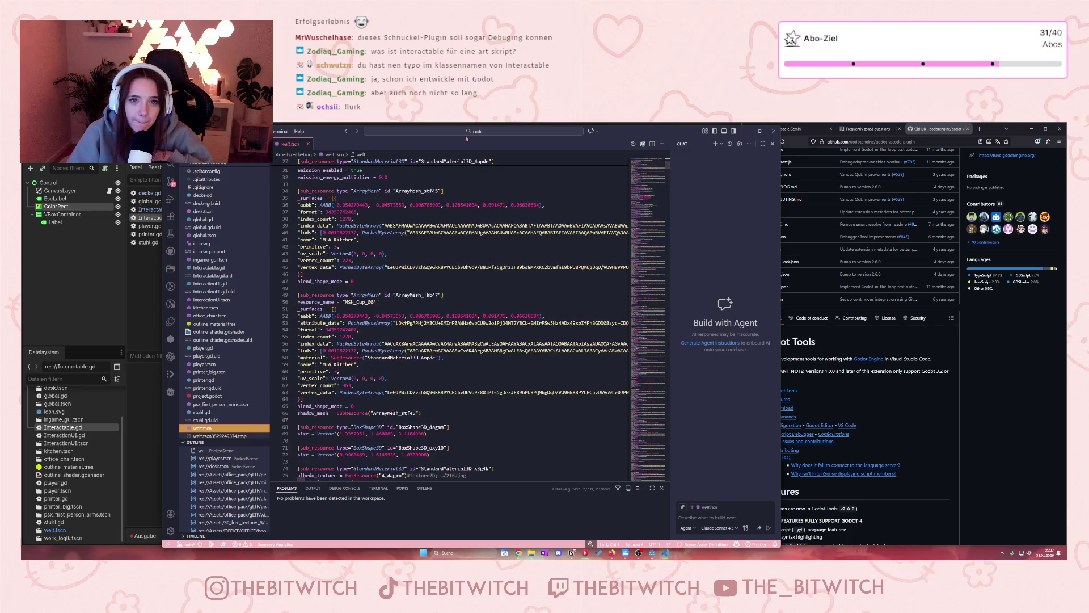
pyautogui.scroll(9, 431, 317)
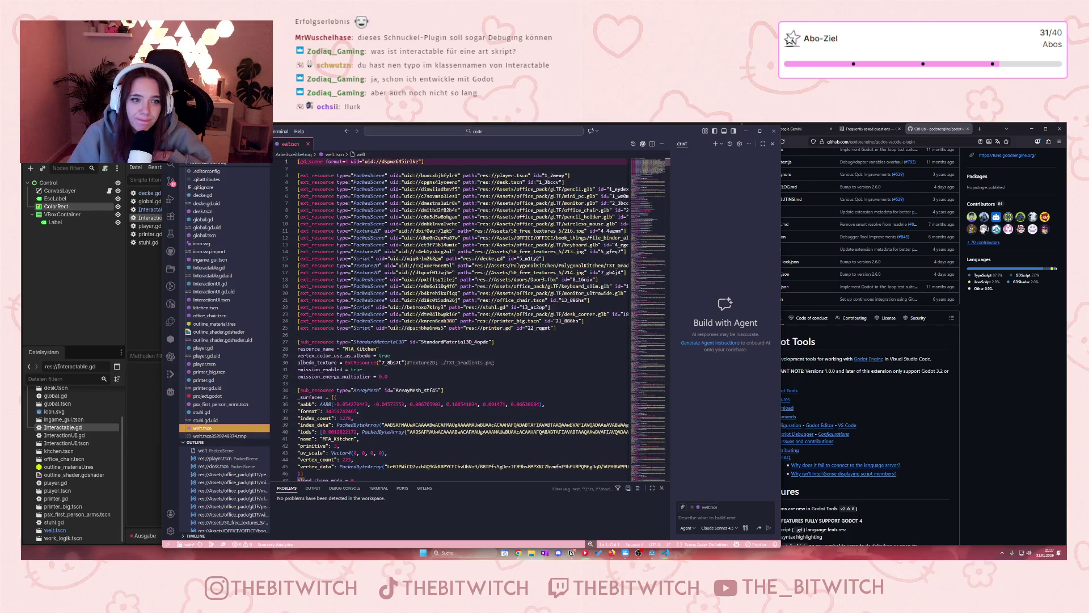
pyautogui.scroll(1, 206, 348)
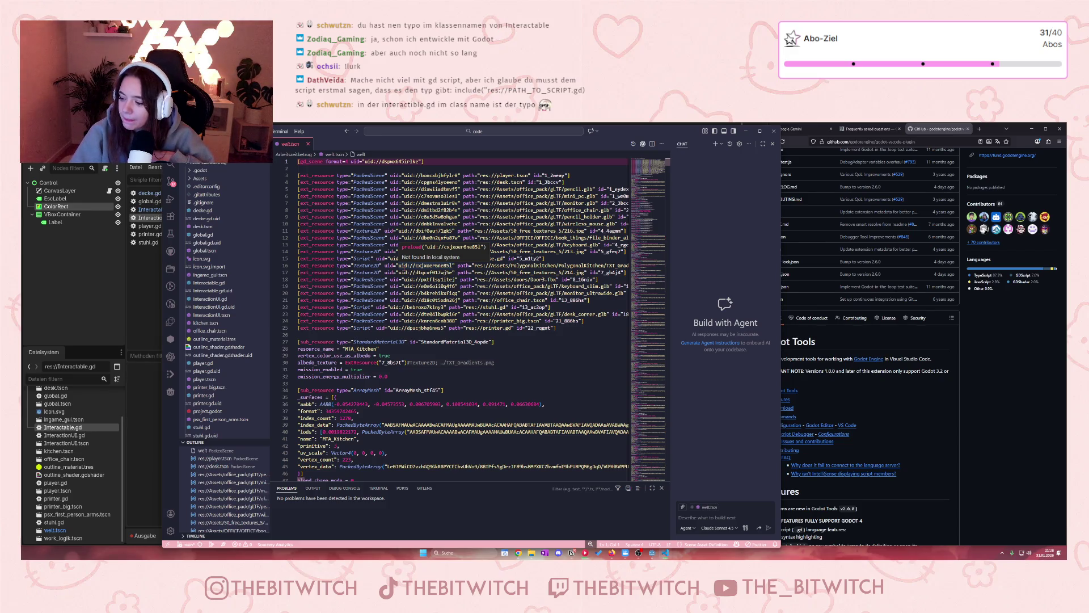
pyautogui.click(774, 131)
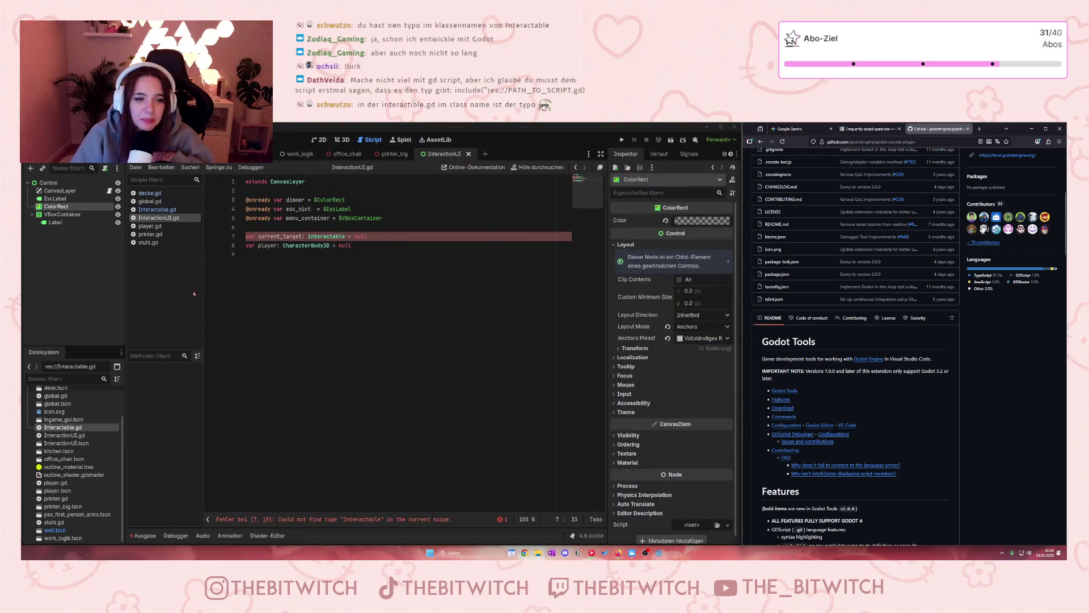
# - Browse Interactable.gd, player.gd, stuhl.gd and InteractionUI.gd, then select the misspelled Iteractable class name
pyautogui.click(164, 211)
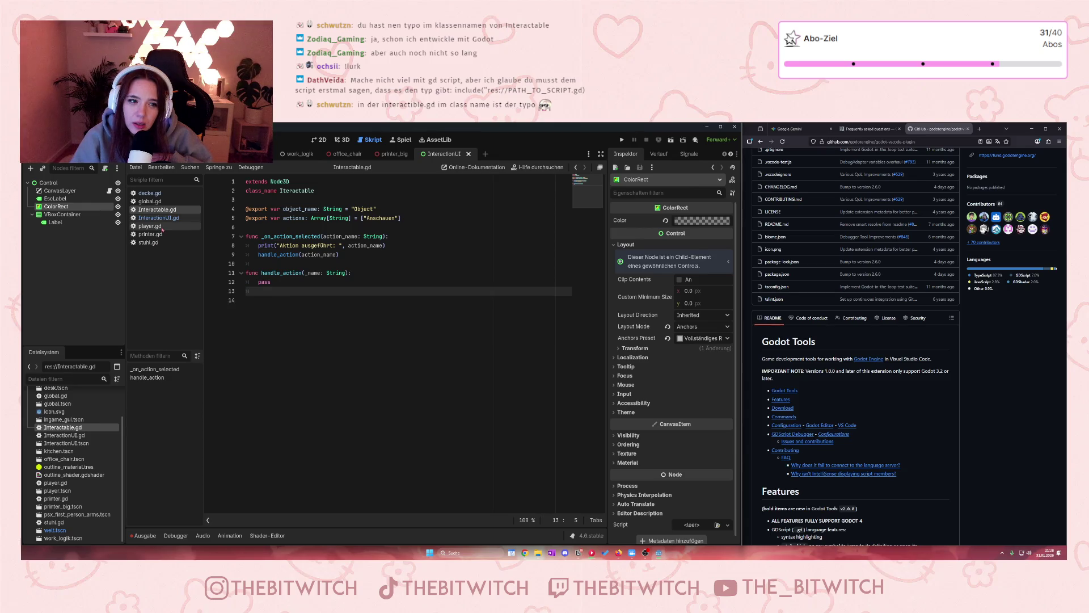
pyautogui.click(162, 228)
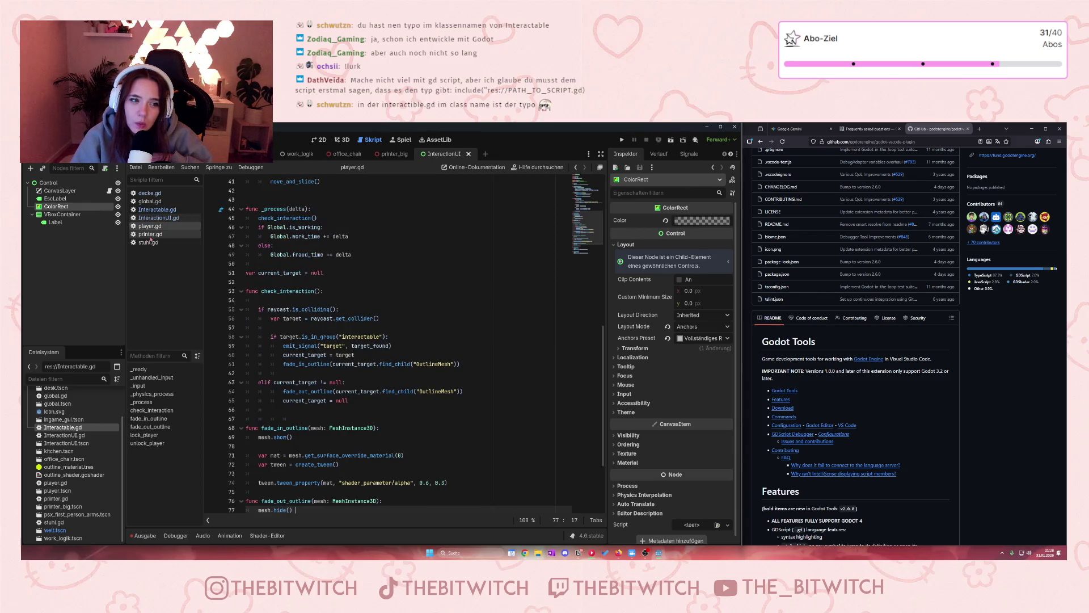
pyautogui.click(150, 243)
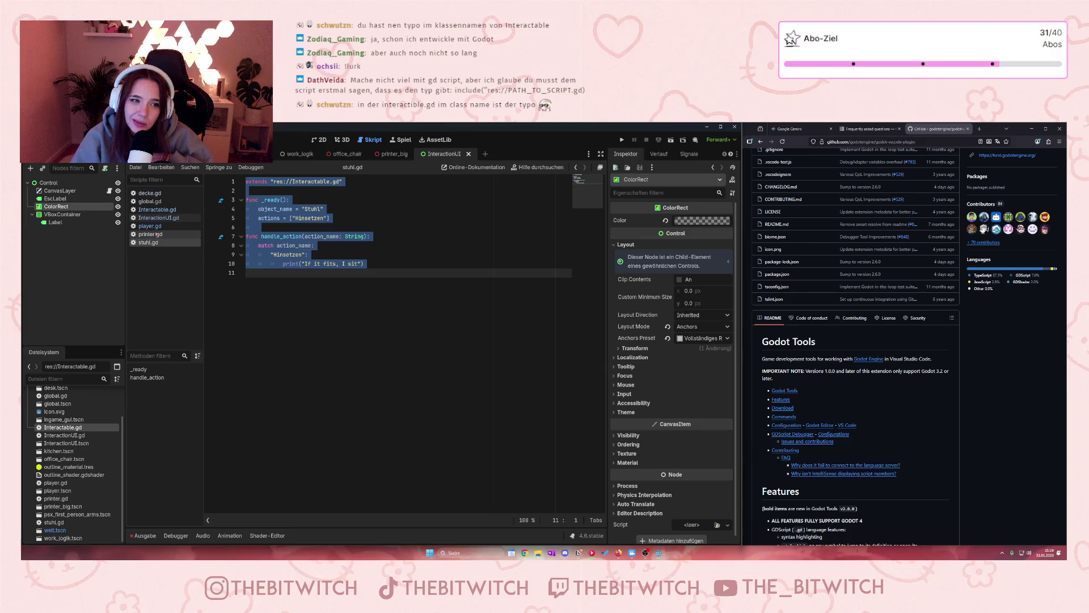
pyautogui.click(157, 219)
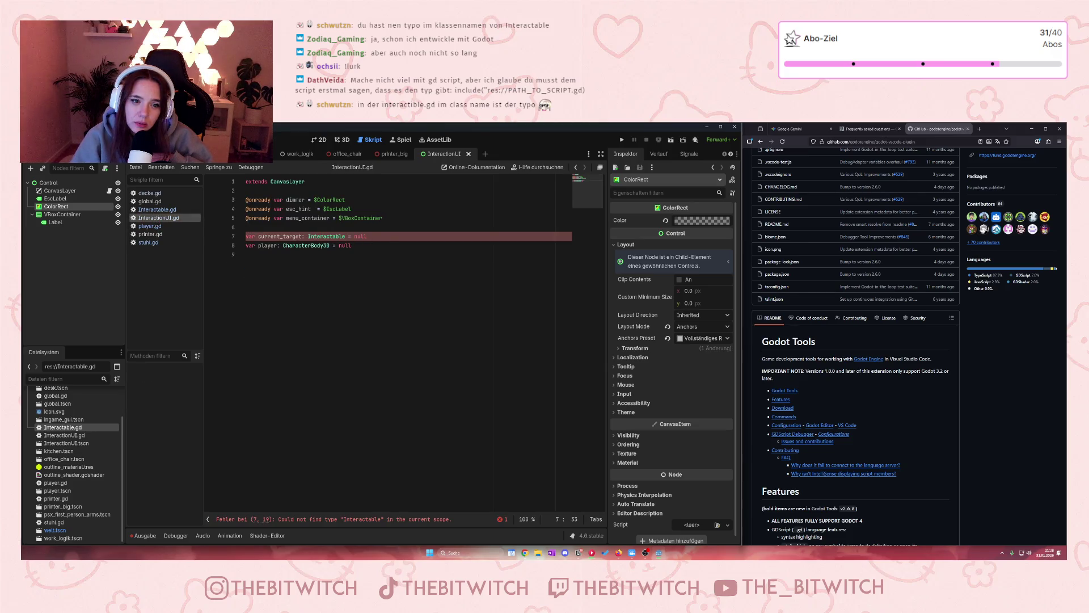
pyautogui.click(157, 209)
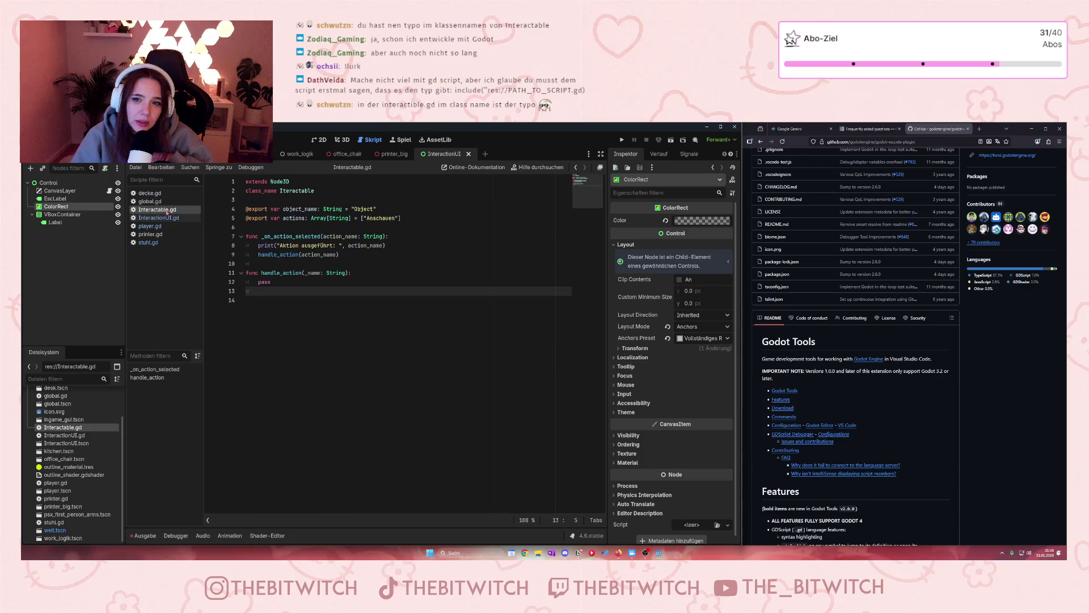
pyautogui.doubleClick(314, 190)
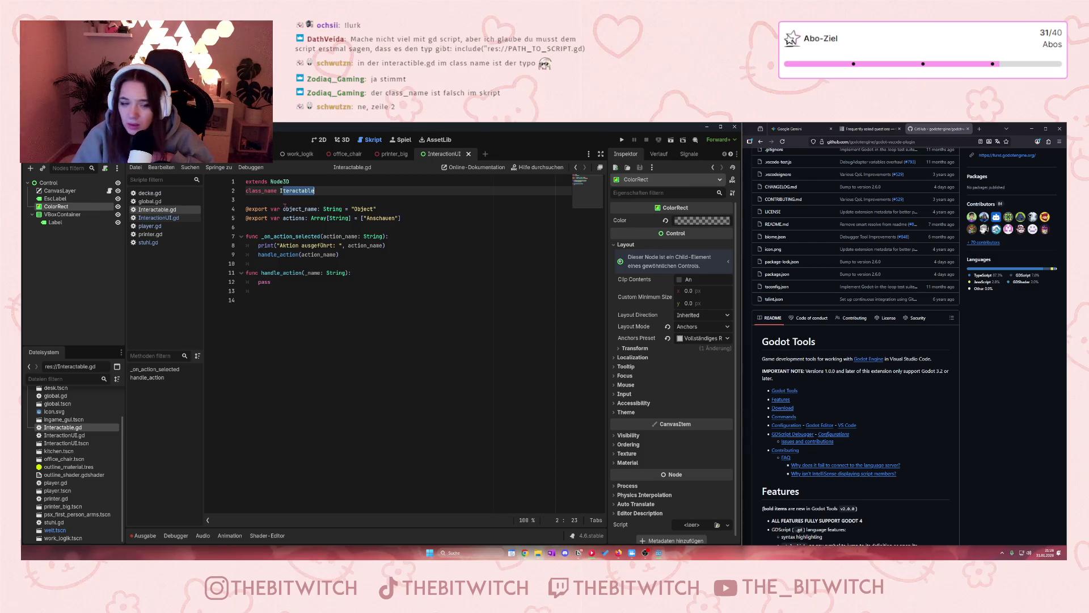
# - Insert the missing 'n' so class_name reads Interactable, then save Interactable.gd
pyautogui.click(158, 218)
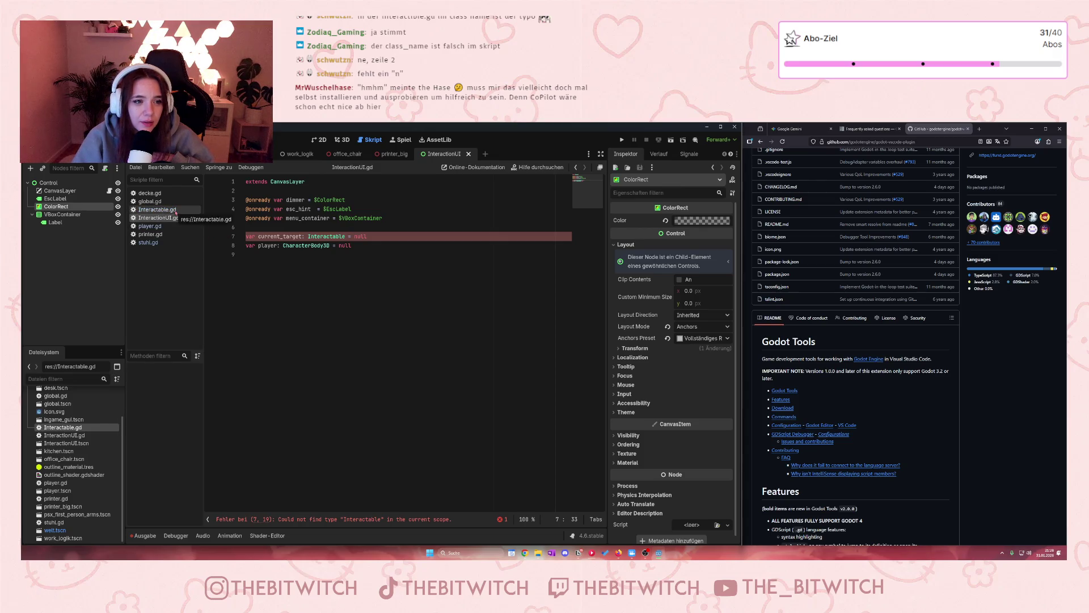
pyautogui.click(157, 209)
pyautogui.click(281, 192)
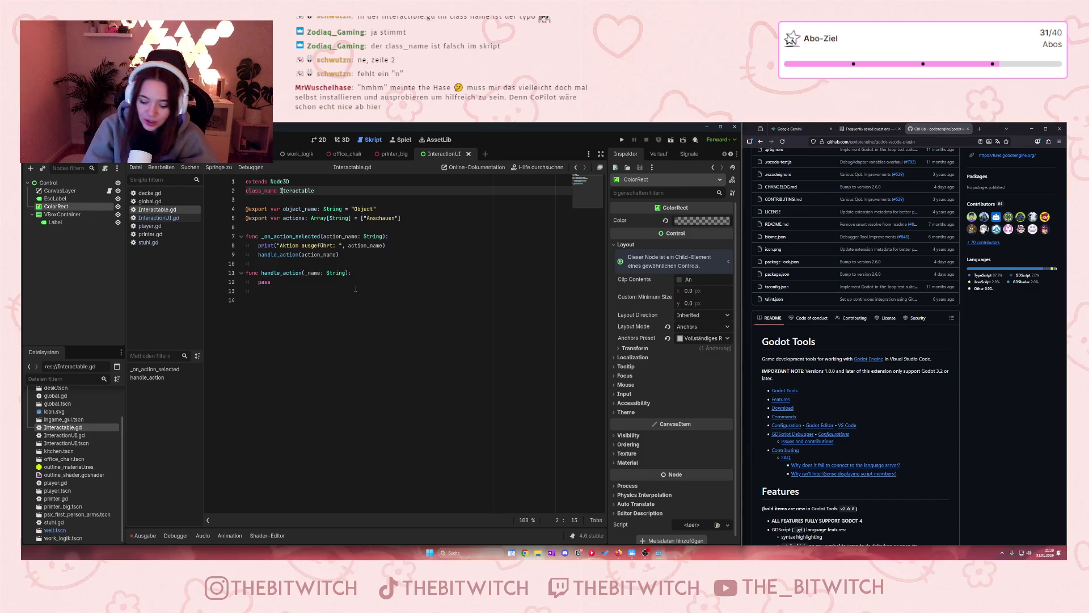
pyautogui.write('n')
pyautogui.click(412, 272)
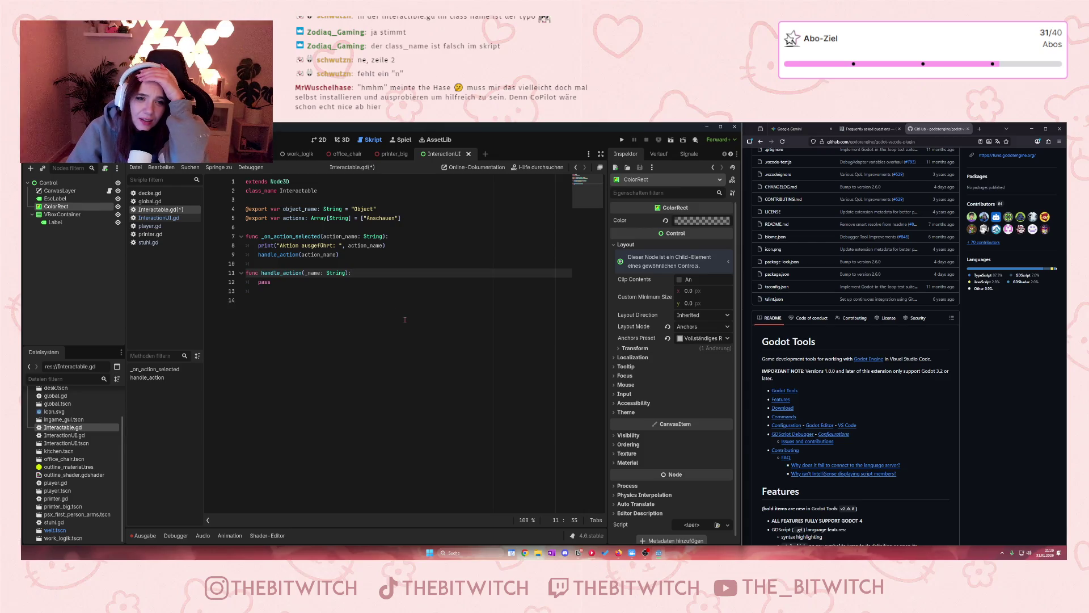
pyautogui.hotkey('ctrl', 's')
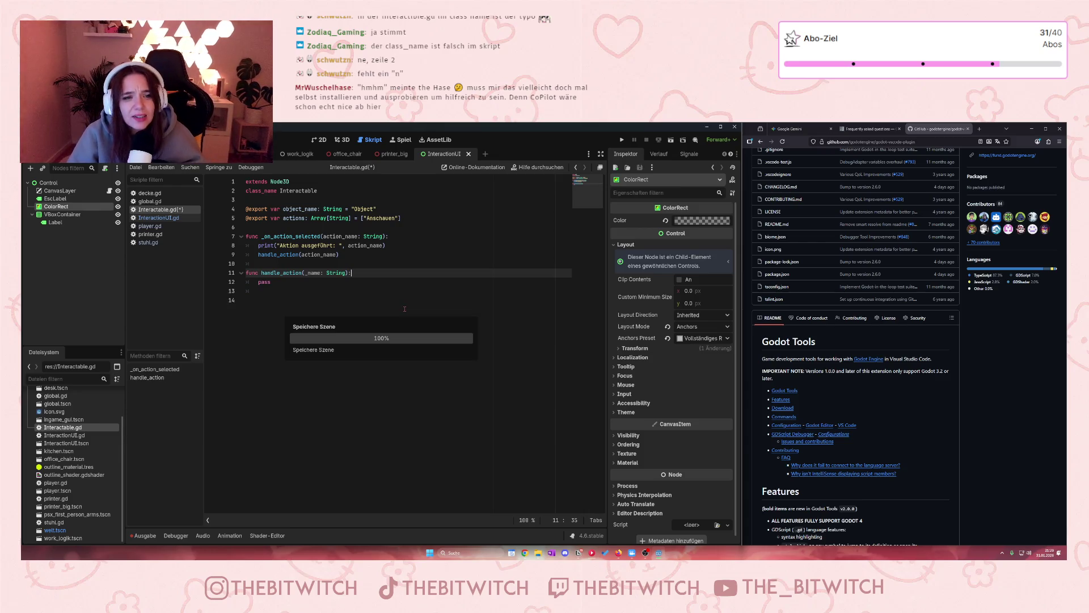
pyautogui.click(168, 226)
pyautogui.scroll(10, 365, 229)
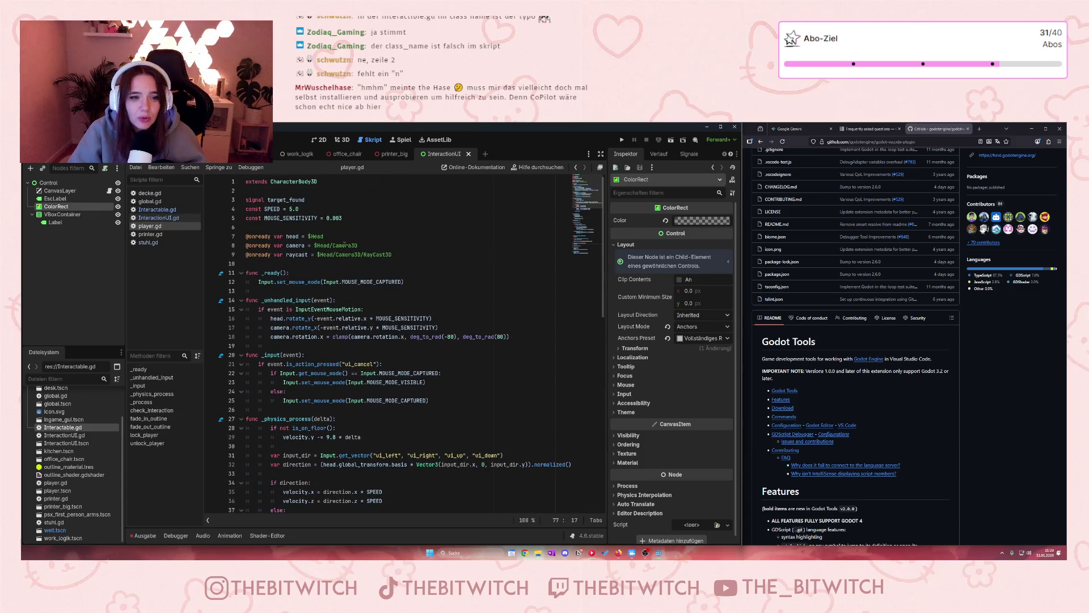
# - Replace stuhl.gd's Interactable.gd path on line 1 with extends Interactable and save the script
pyautogui.scroll(-12, 341, 217)
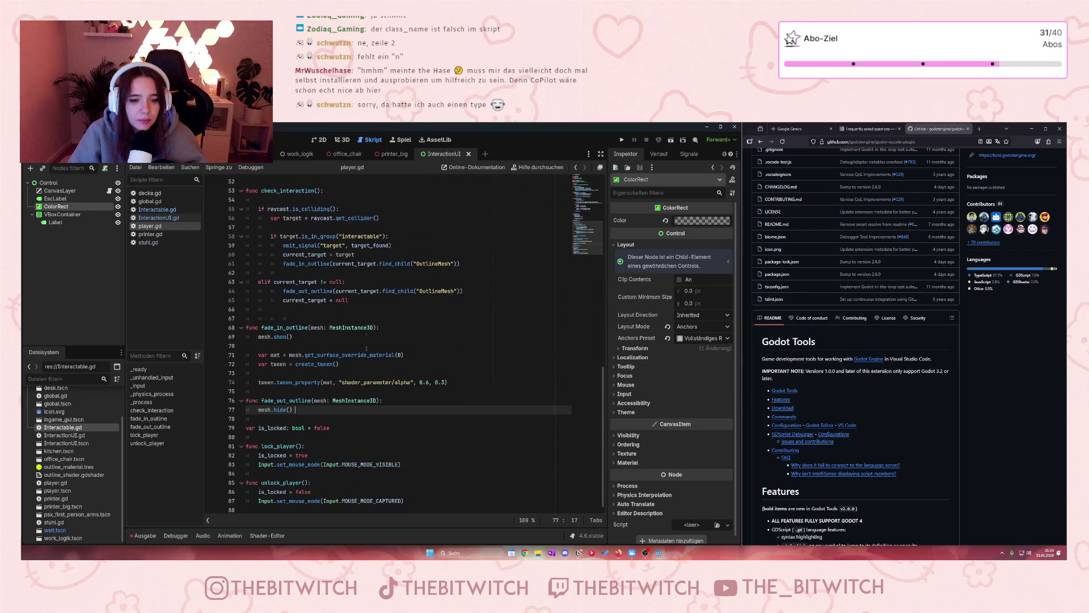
pyautogui.scroll(1, 379, 337)
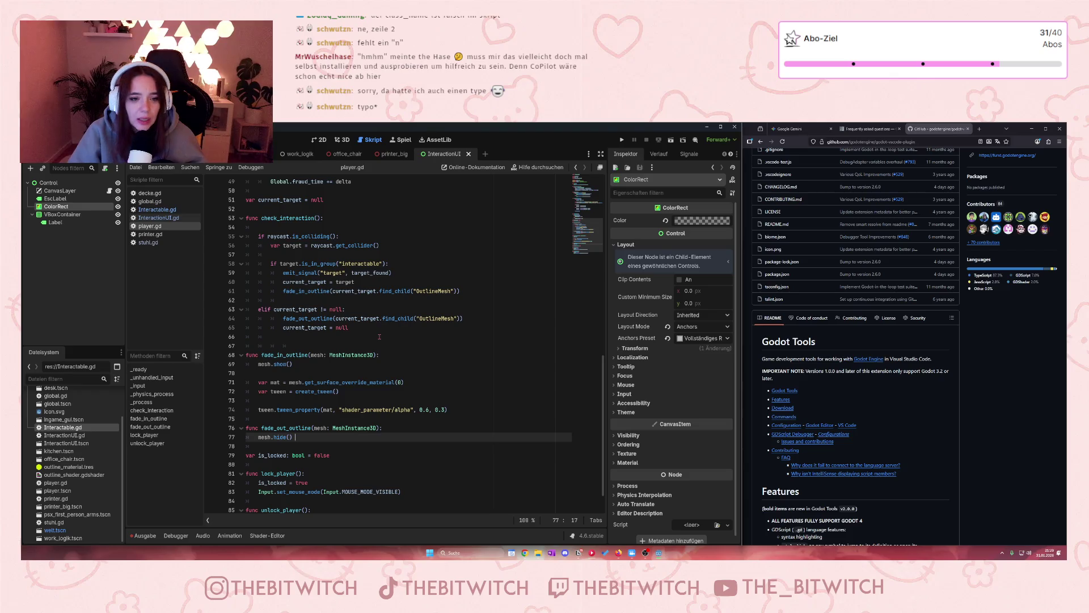
pyautogui.scroll(15, 385, 317)
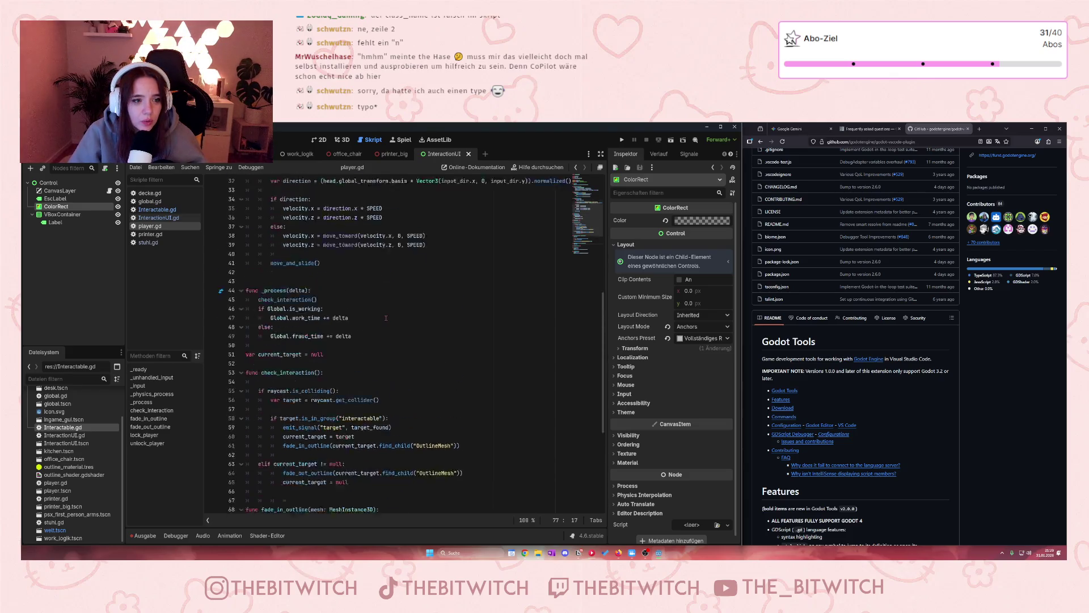
pyautogui.click(150, 234)
pyautogui.click(148, 242)
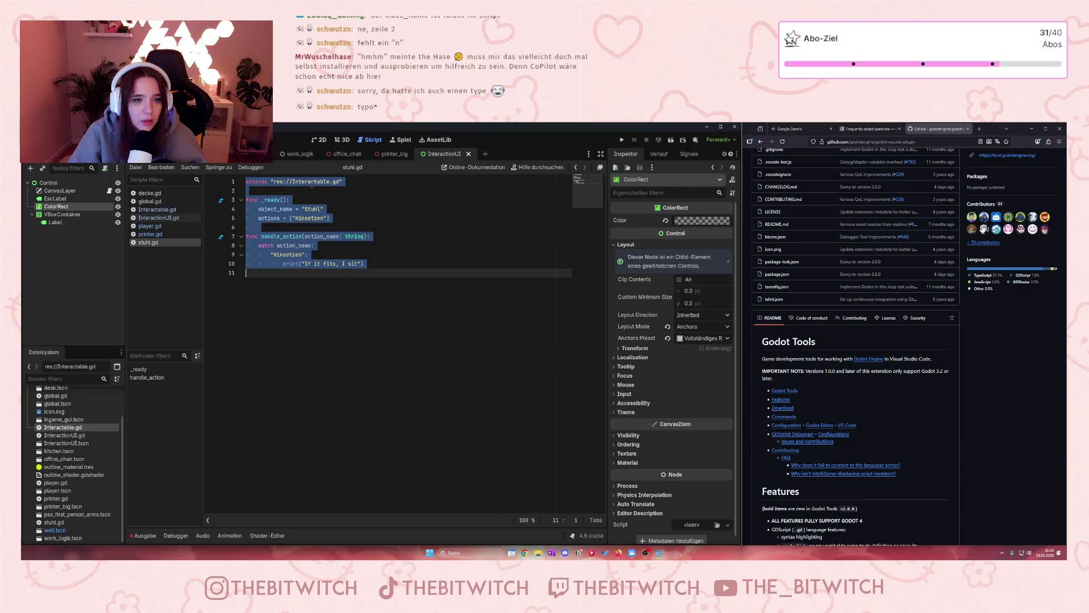
pyautogui.moveTo(343, 182); pyautogui.dragTo(271, 182)
pyautogui.write('Intera')
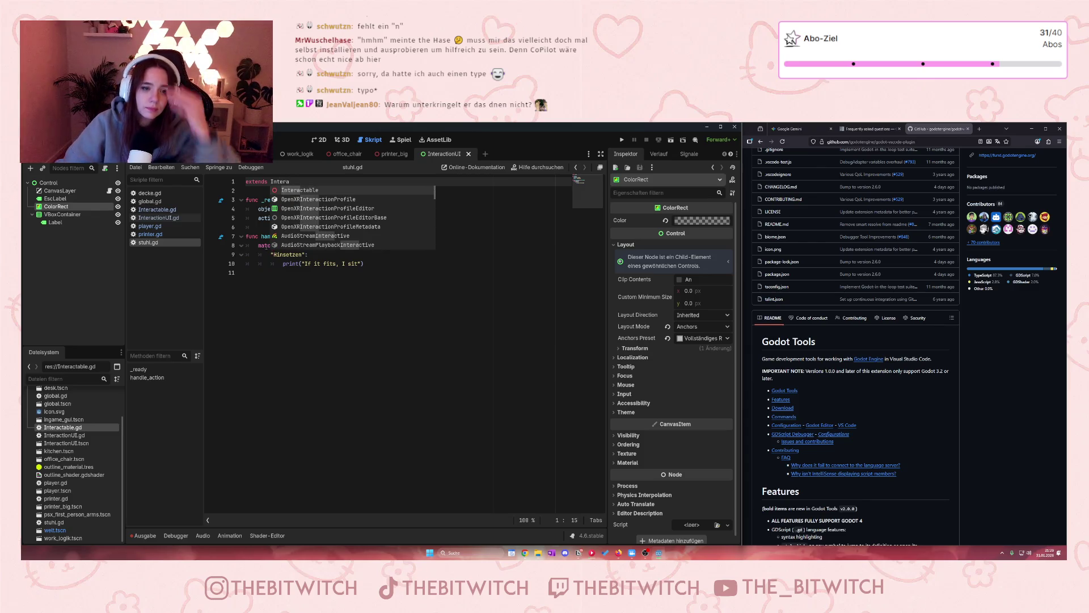
pyautogui.click(316, 191)
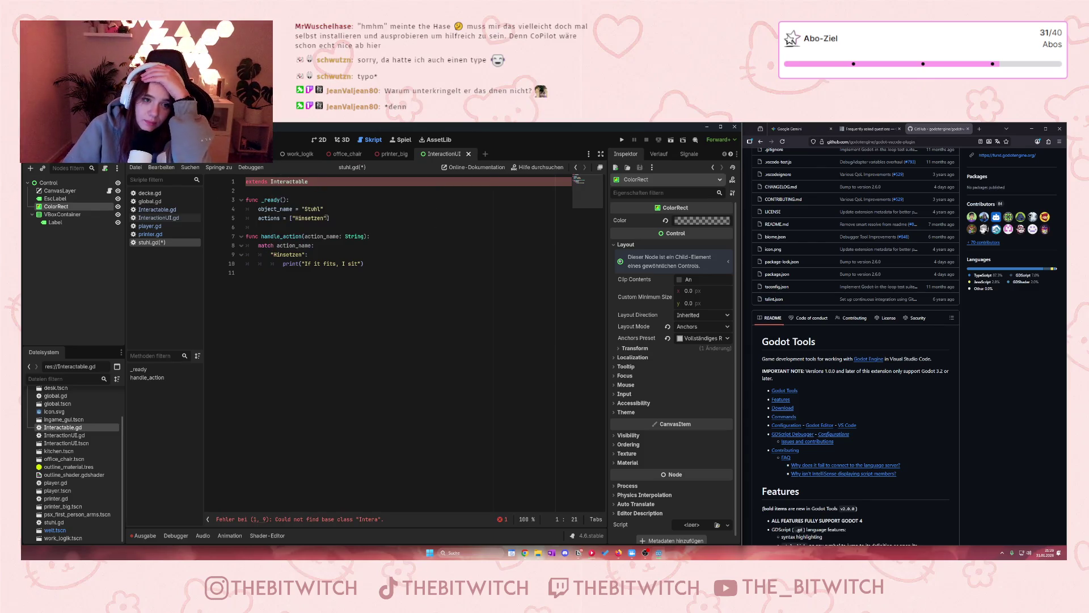
pyautogui.click(329, 218)
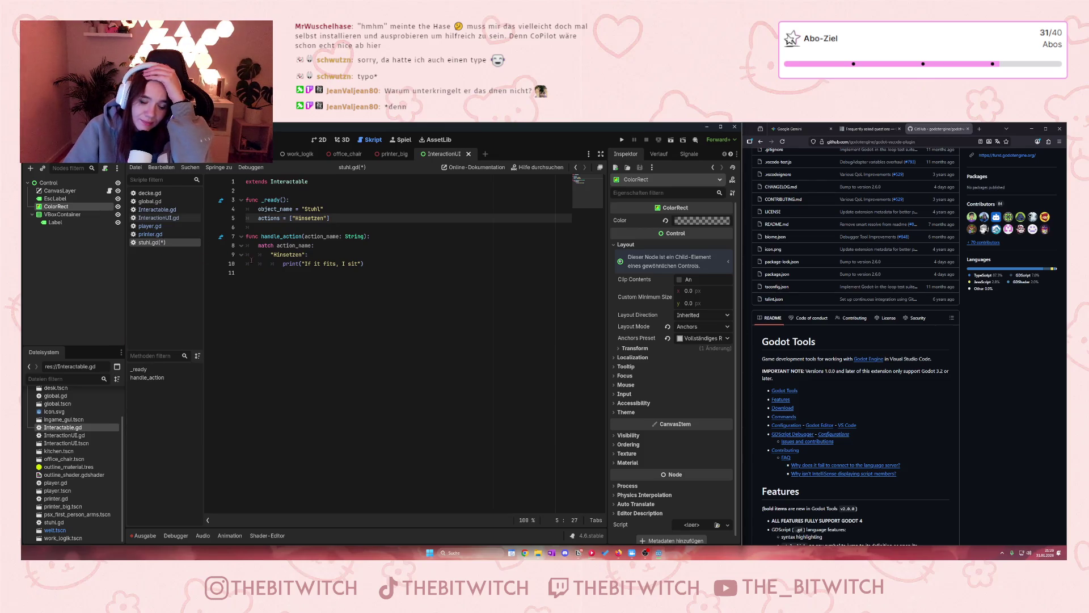
pyautogui.click(314, 264)
pyautogui.hotkey('ctrl', 's')
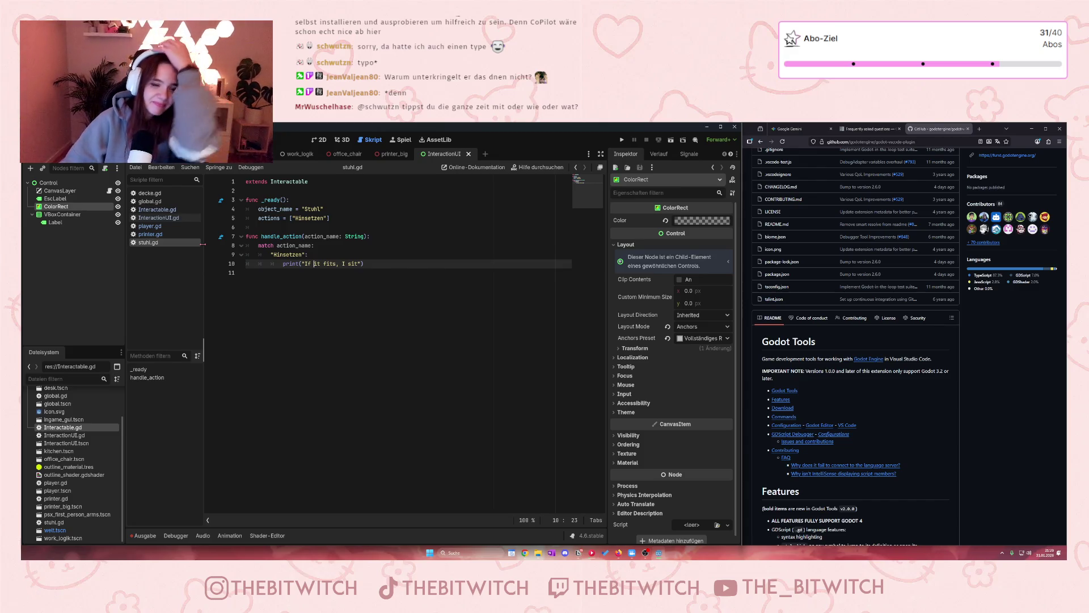
# - Change printer.gd's extends line from res://Interactable.gd to Interactable and save it
pyautogui.click(151, 234)
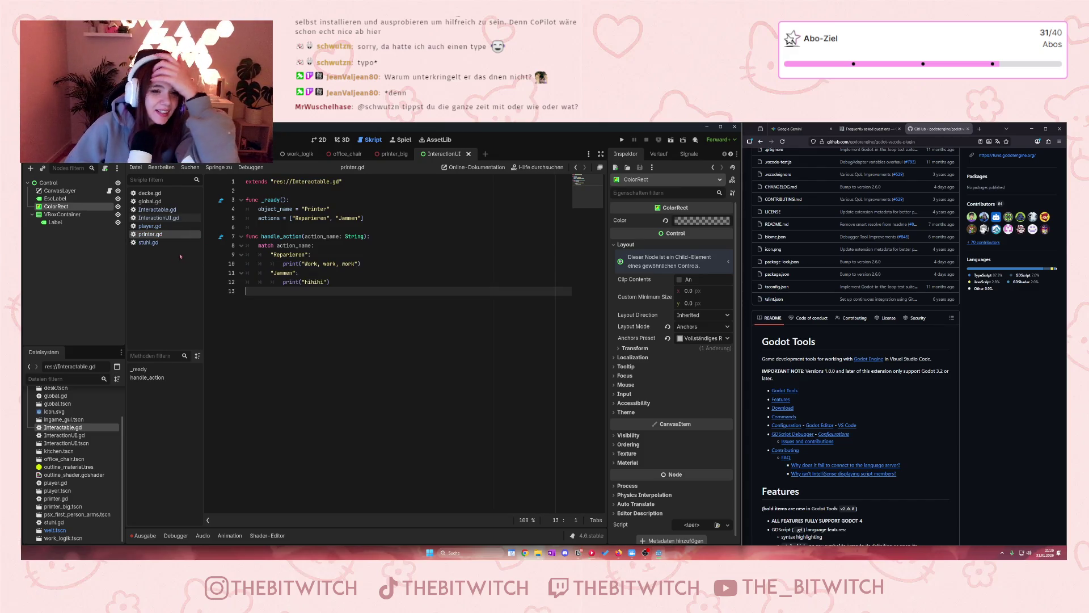
pyautogui.moveTo(342, 182); pyautogui.dragTo(270, 181)
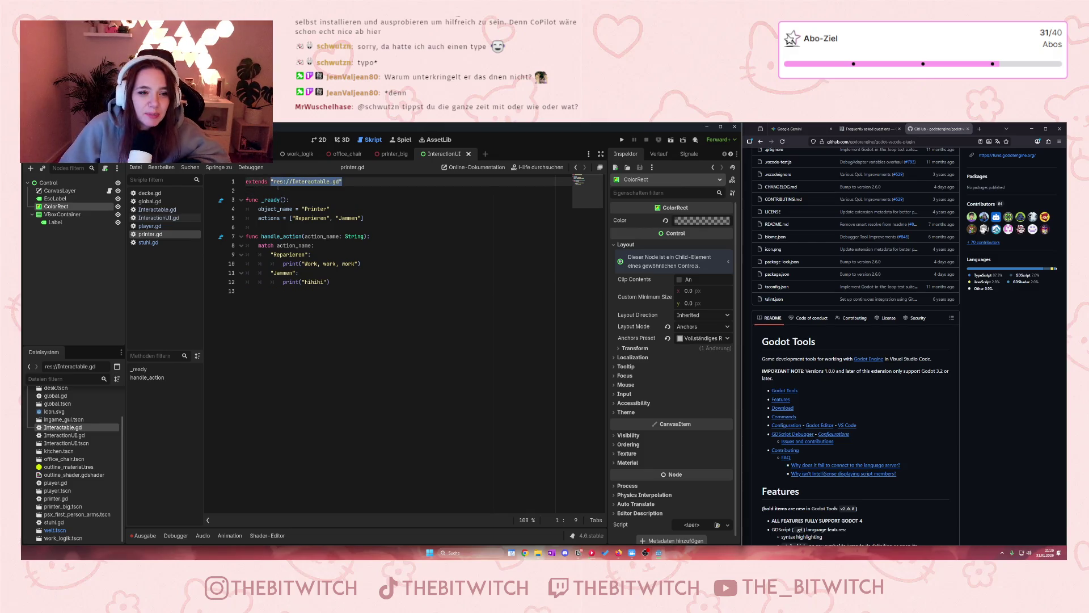
pyautogui.write('Int')
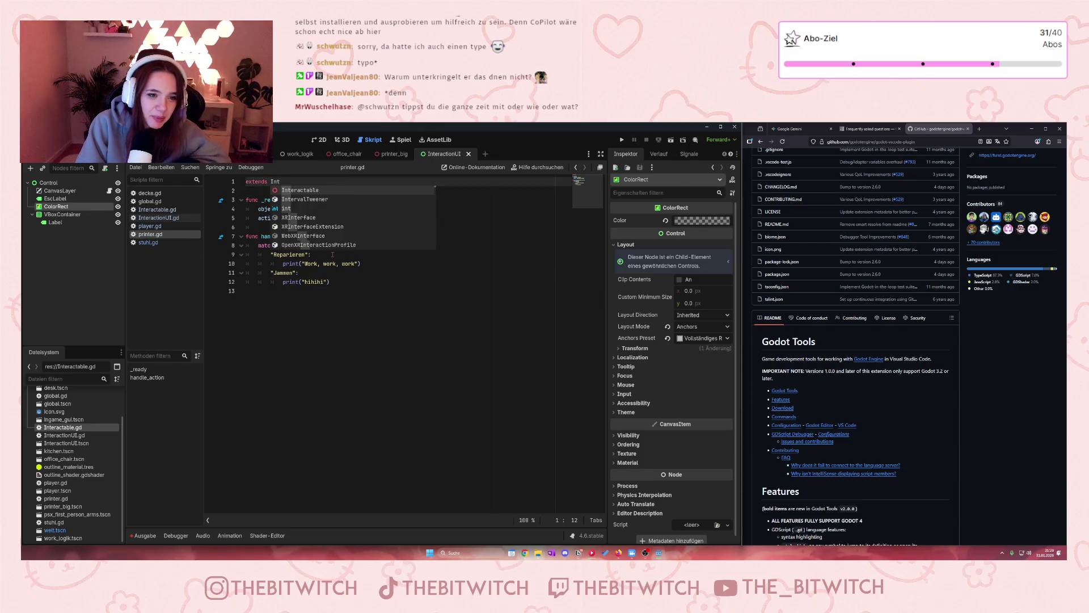
pyautogui.click(300, 194)
pyautogui.click(324, 263)
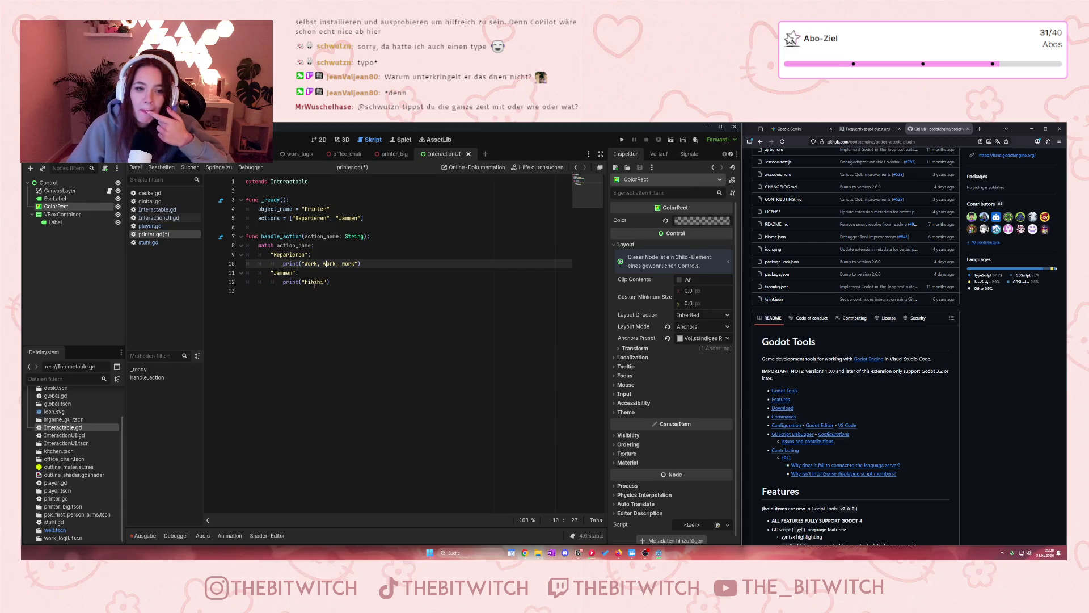
pyautogui.click(265, 294)
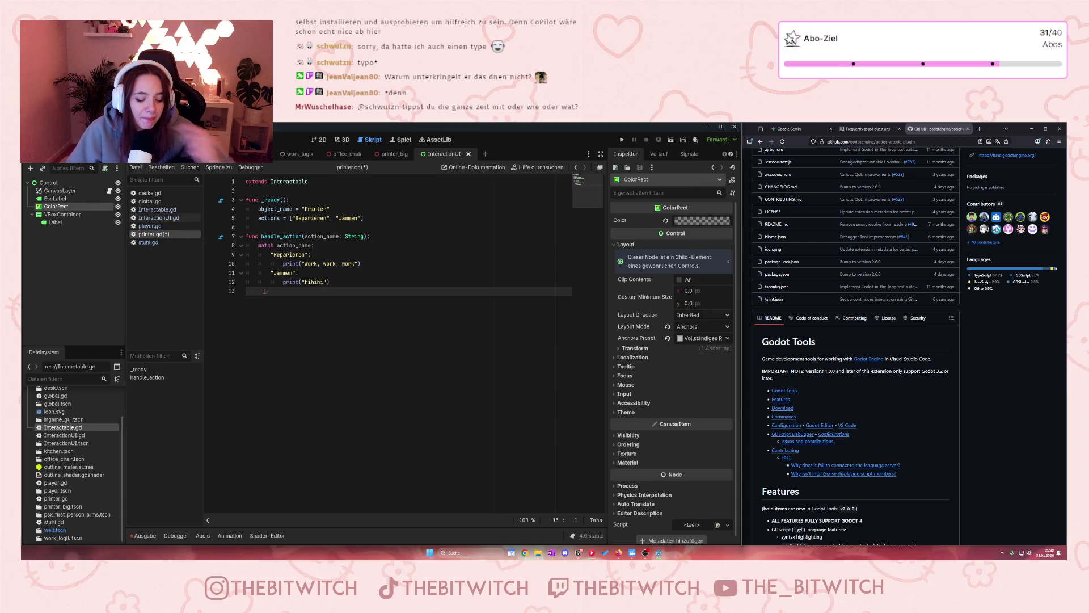
pyautogui.hotkey('ctrl', 's')
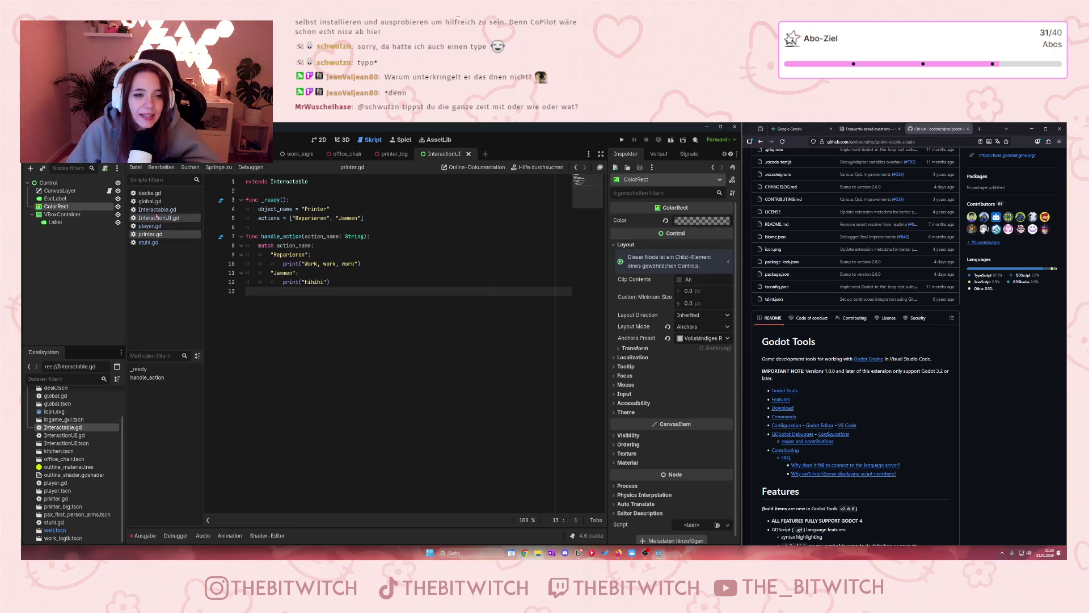
# - Review Interactable.gd, then return to the InteractionUI.gd script
pyautogui.click(158, 218)
pyautogui.click(168, 209)
pyautogui.click(386, 325)
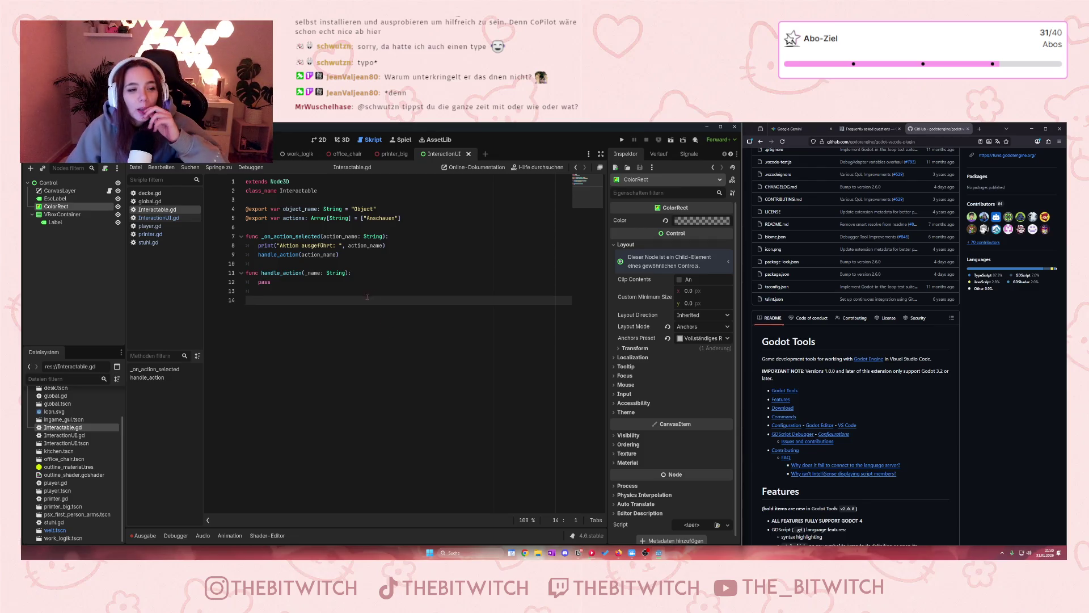
pyautogui.click(159, 218)
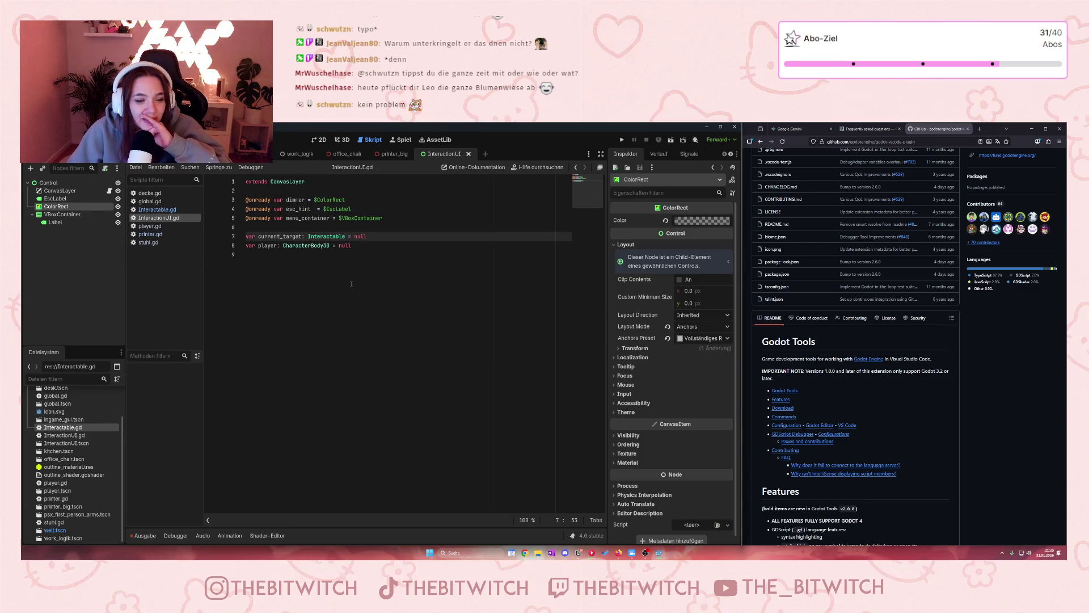
# - Compare Gemini's InteractionUI.gd code with Godot's script, placing the cursor on empty line 9
pyautogui.click(151, 210)
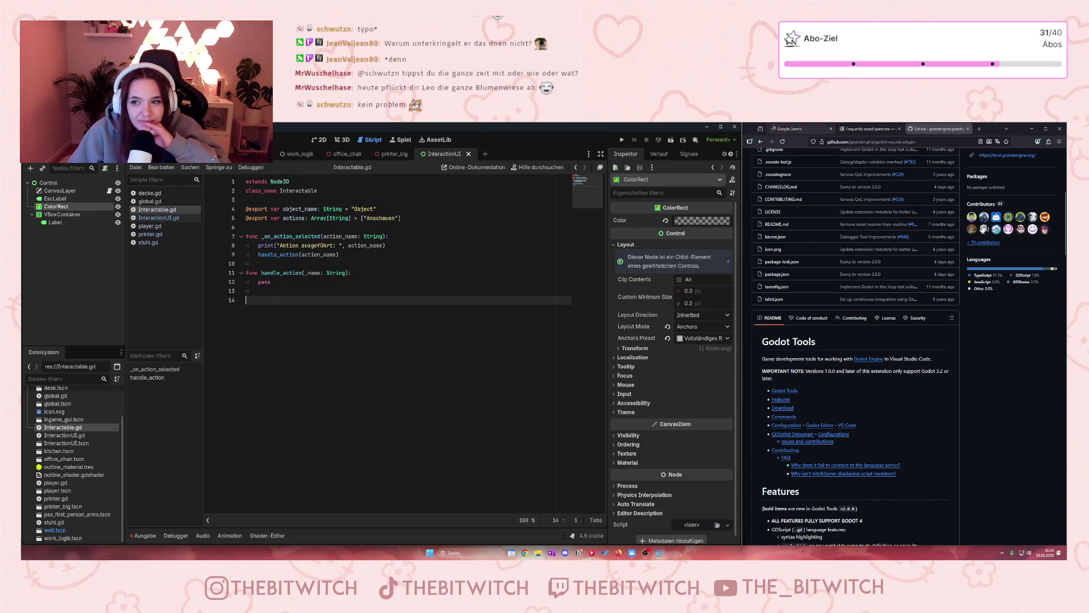
pyautogui.click(786, 131)
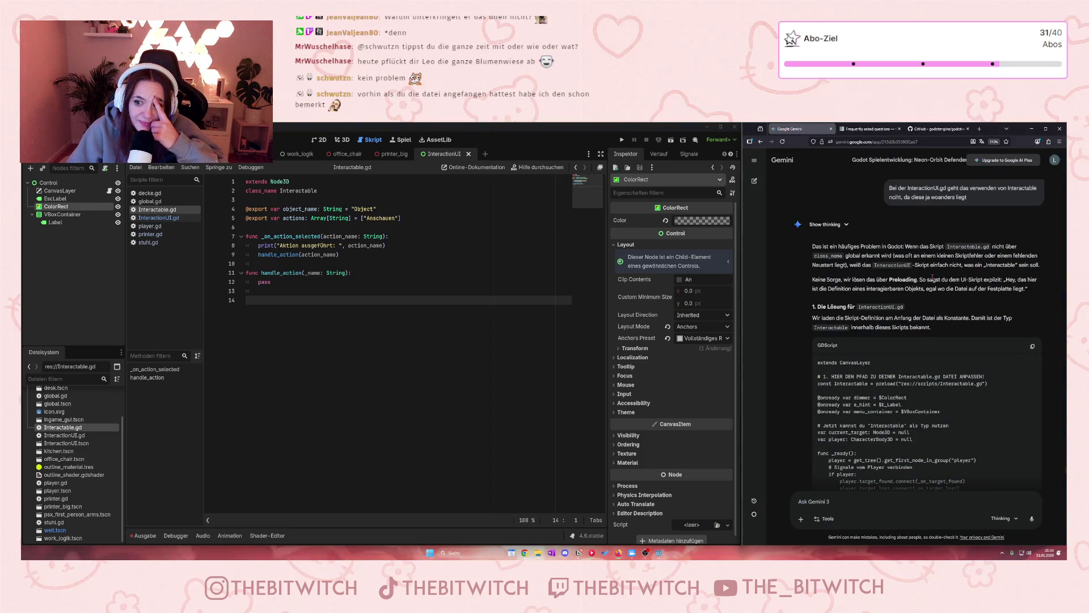
pyautogui.scroll(5, 932, 277)
pyautogui.scroll(-15, 925, 284)
pyautogui.scroll(5, 918, 287)
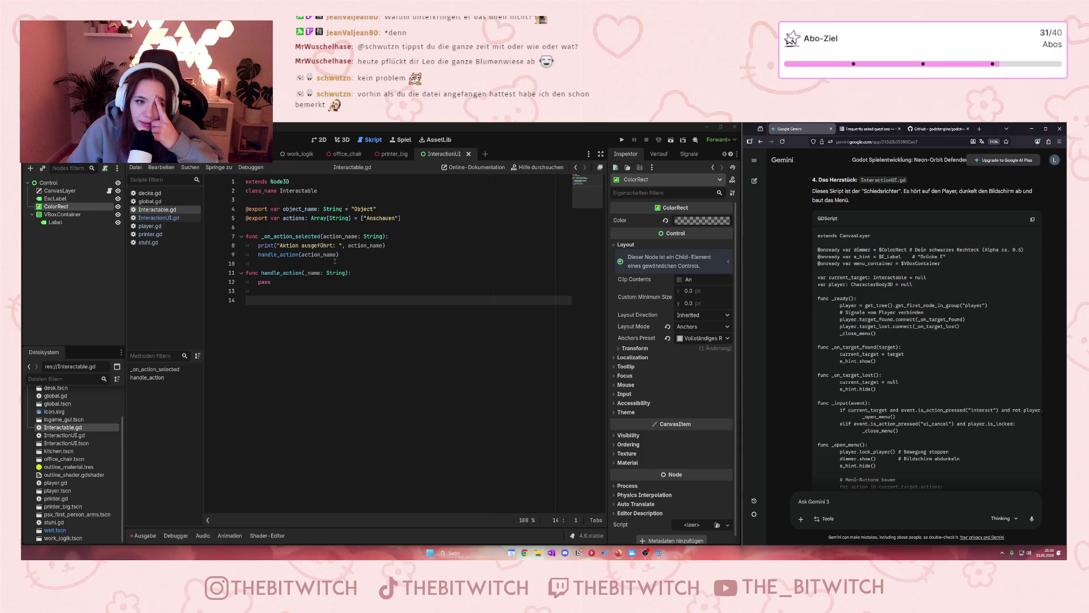
pyautogui.click(159, 217)
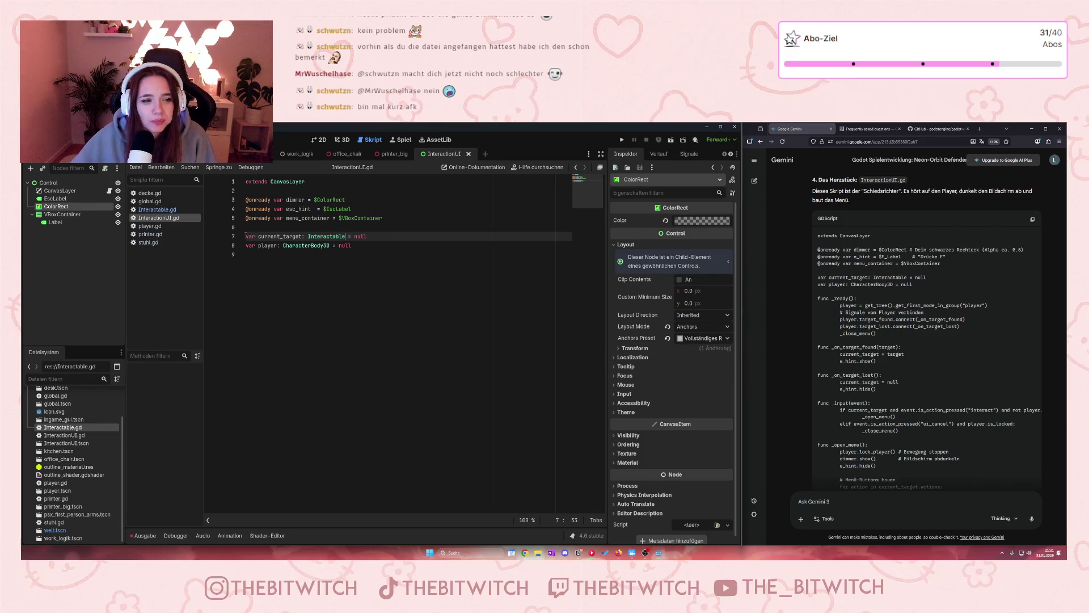
pyautogui.click(351, 314)
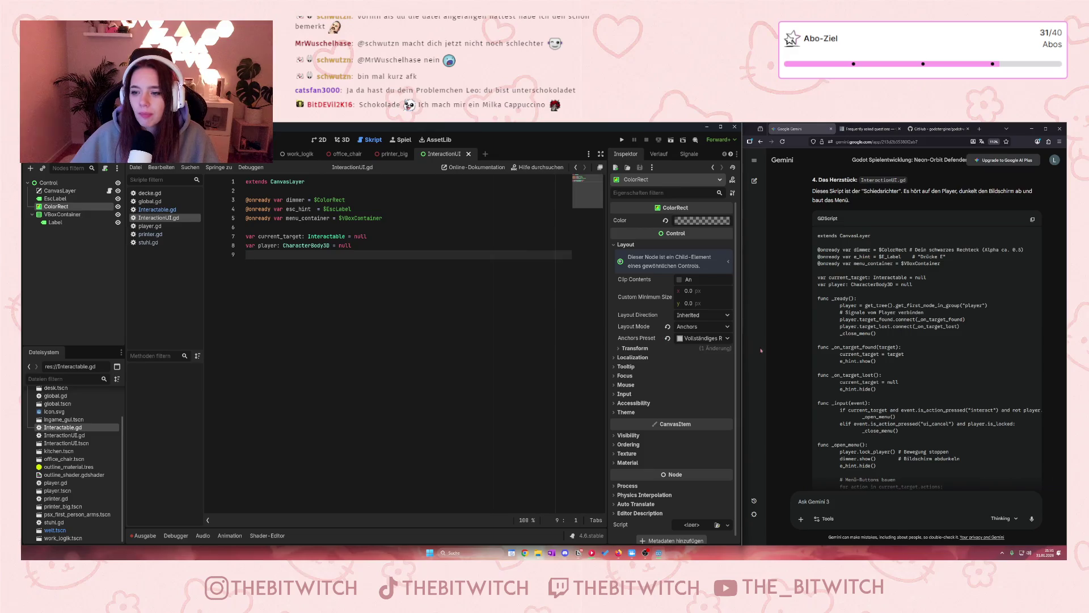
# - Add func _ready() setting player = get_tree().get_first_node_in_group("player")
pyautogui.press('Return')
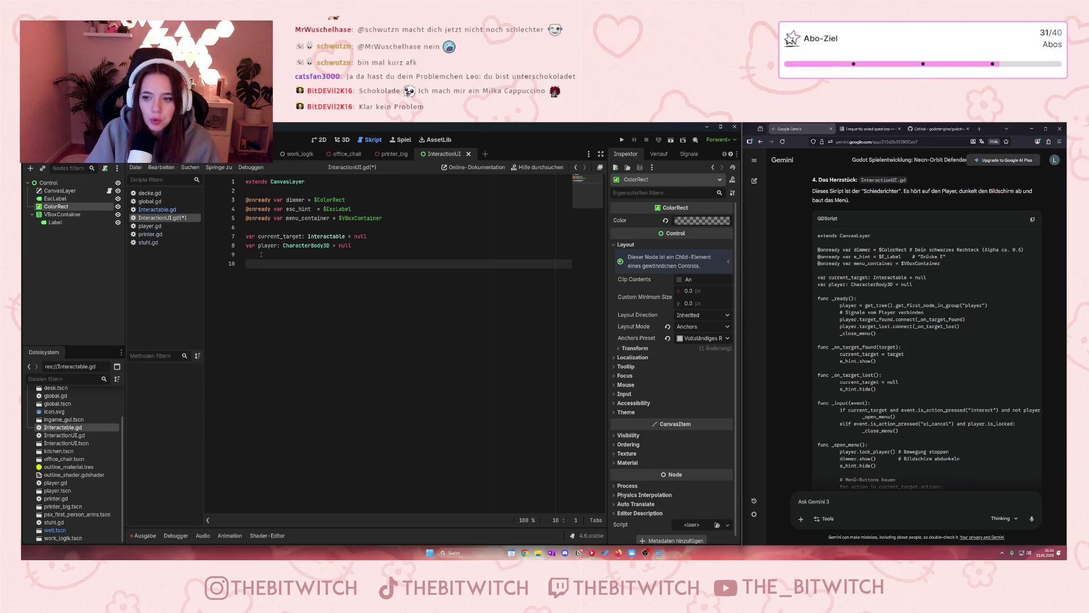
pyautogui.write('func ')
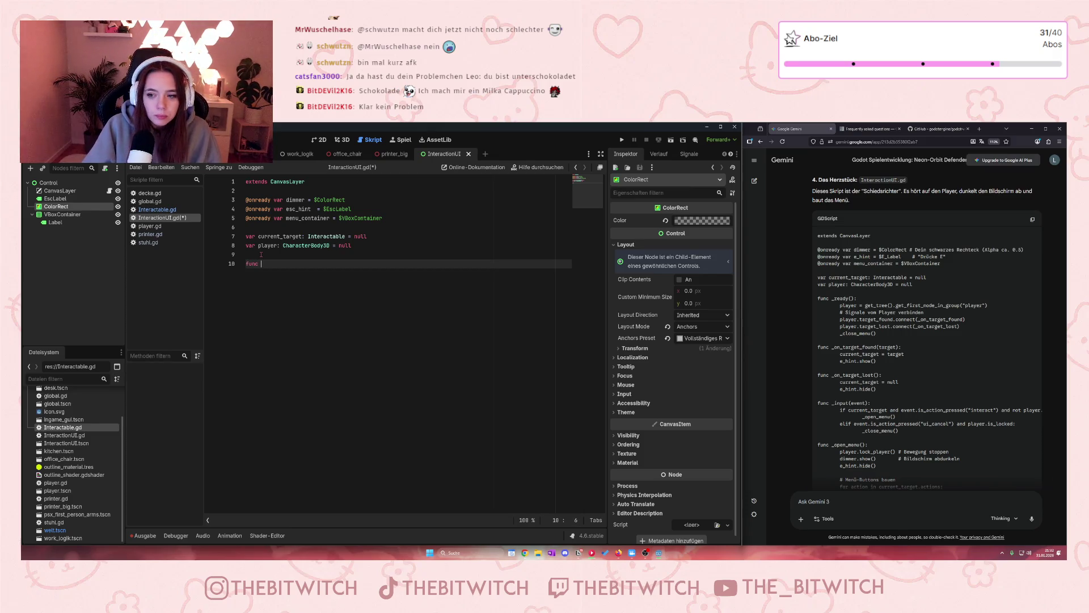
pyautogui.write('_ready')
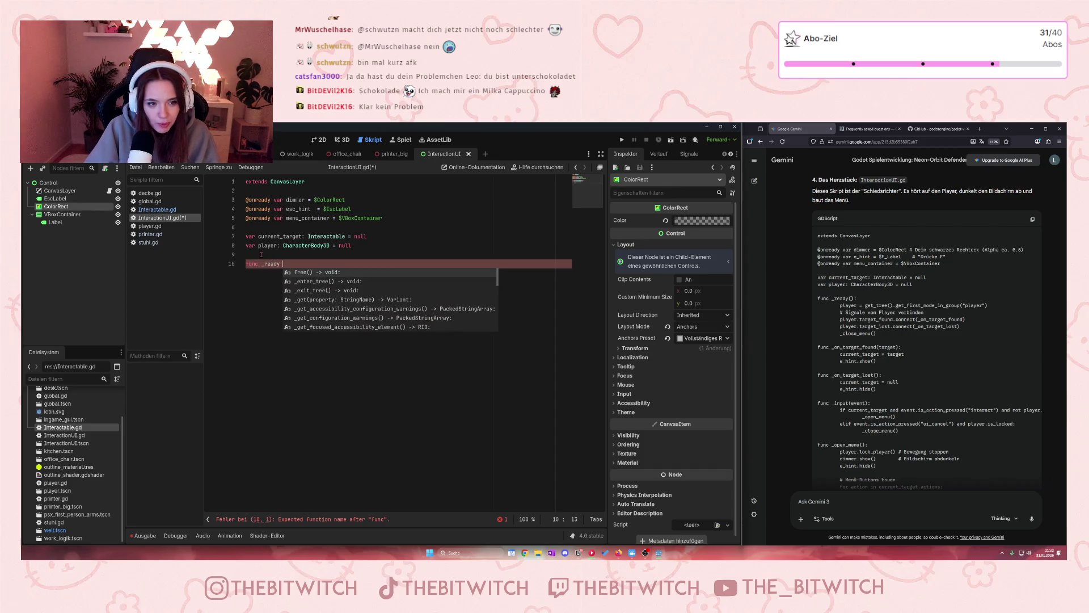
pyautogui.press('BackSpace')
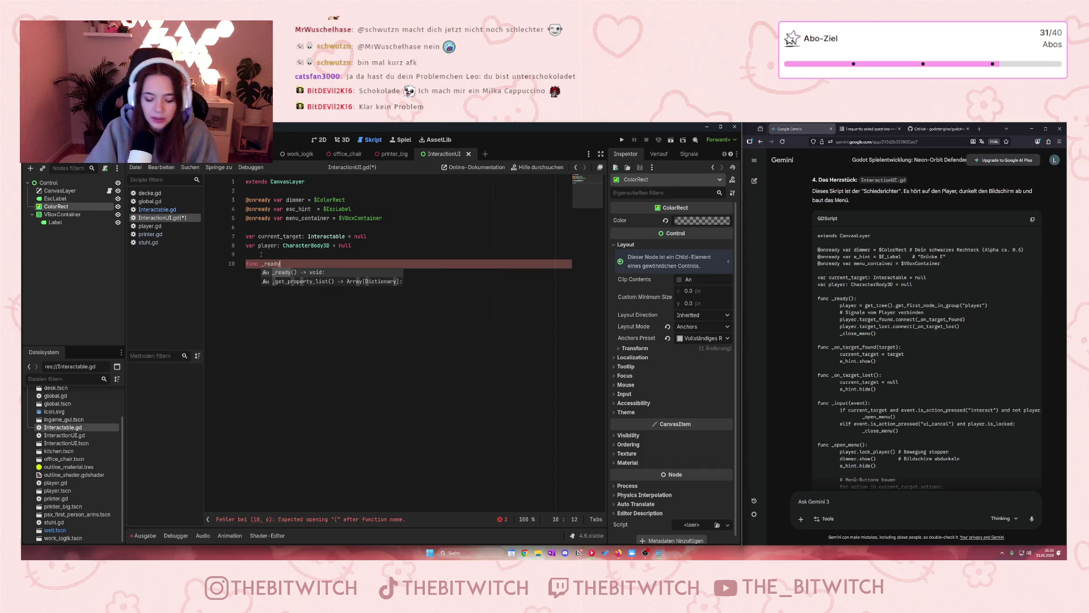
pyautogui.write('():')
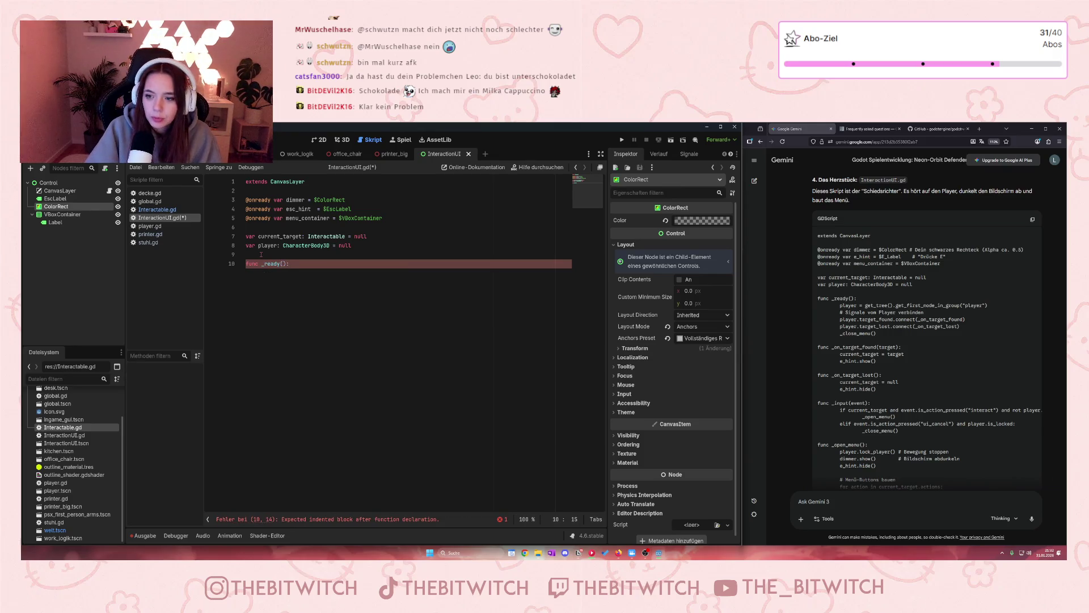
pyautogui.press('Return')
pyautogui.write('player')
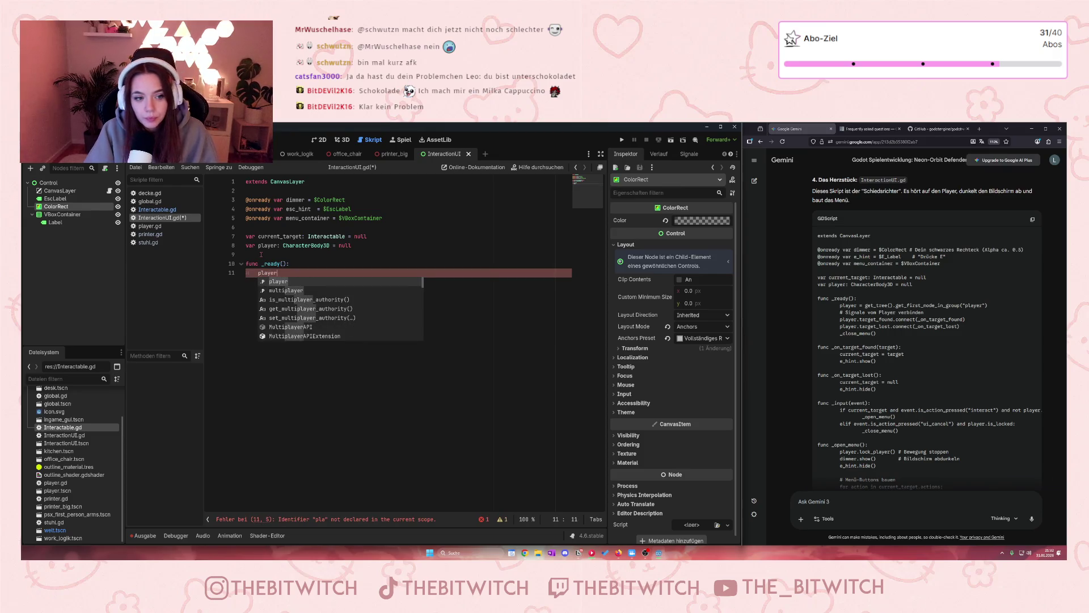
pyautogui.write(' = ')
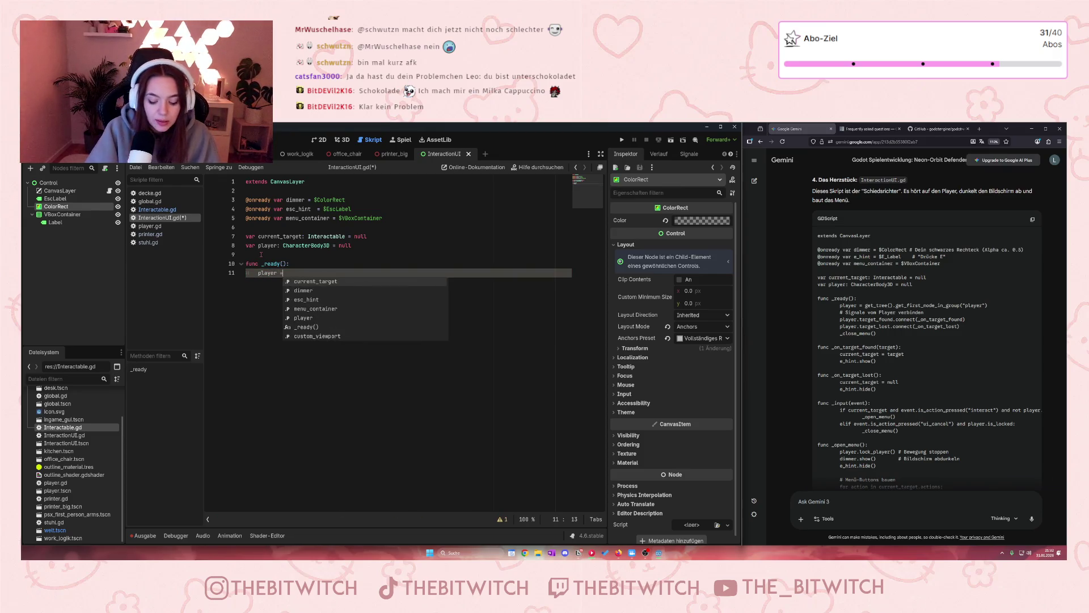
pyautogui.write('get_tree(')
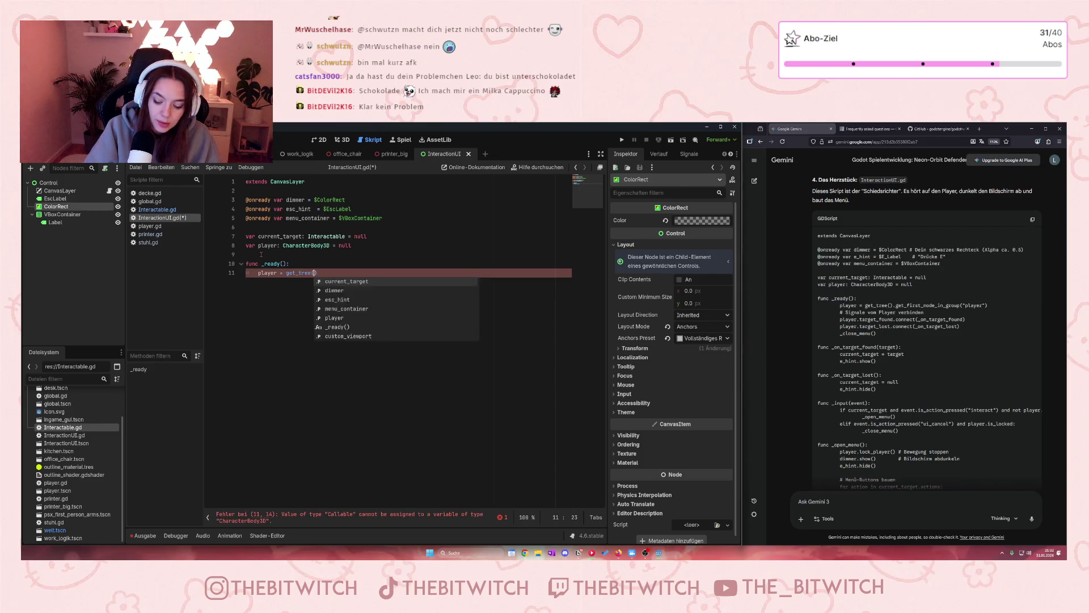
pyautogui.press('Return')
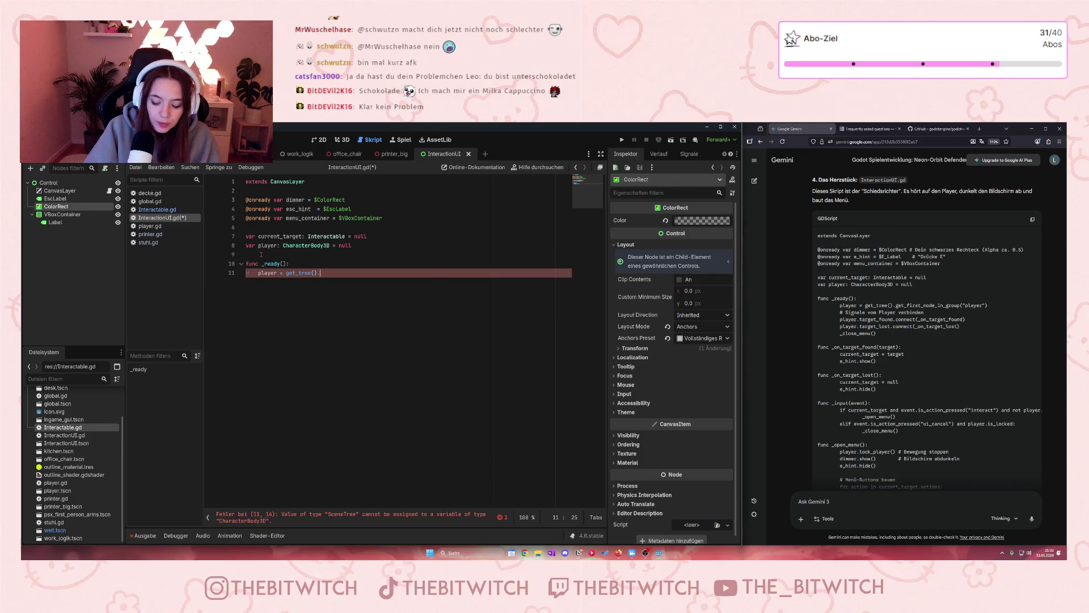
pyautogui.write('get')
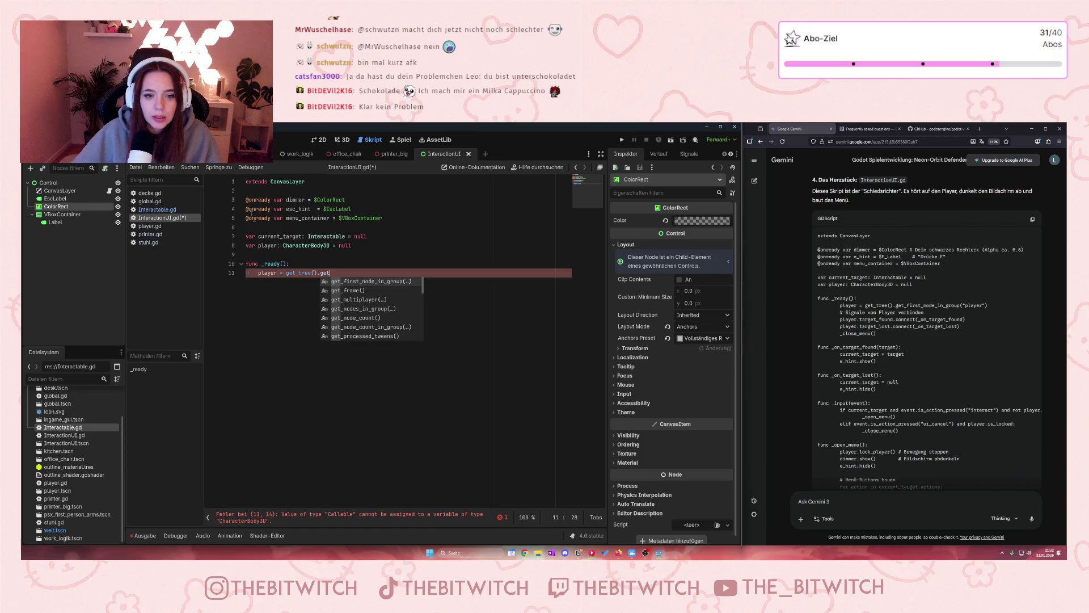
pyautogui.press('Return')
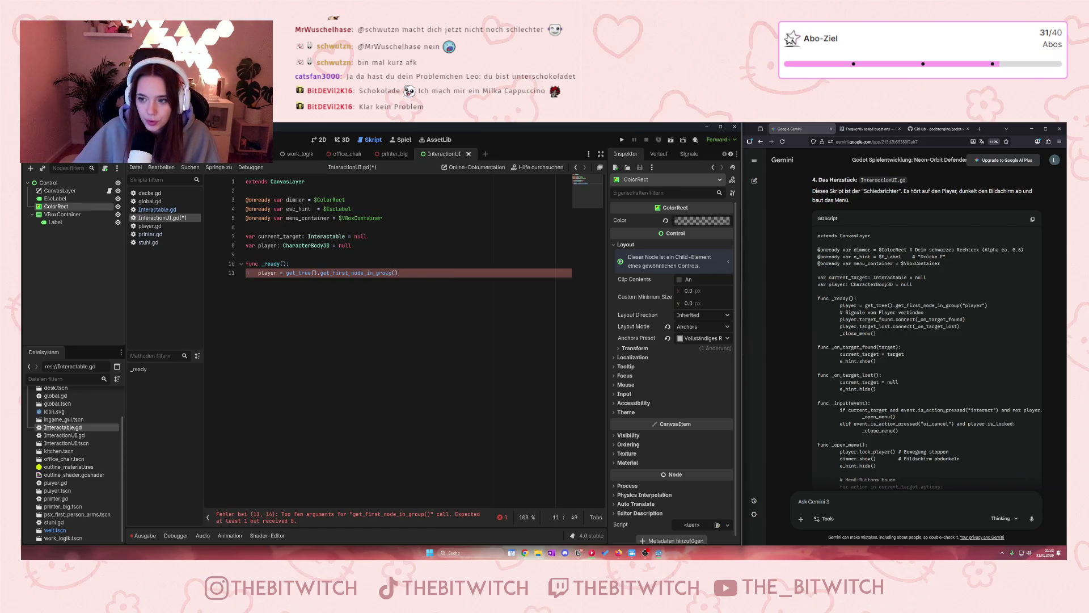
pyautogui.write('"player')
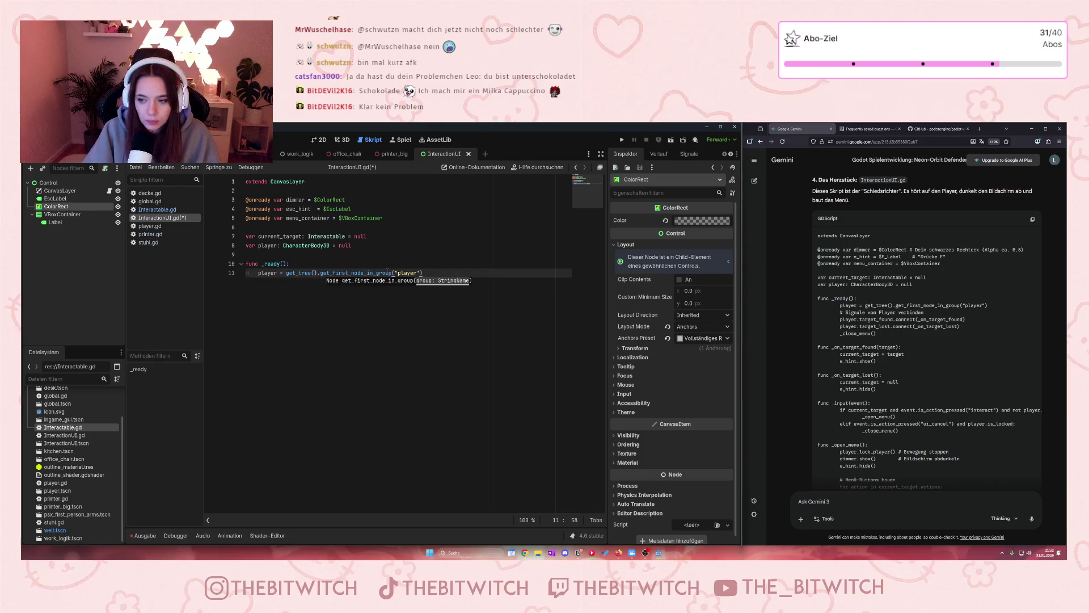
# - Connect player.target_found to _on_target_found and call _close_menu() at the end of _ready
pyautogui.press('Return')
pyautogui.write('player')
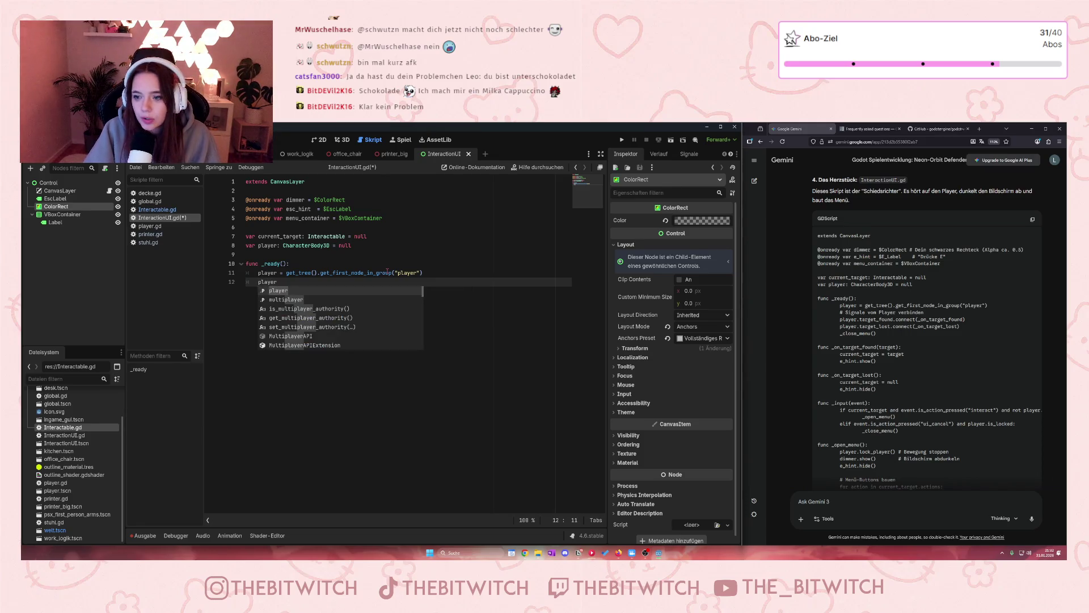
pyautogui.write('.target')
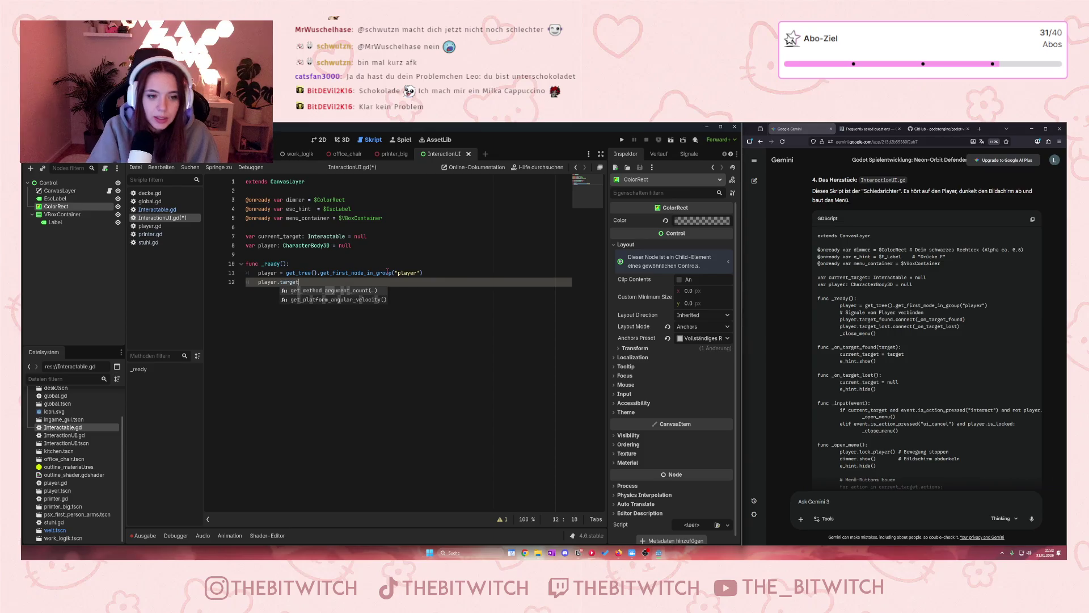
pyautogui.write('_cound')
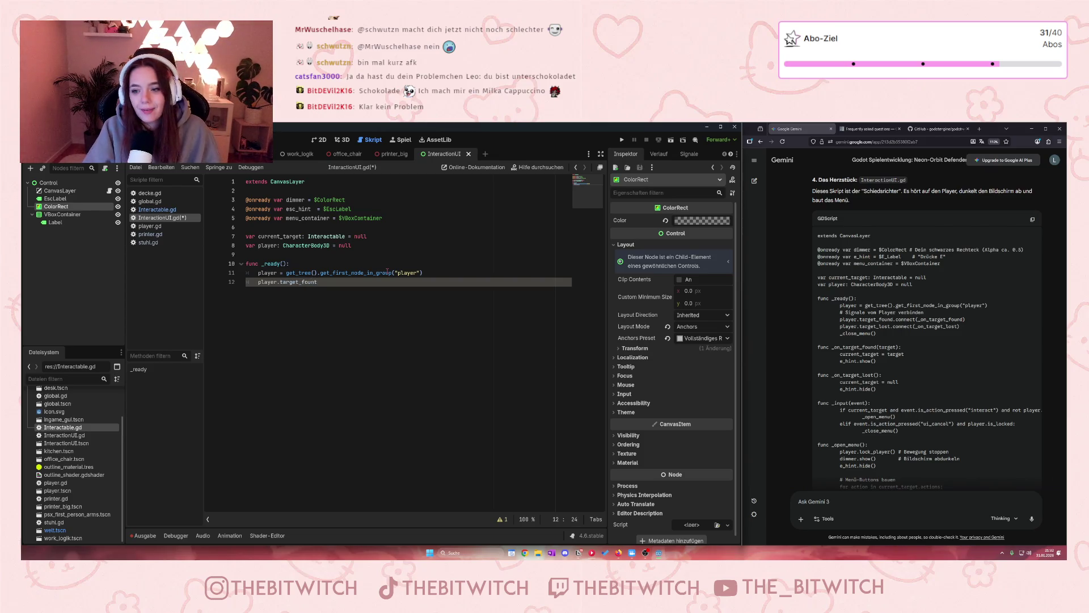
pyautogui.write('d')
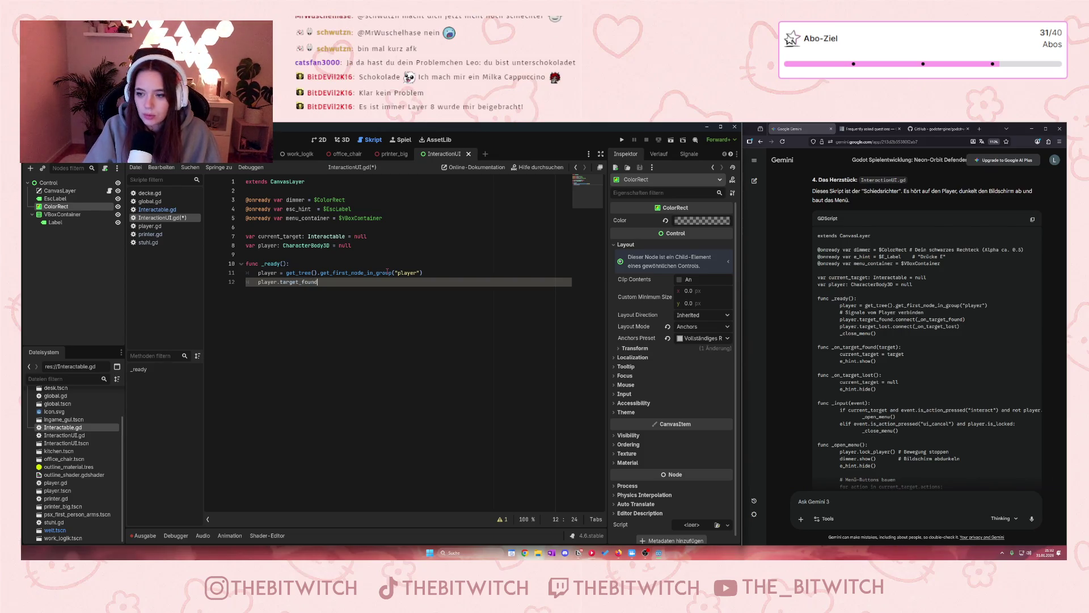
pyautogui.write('.connect')
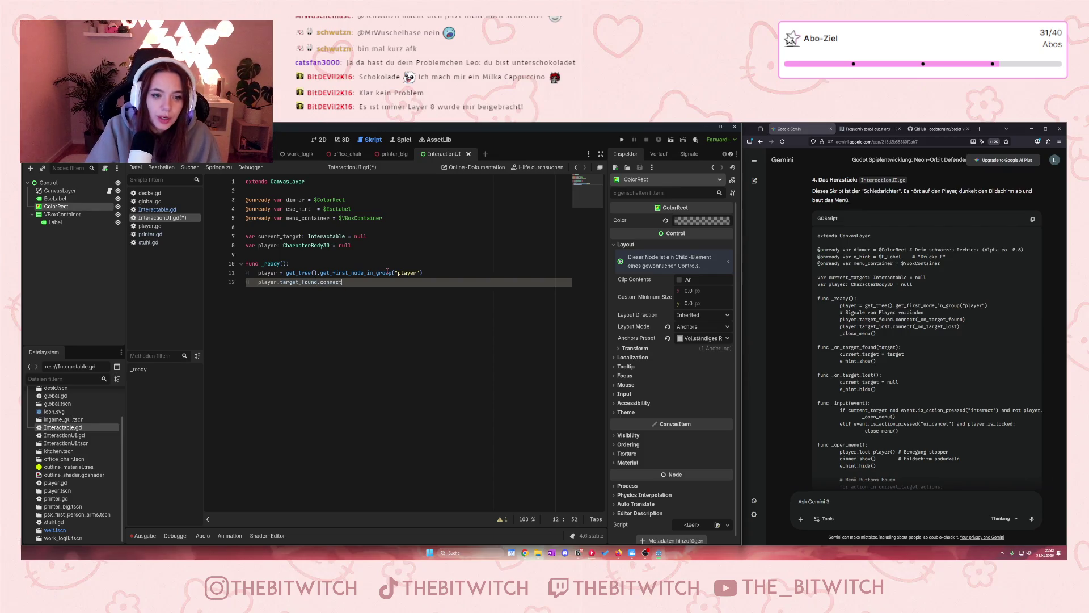
pyautogui.write('(_on_target')
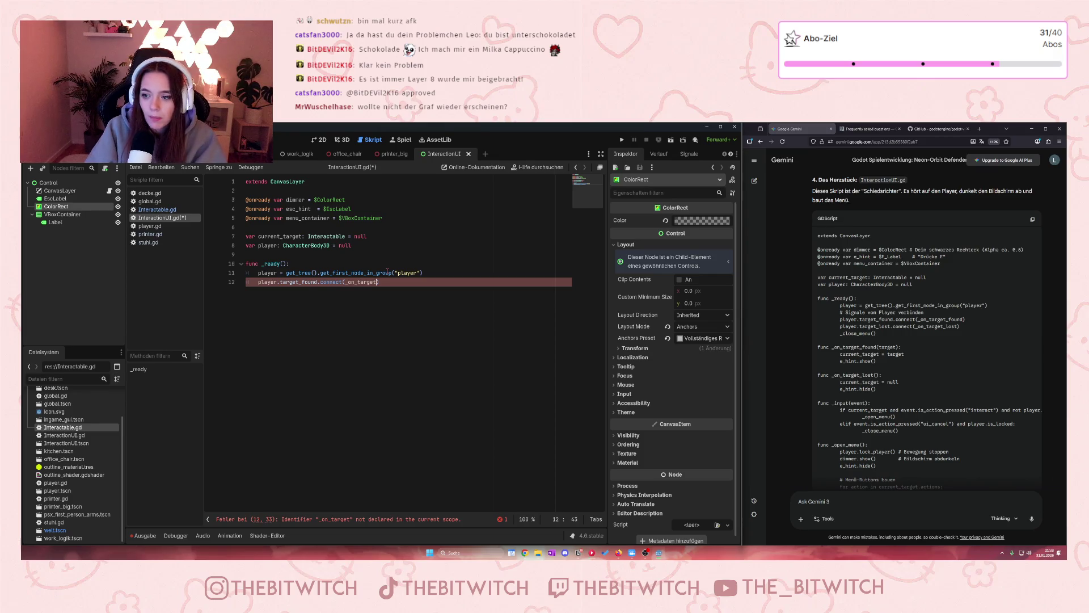
pyautogui.write('_found')
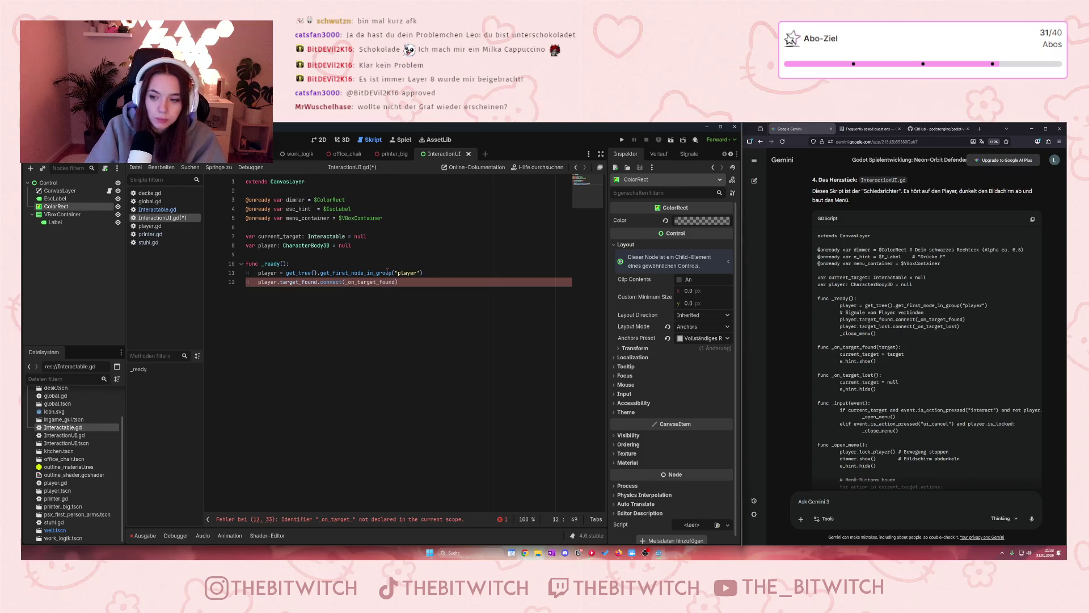
pyautogui.press('Return')
pyautogui.write('_close')
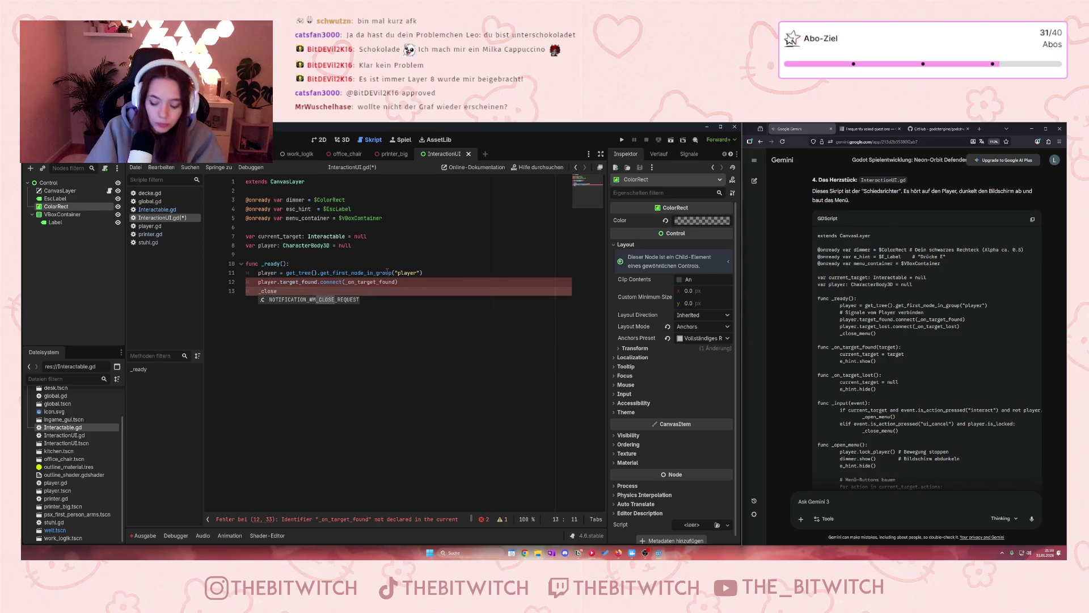
pyautogui.write('_menu()')
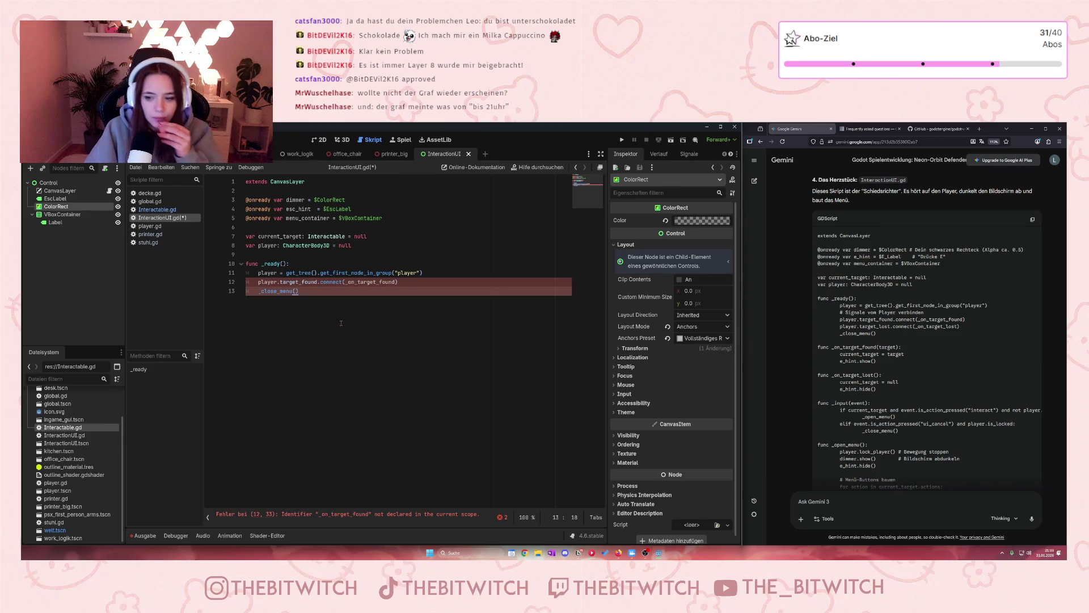
pyautogui.press('Return')
pyautogui.press('Return')
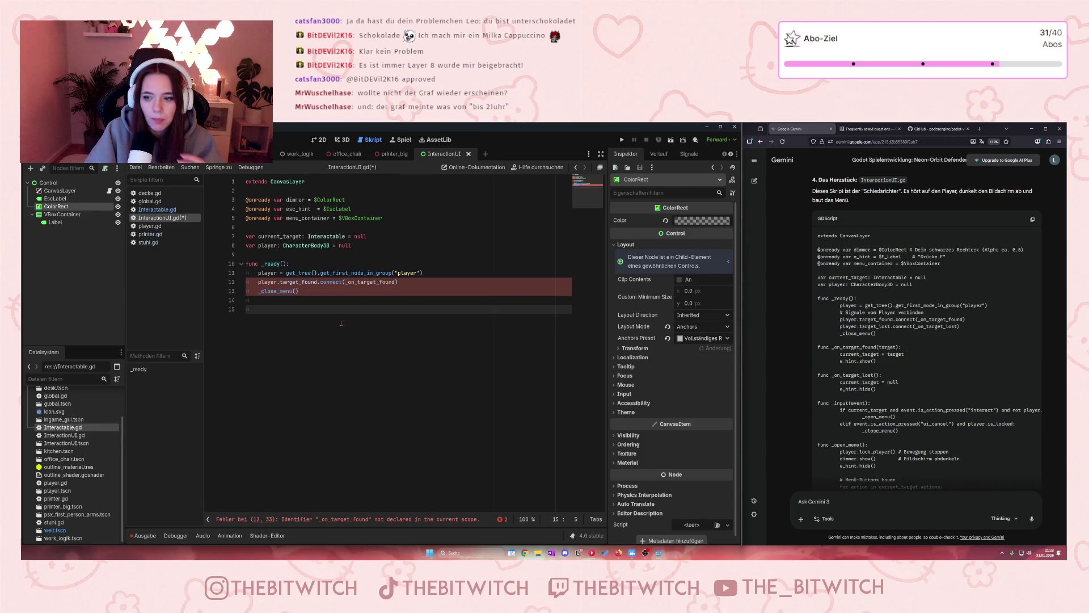
# - Write the top-level header func _on_target_found(target): below _ready
pyautogui.press('BackSpace')
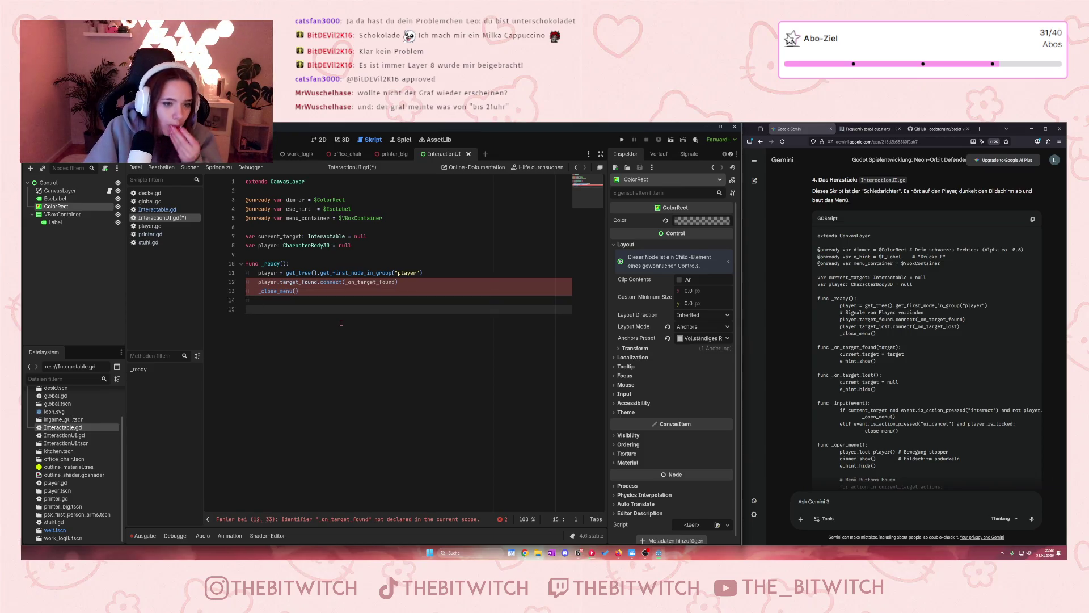
pyautogui.write('func ')
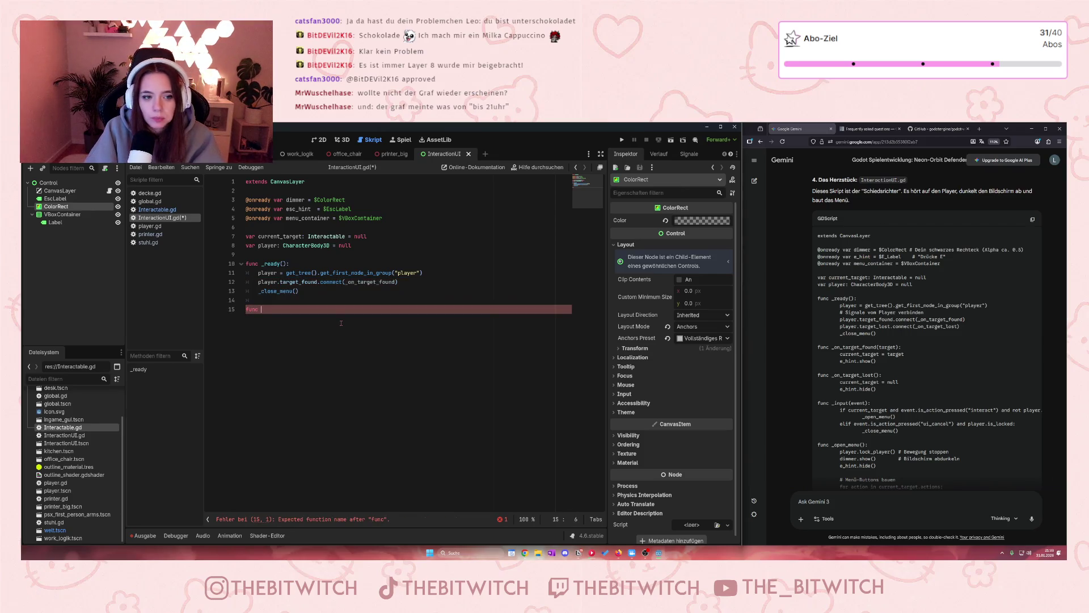
pyautogui.write('_')
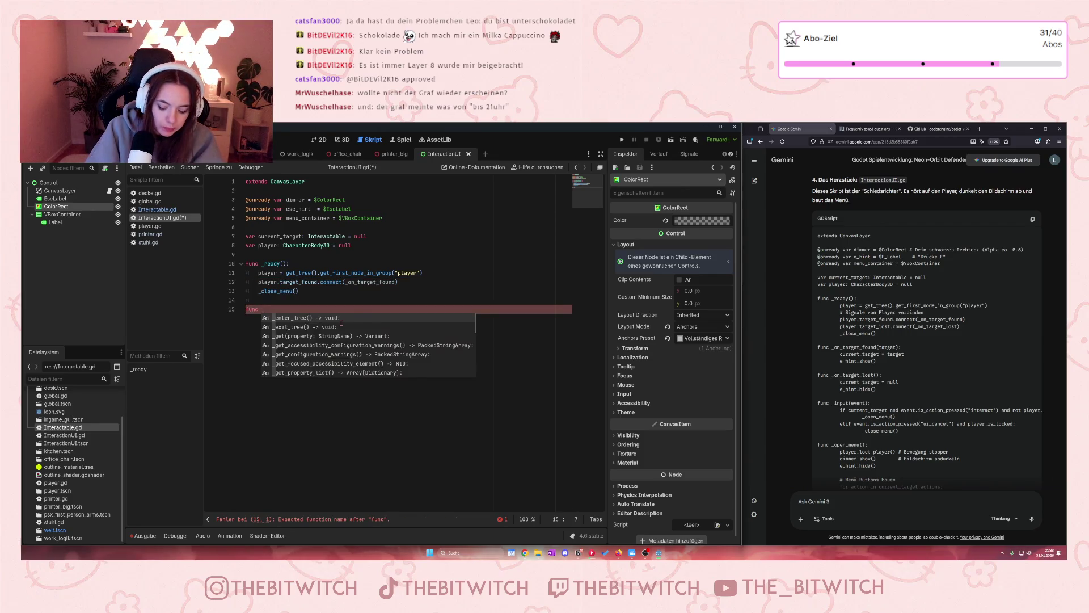
pyautogui.write('on_')
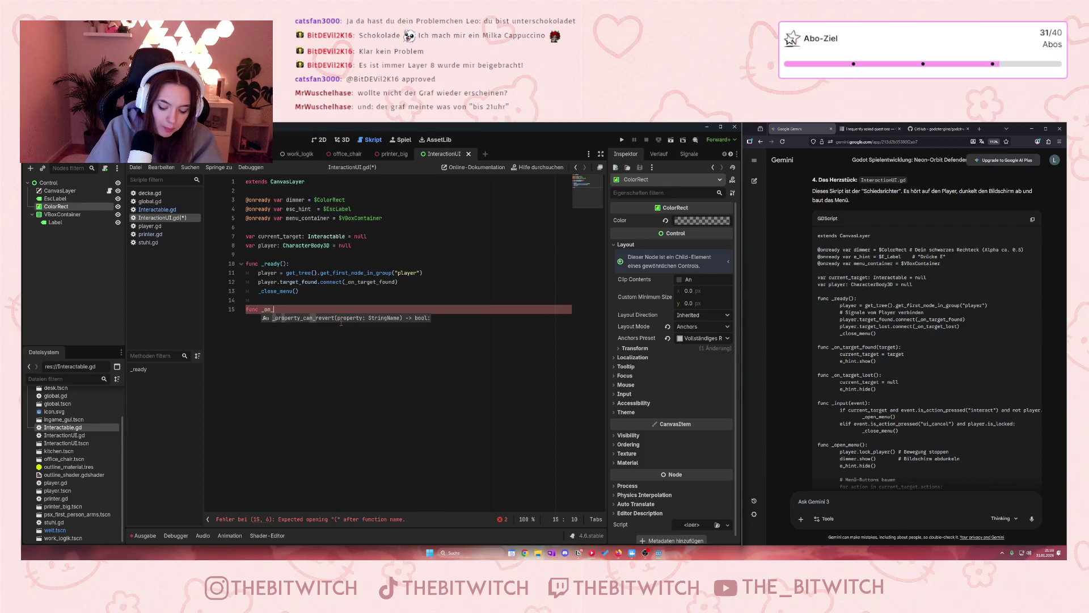
pyautogui.write('target')
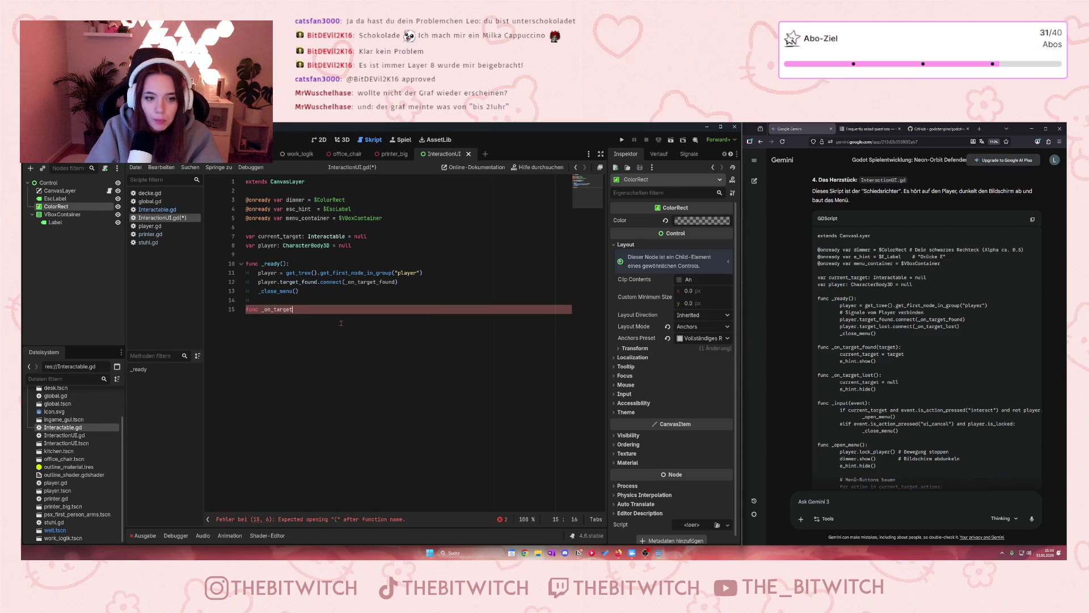
pyautogui.write('_found')
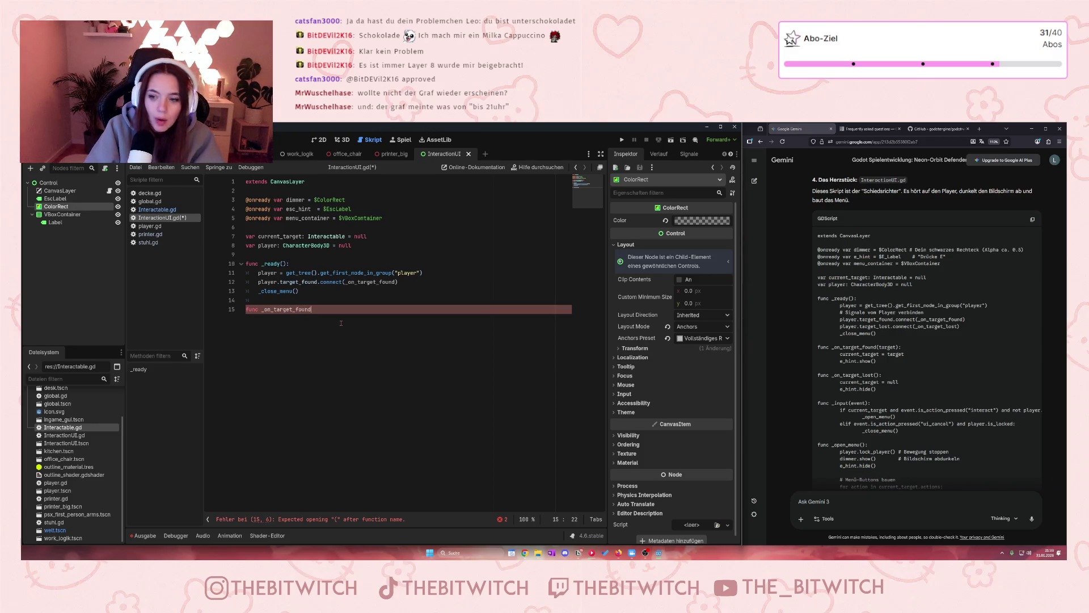
pyautogui.moveTo(876, 390)
pyautogui.mouseDown()
pyautogui.moveTo(823, 382)
pyautogui.moveTo(843, 375)
pyautogui.mouseUp()
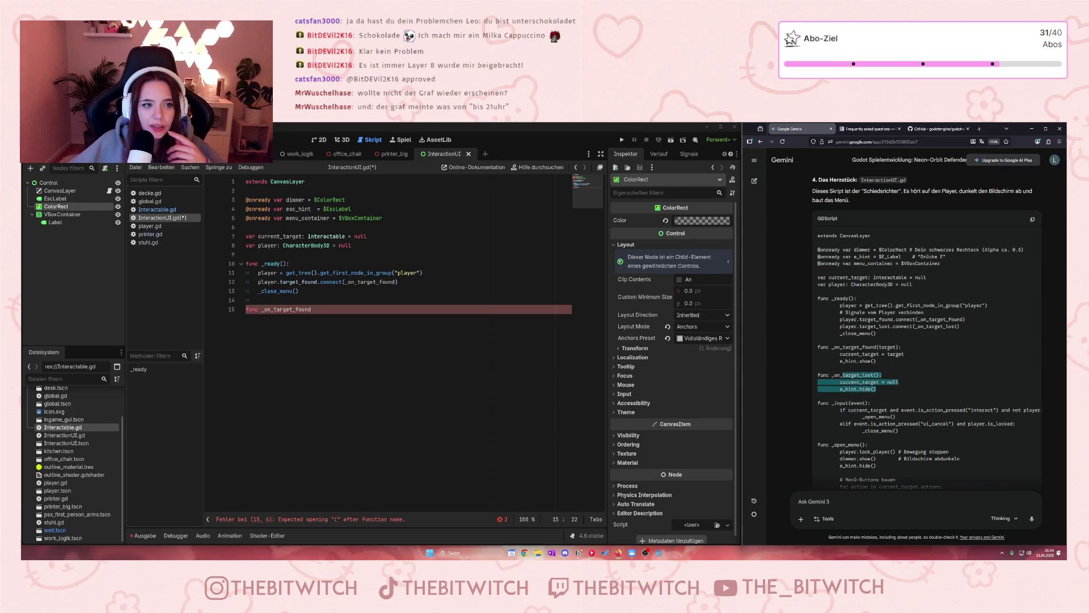
pyautogui.click(258, 153)
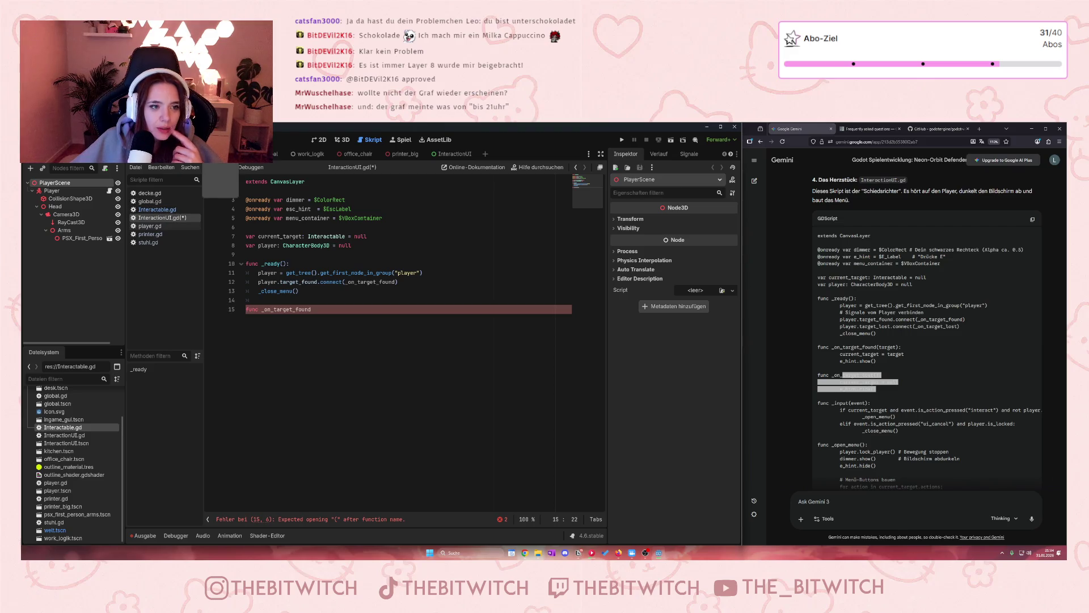
pyautogui.click(454, 154)
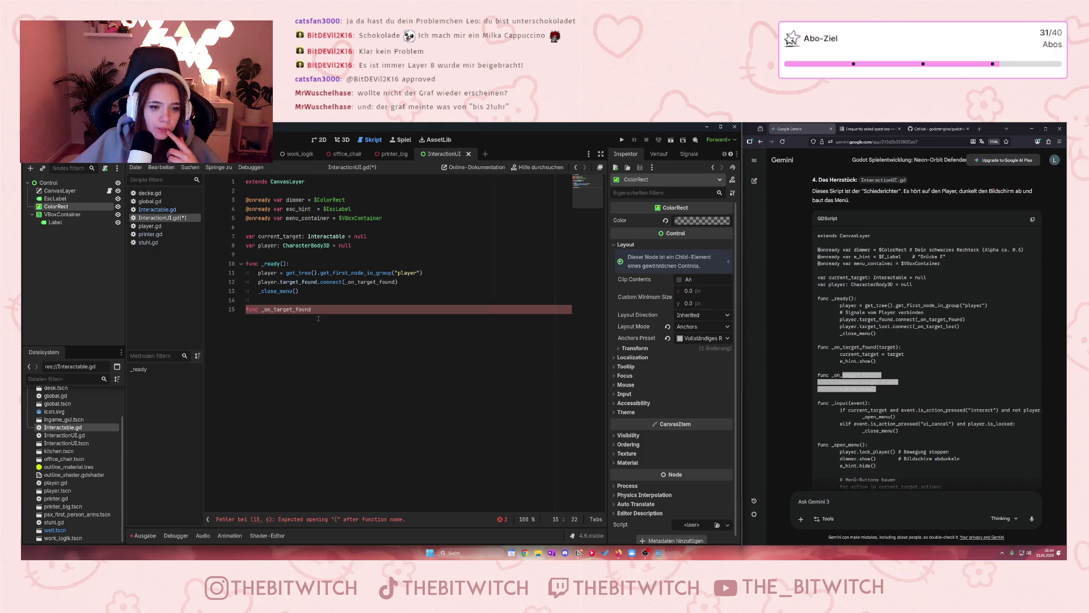
pyautogui.press('Return')
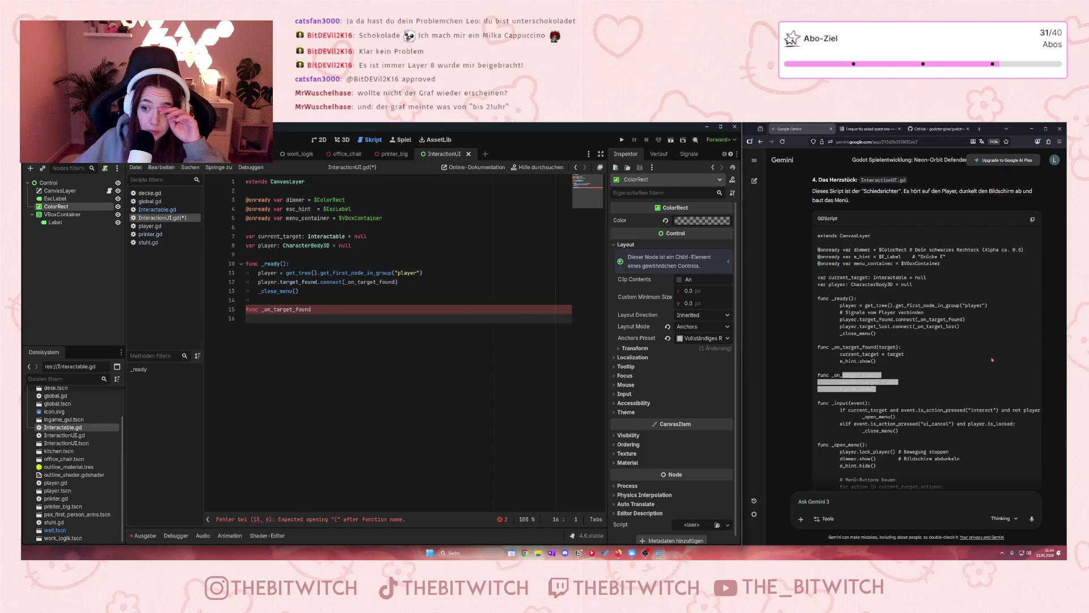
pyautogui.click(343, 304)
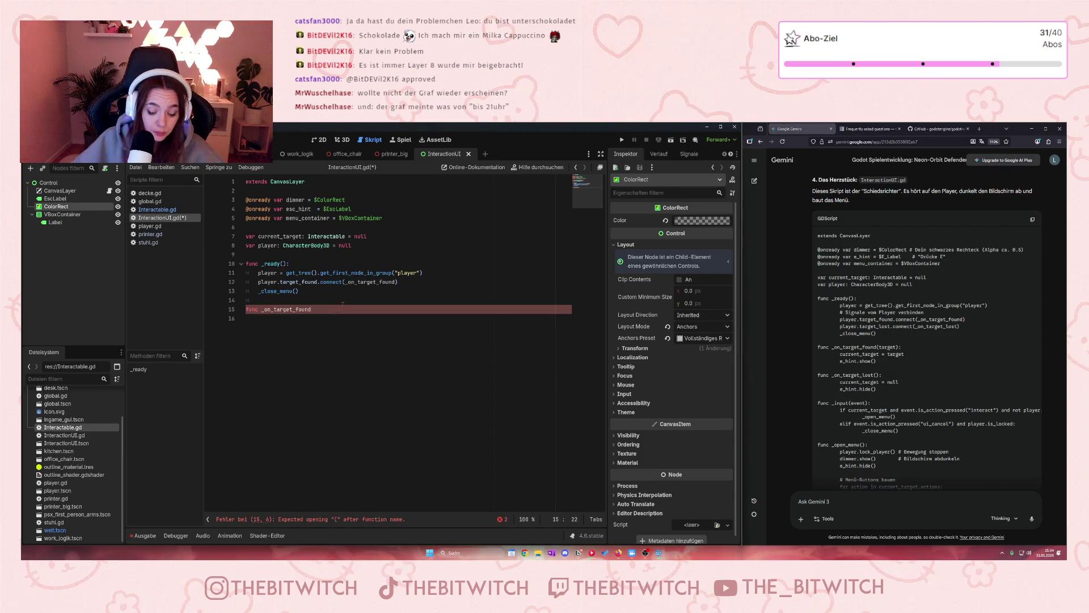
pyautogui.write('(target)')
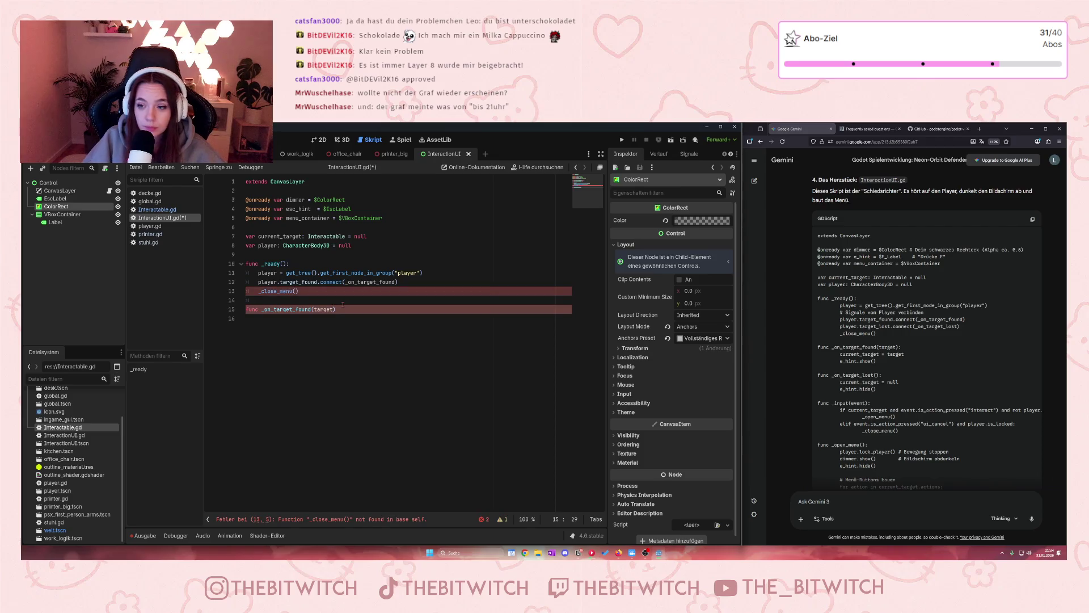
pyautogui.write(':')
pyautogui.press('Return')
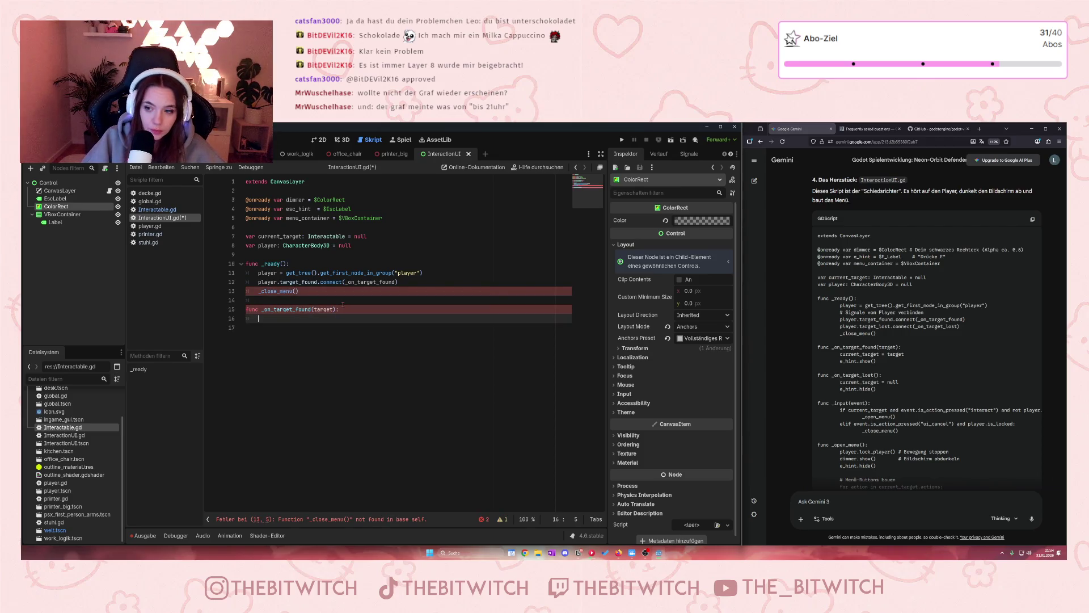
# - Fill its body with current_target = target and esc_hint.show(), then save
pyautogui.write('current')
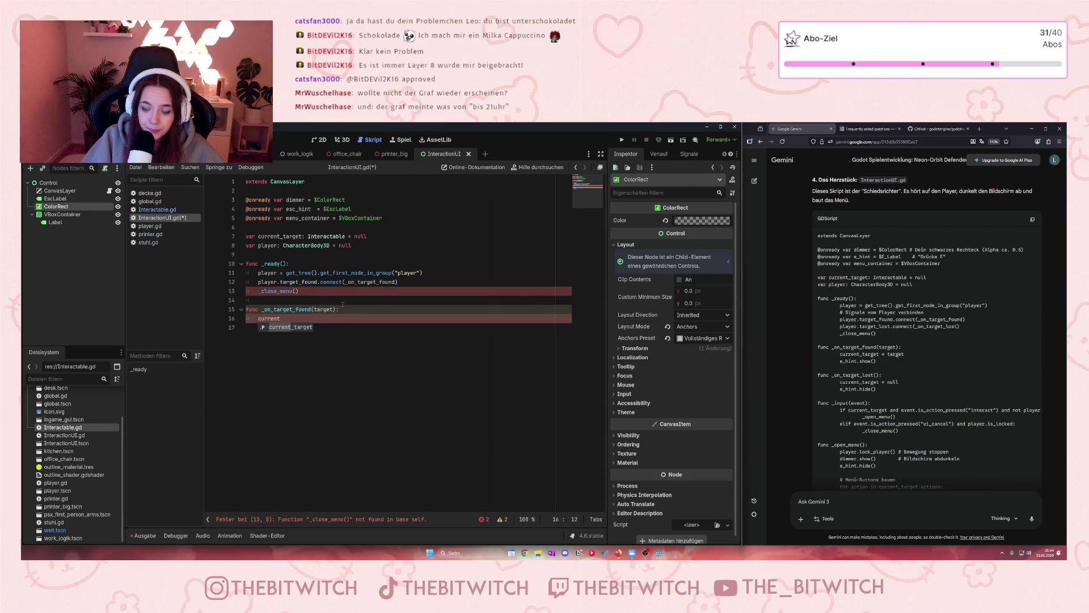
pyautogui.write('_target')
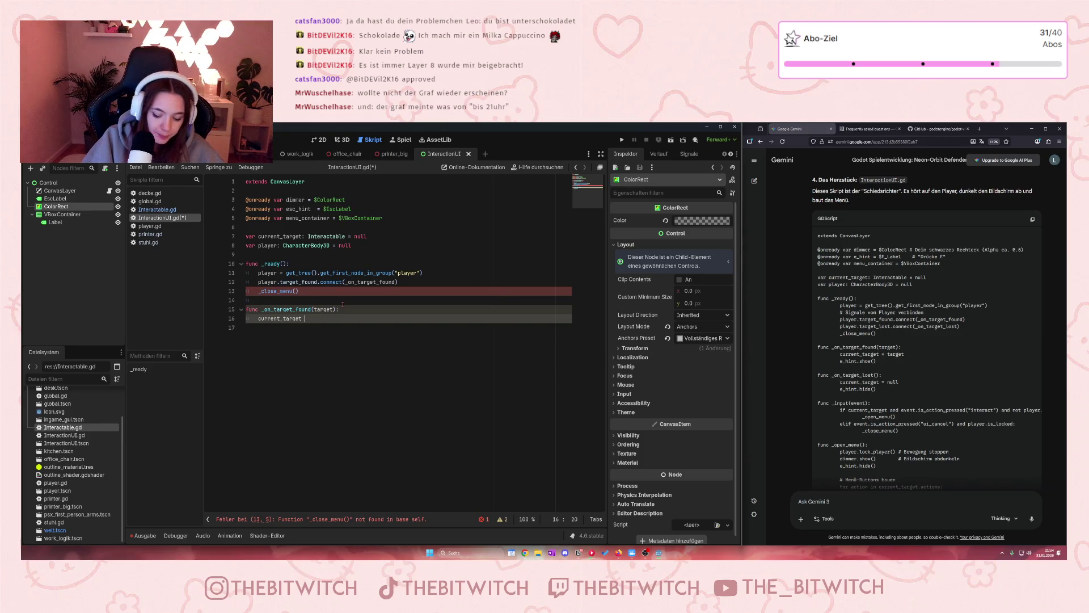
pyautogui.write('target')
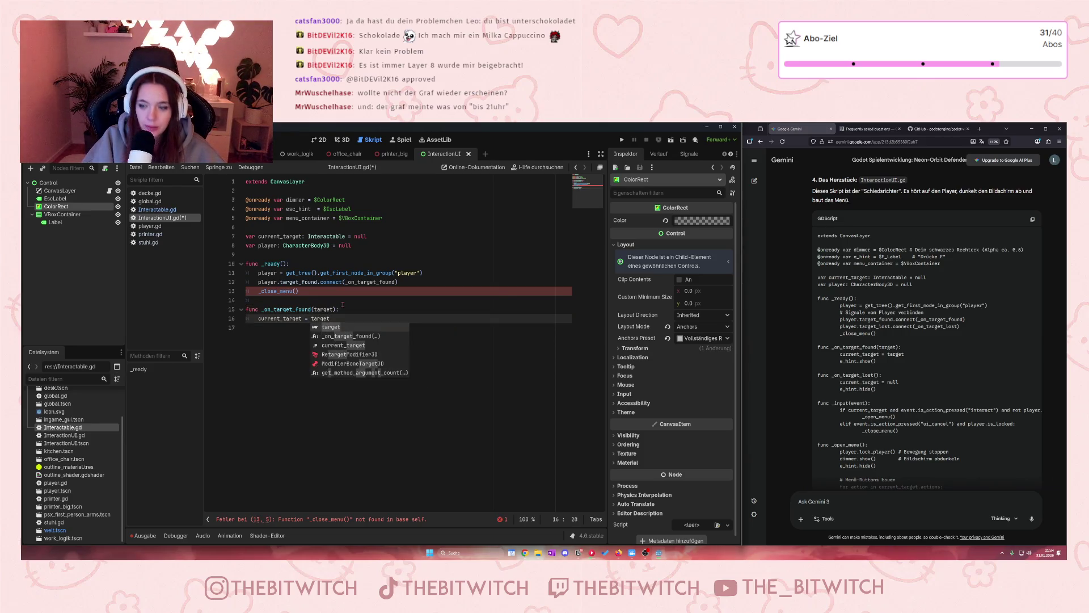
pyautogui.press('Escape')
pyautogui.press('Return')
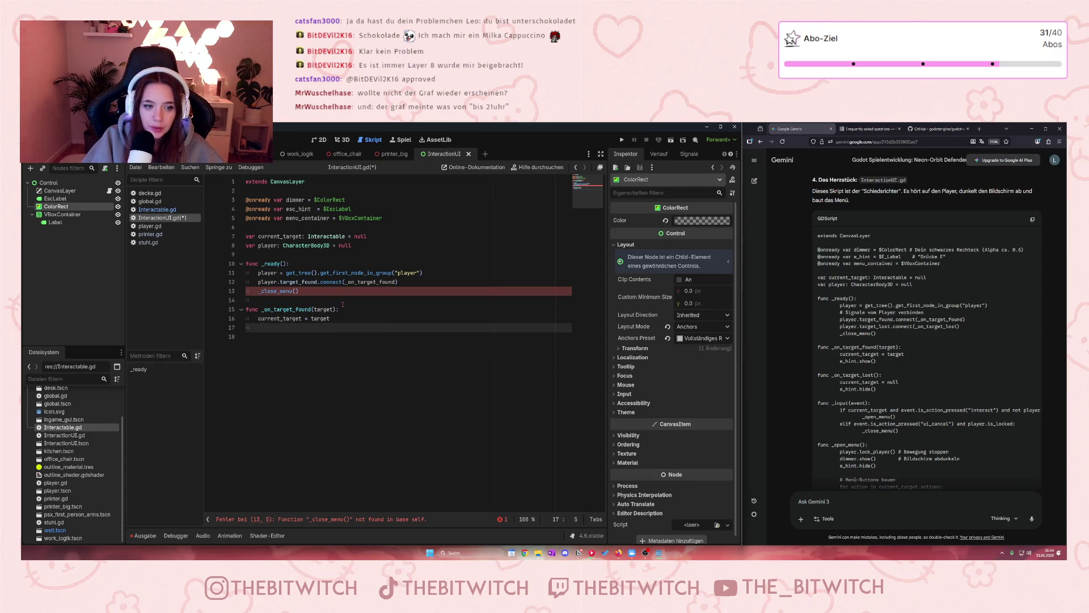
pyautogui.write('esc')
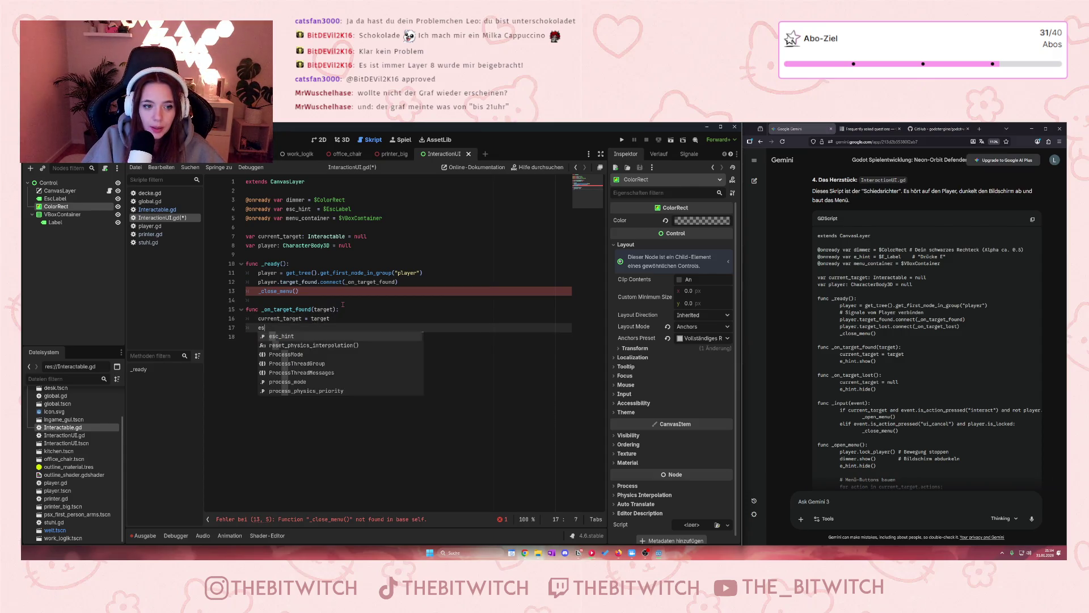
pyautogui.press('Return')
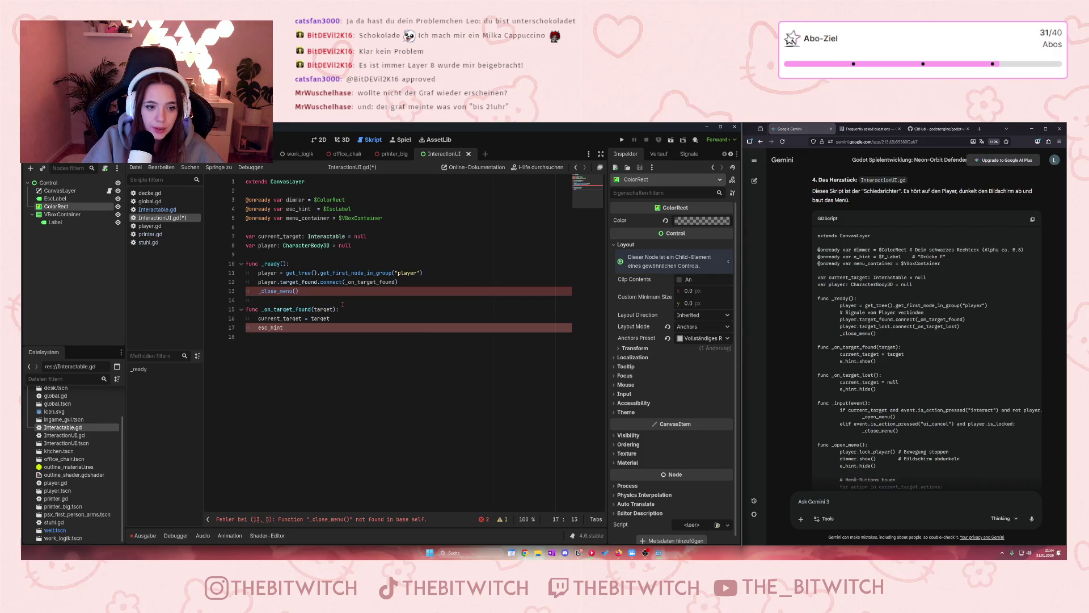
pyautogui.write('how()')
pyautogui.hotkey('ctrl', 's')
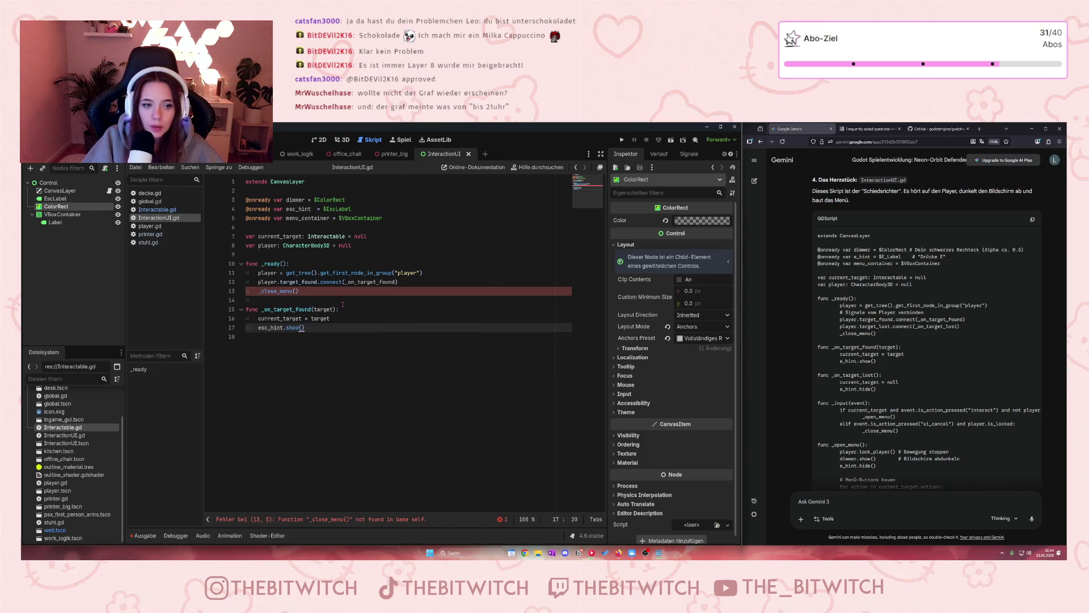
pyautogui.scroll(-2, 850, 393)
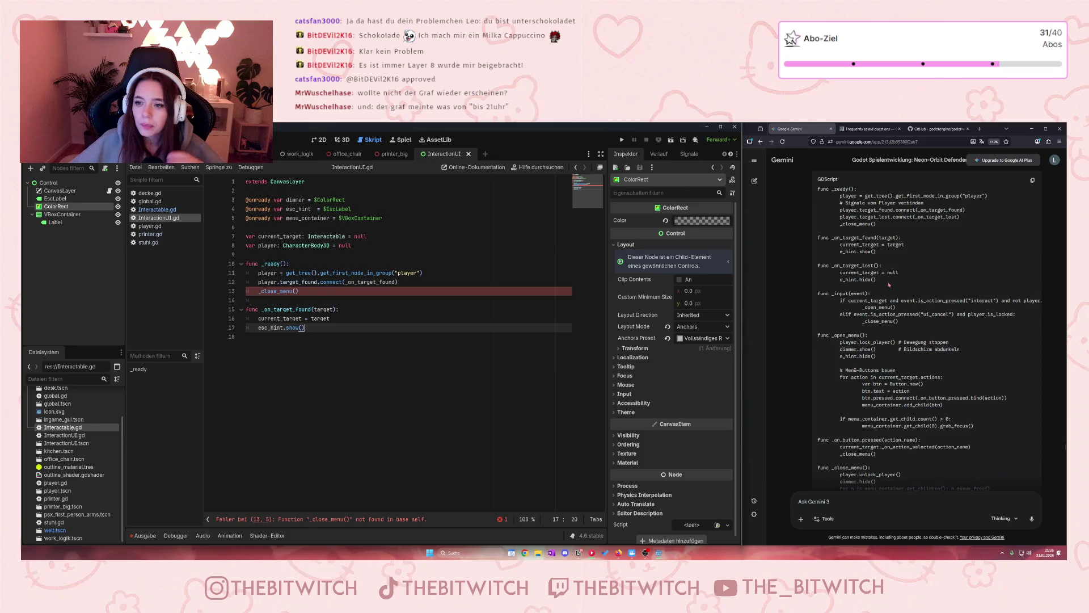
pyautogui.scroll(1, 888, 284)
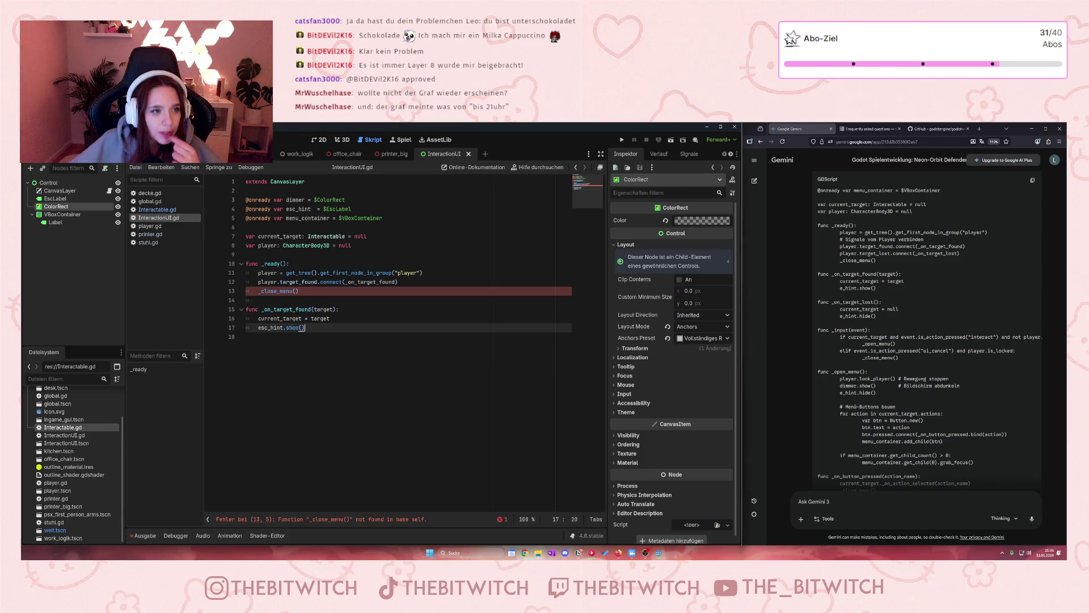
pyautogui.click(34, 140)
# - Add a new input action named Interact in Project Settings' Input Map
pyautogui.moveTo(60, 139)
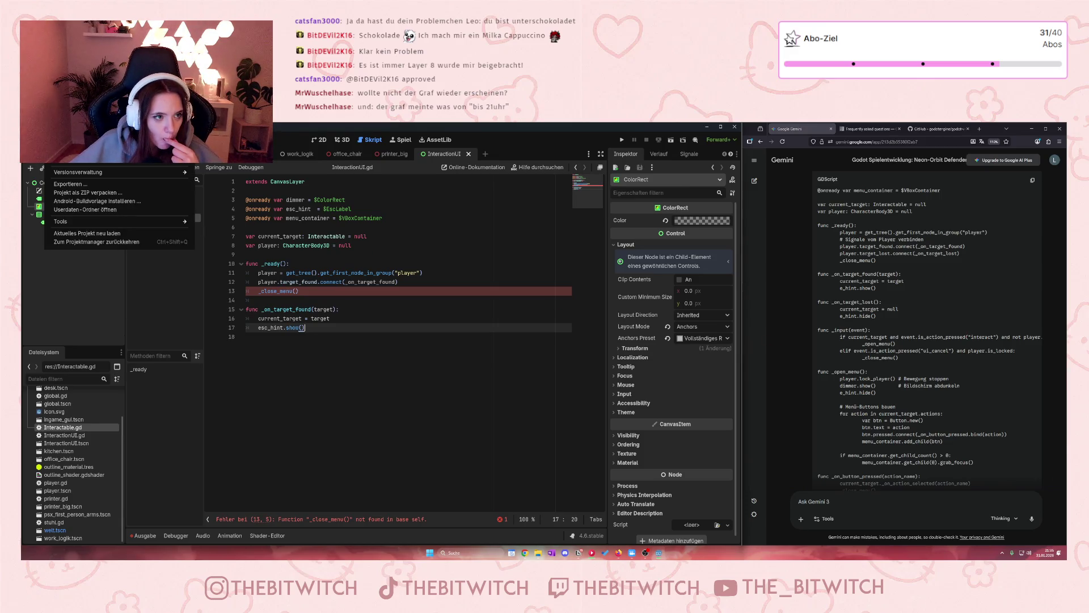
pyautogui.click(68, 161)
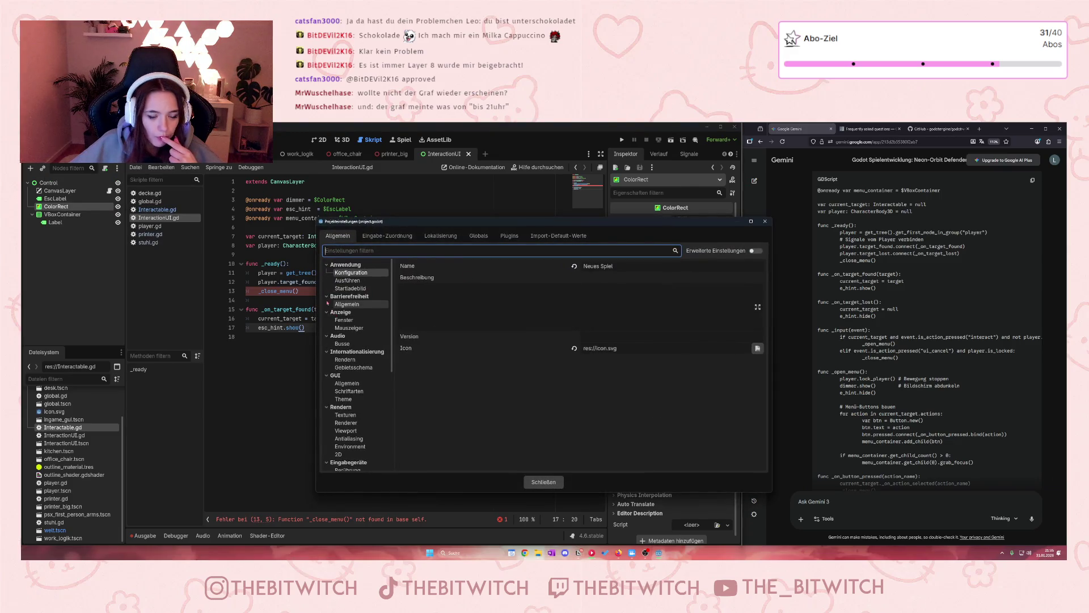
pyautogui.click(408, 236)
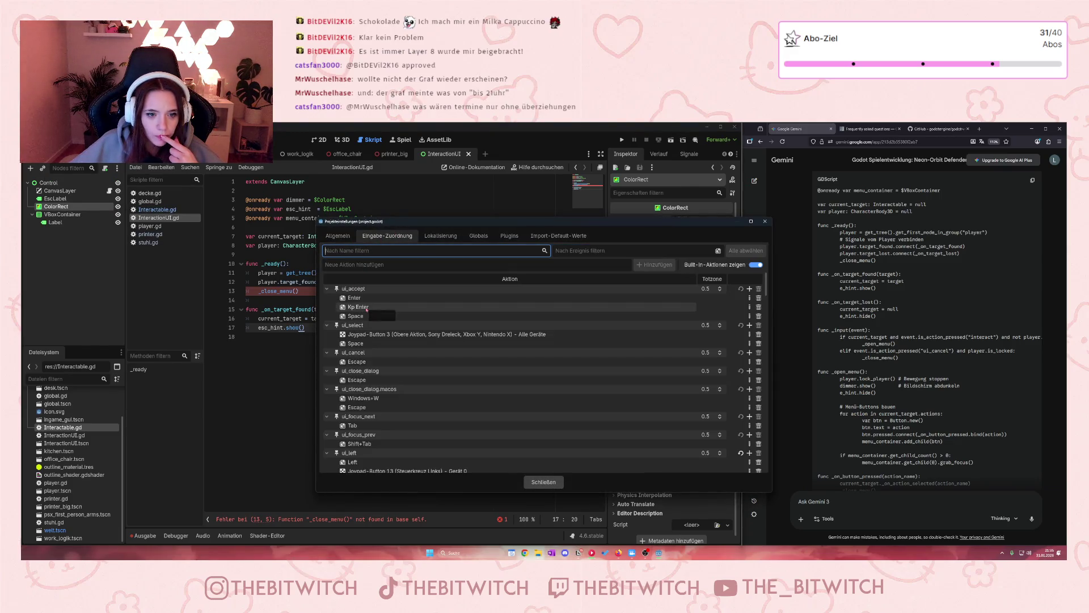
pyautogui.scroll(-5, 366, 308)
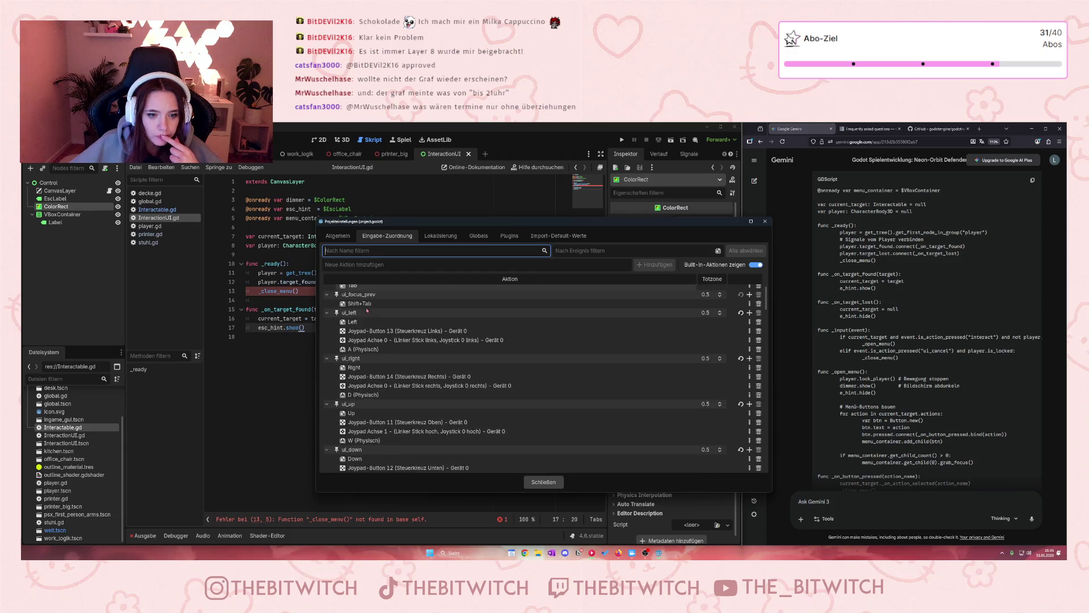
pyautogui.scroll(-8, 367, 310)
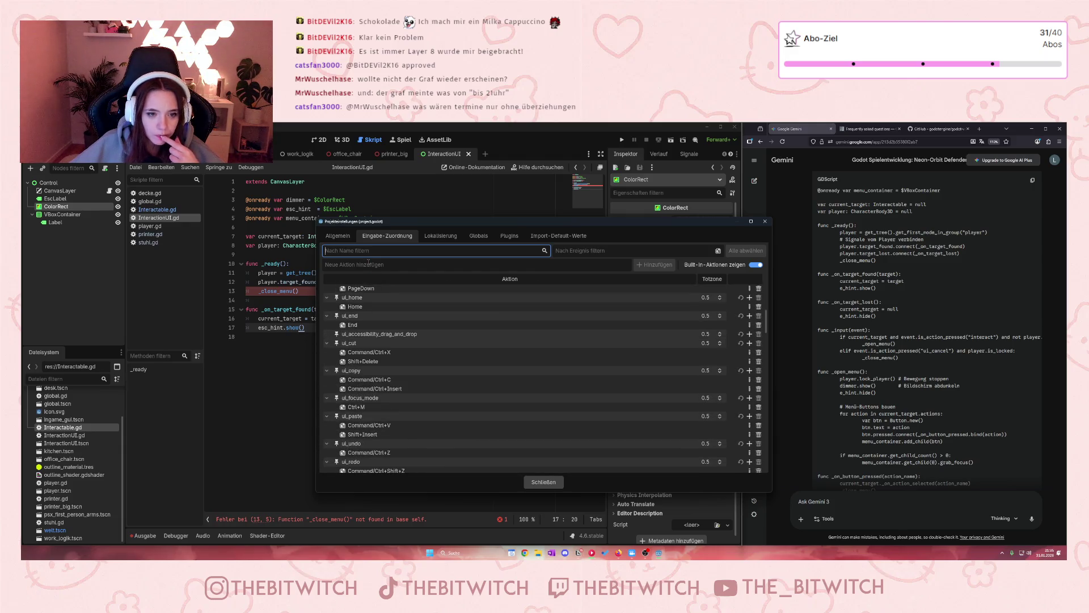
pyautogui.write('inter')
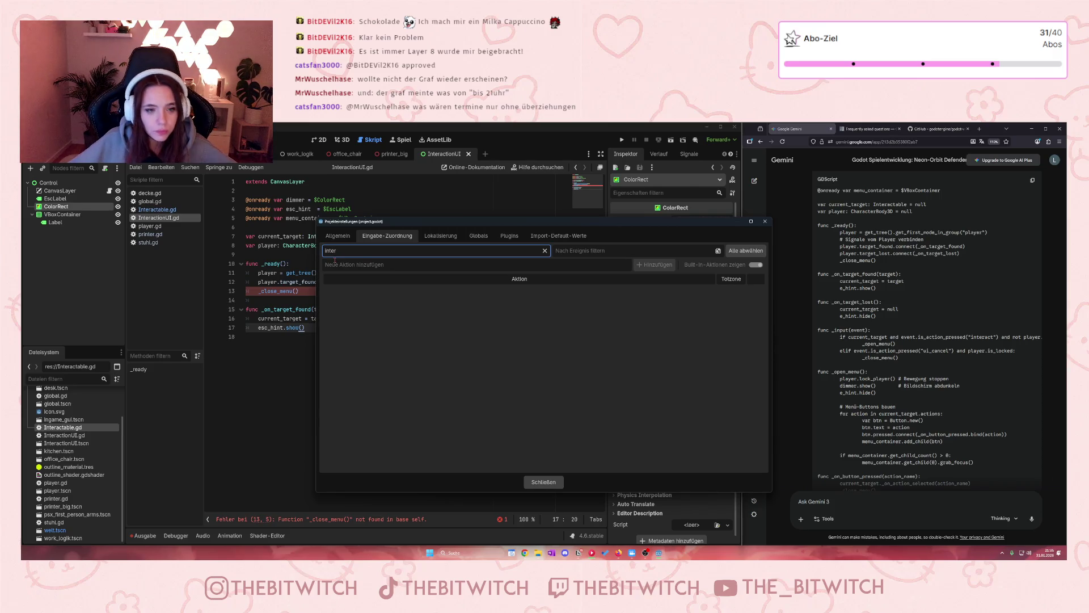
pyautogui.press('BackSpace')
pyautogui.press('BackSpace')
pyautogui.press('BackSpace')
pyautogui.press('BackSpace')
pyautogui.press('BackSpace')
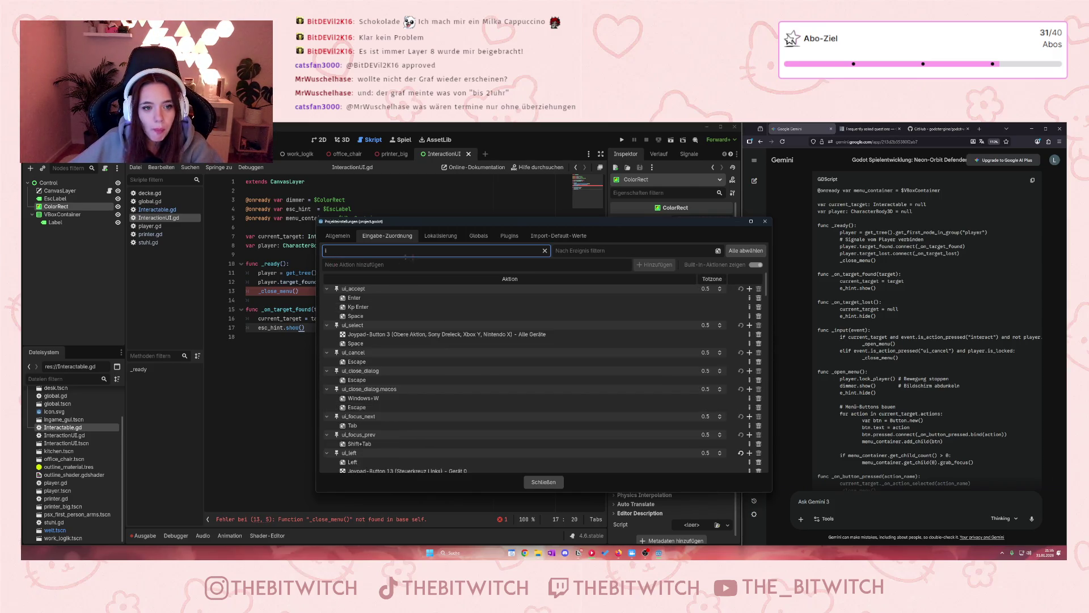
pyautogui.write('Int')
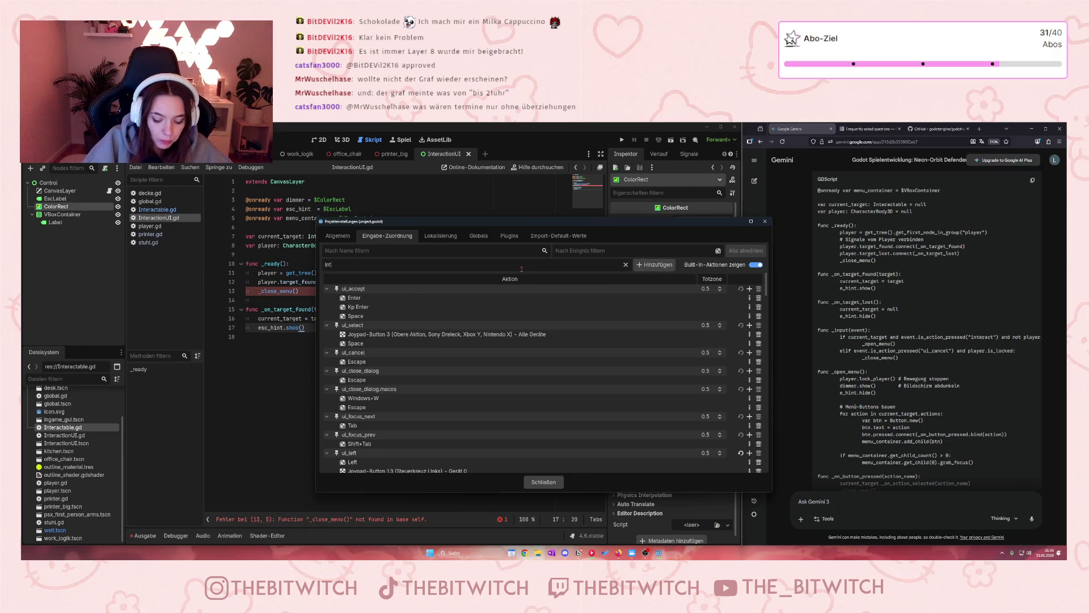
pyautogui.write('eract')
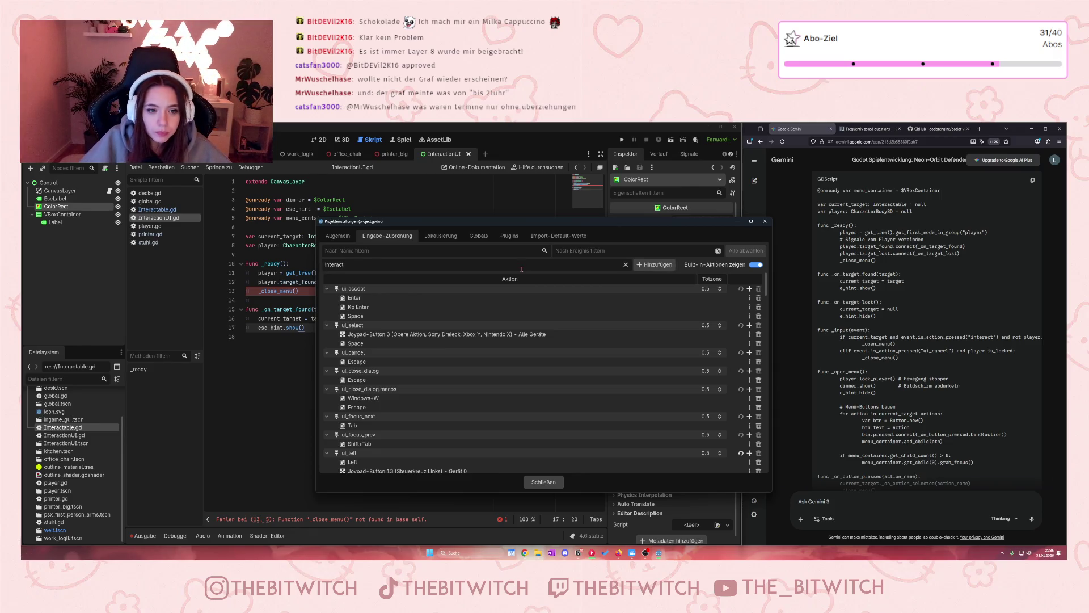
pyautogui.click(662, 266)
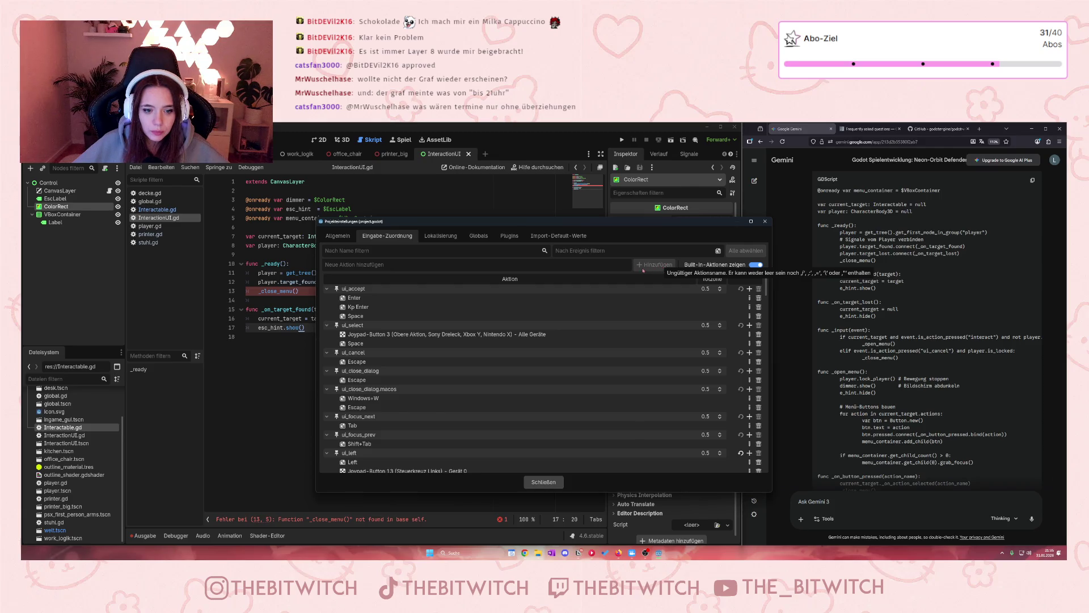
pyautogui.click(755, 264)
pyautogui.doubleClick(428, 294)
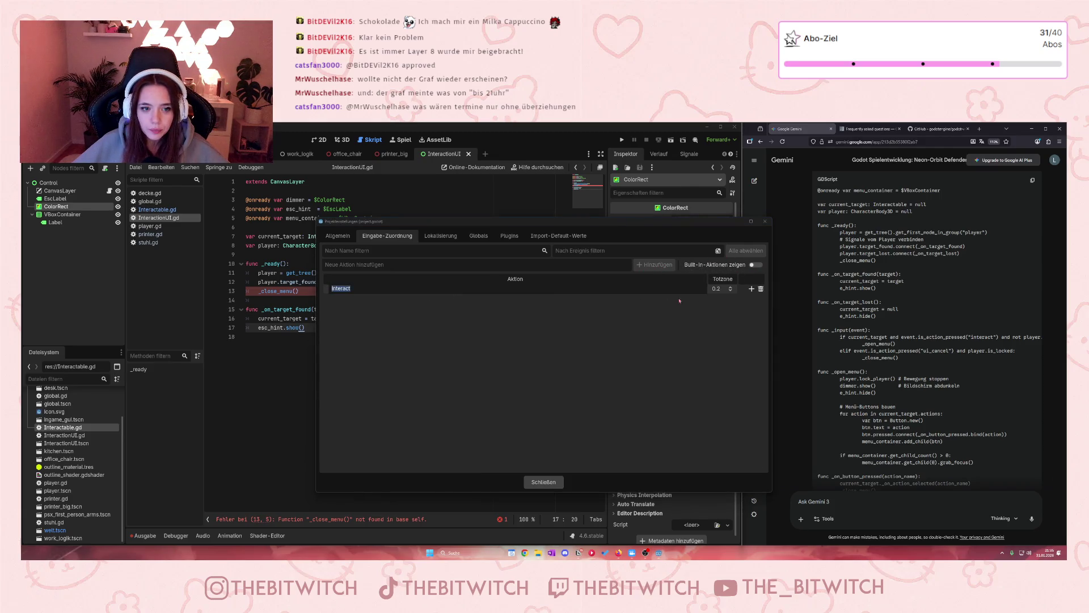
pyautogui.click(751, 290)
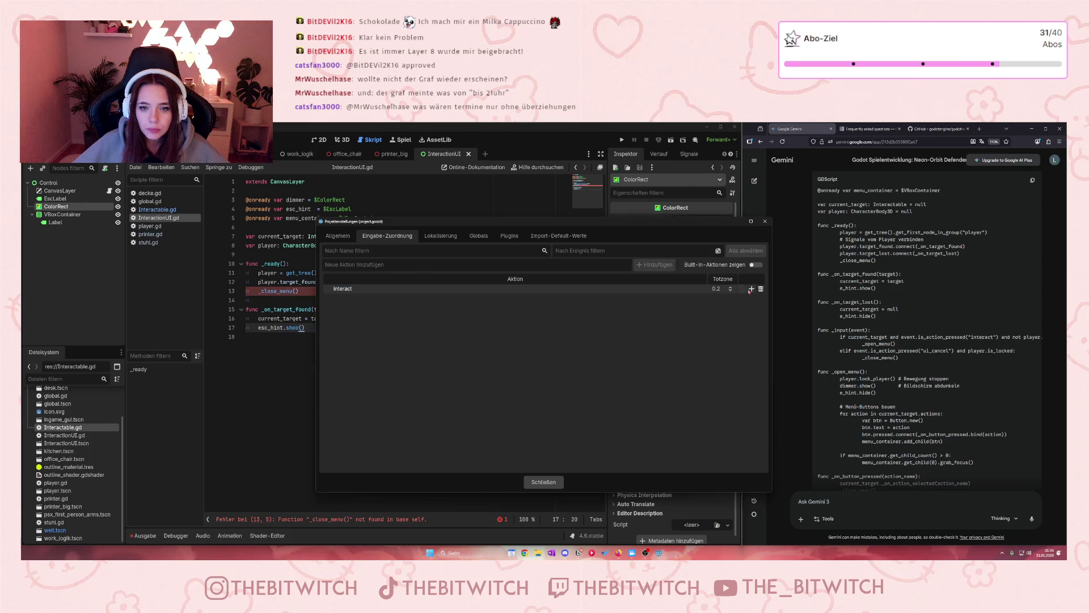
# - Bind the E key to the Interact action, check Gemini's code, and close Project Settings
pyautogui.click(751, 289)
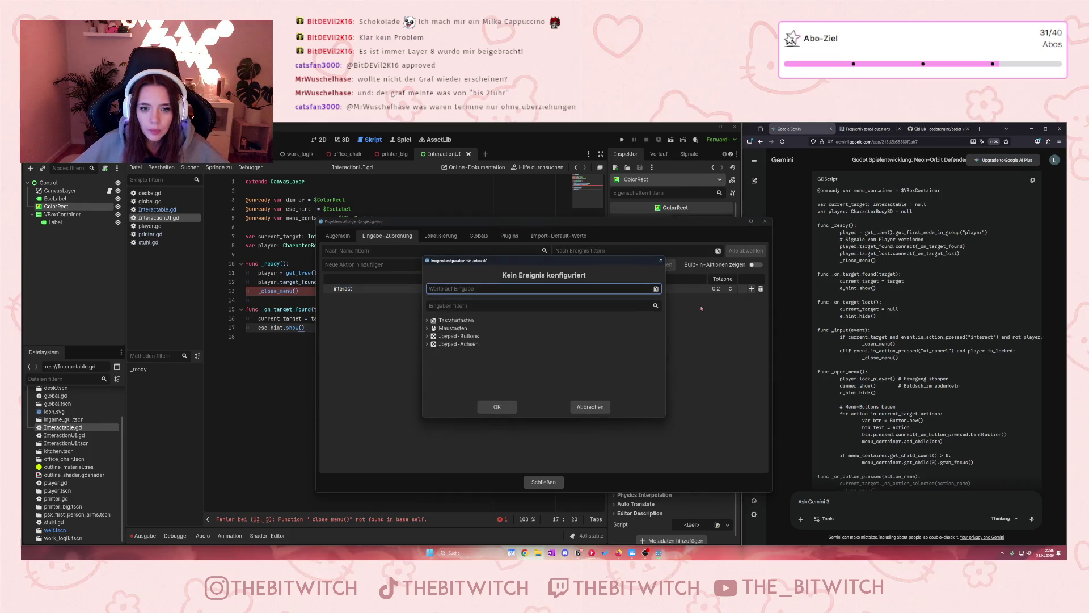
pyautogui.press('e')
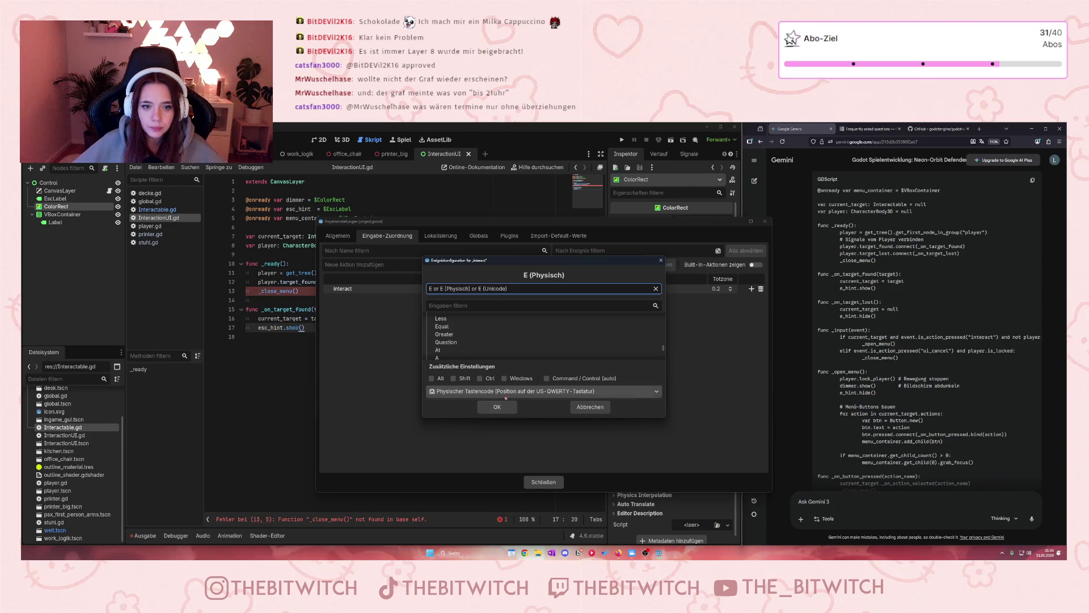
pyautogui.click(497, 406)
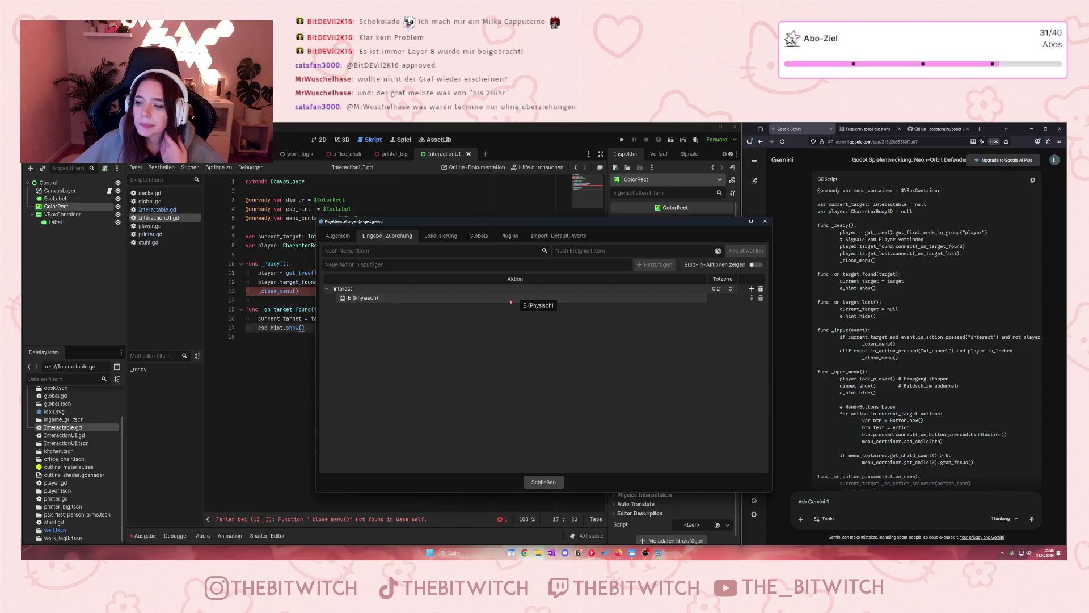
pyautogui.click(917, 365)
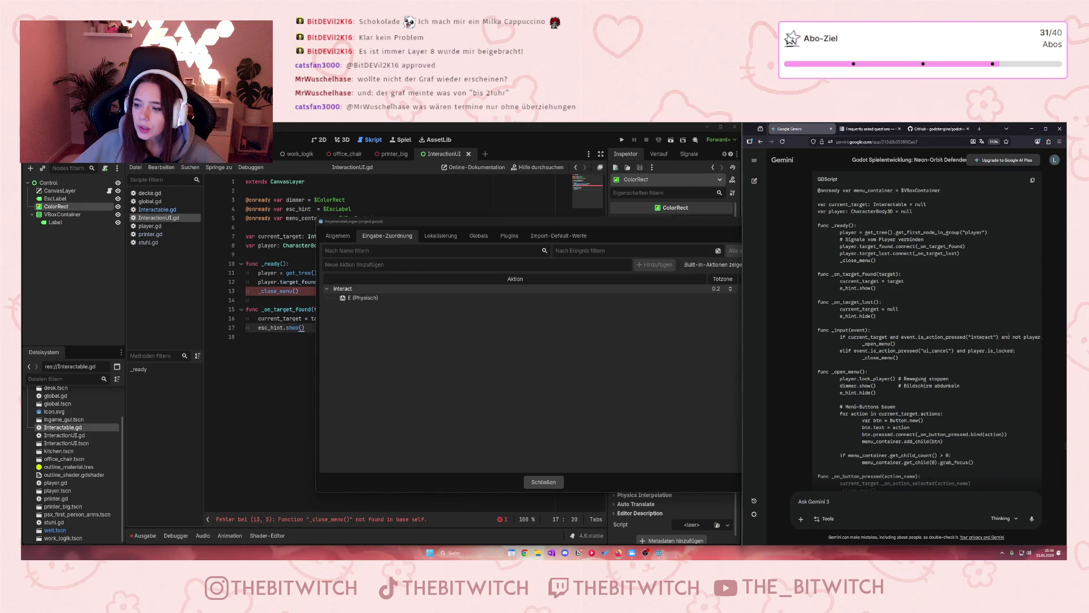
pyautogui.hscroll(2, 1021, 340)
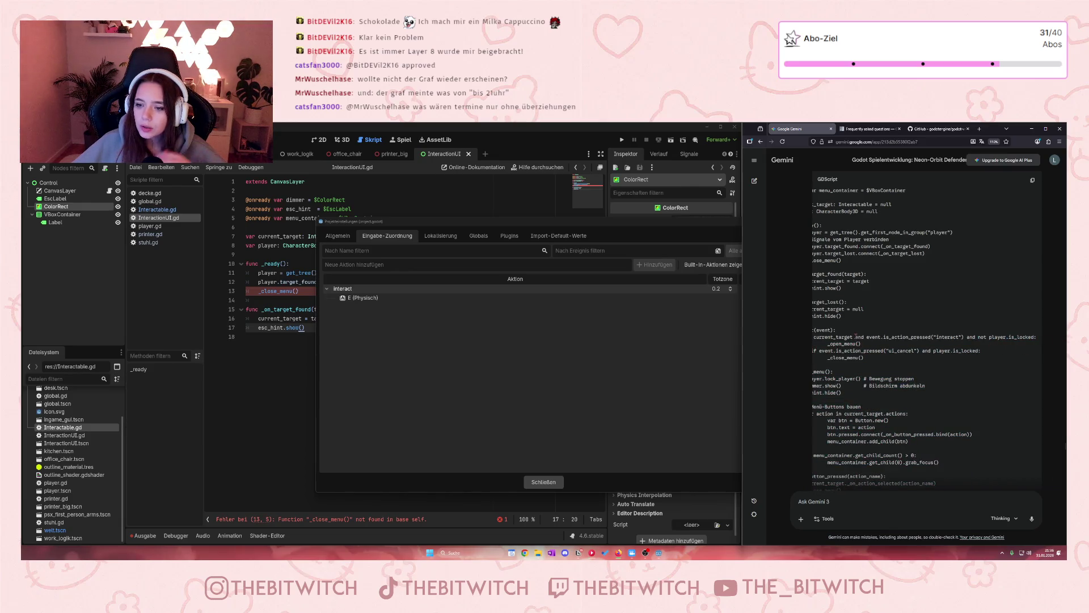
pyautogui.hscroll(-2, 856, 337)
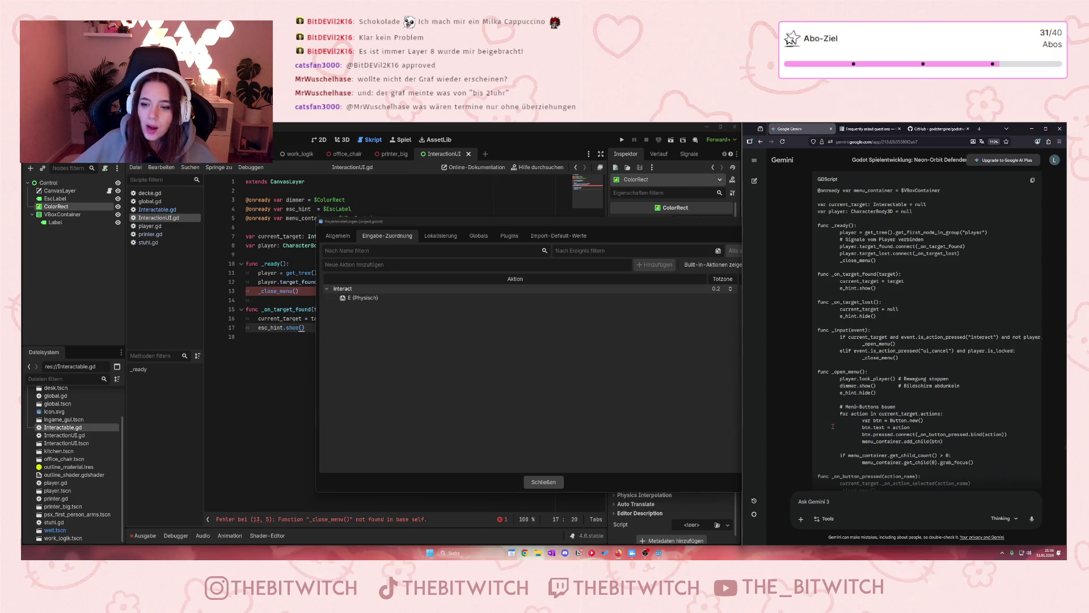
pyautogui.click(710, 222)
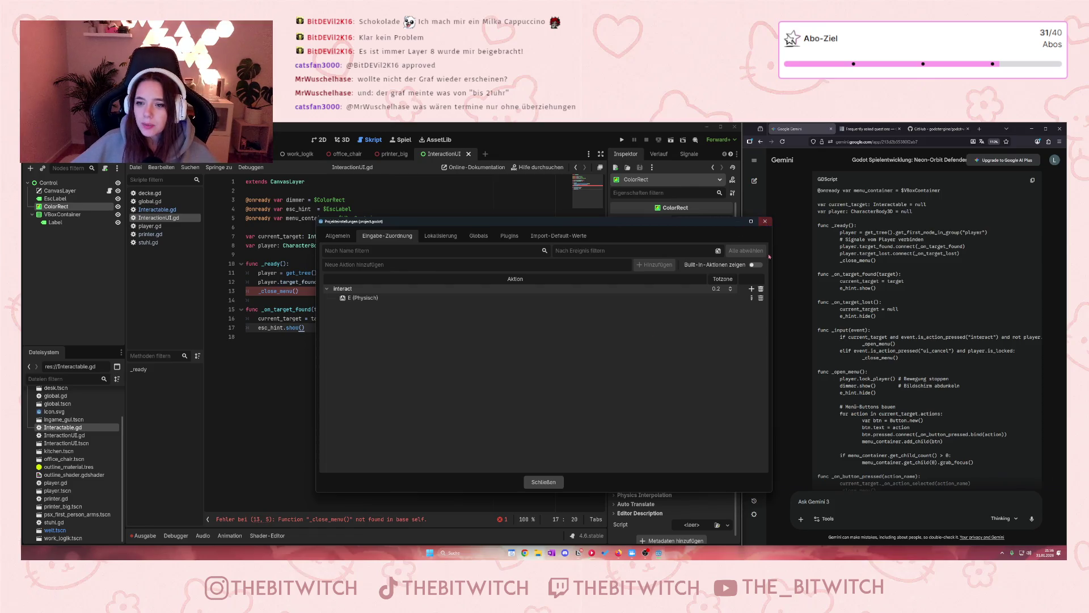
pyautogui.click(765, 221)
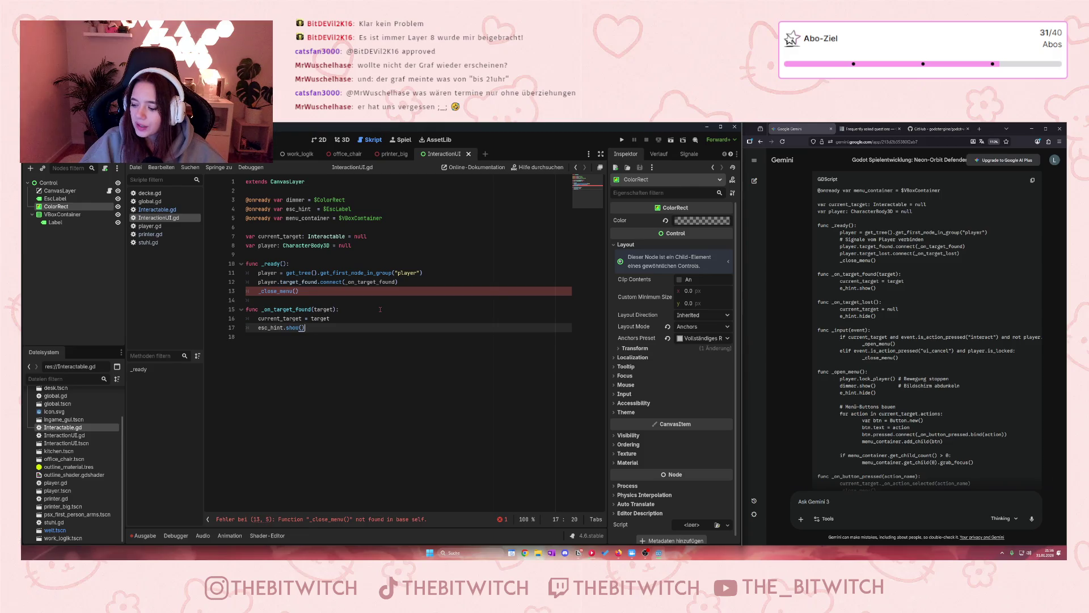
# - Add blank lines below _on_target_found and delete its esc_hint.show() call
pyautogui.press('Return')
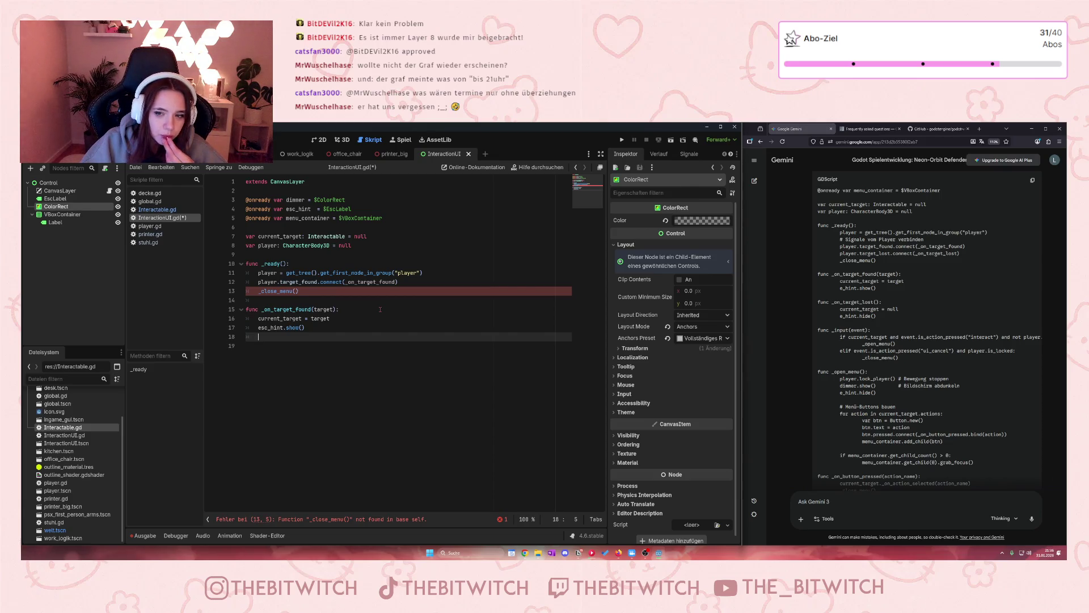
pyautogui.press('Return')
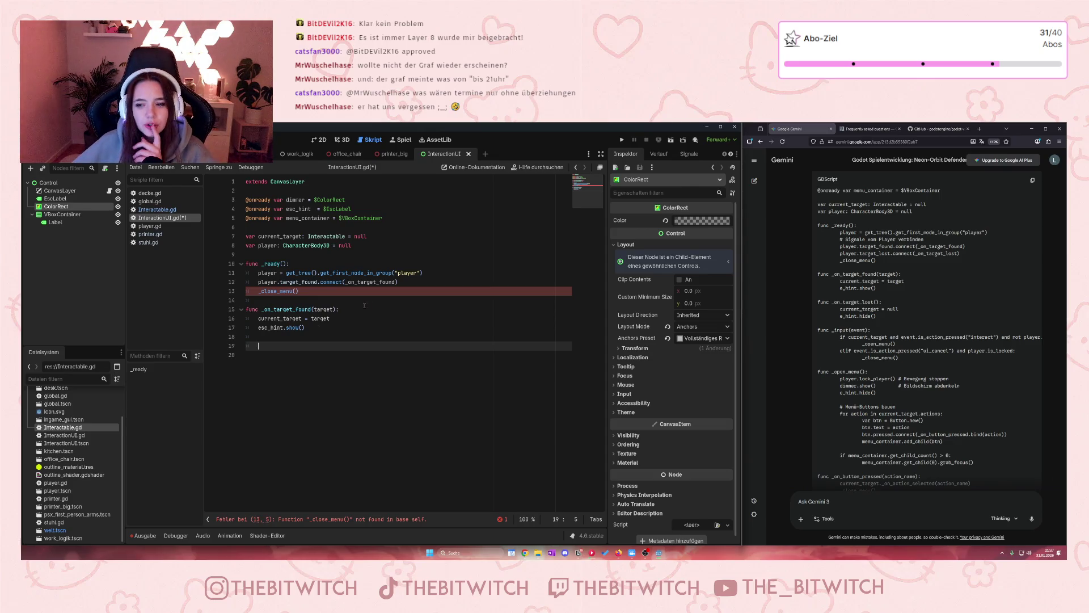
pyautogui.click(260, 318)
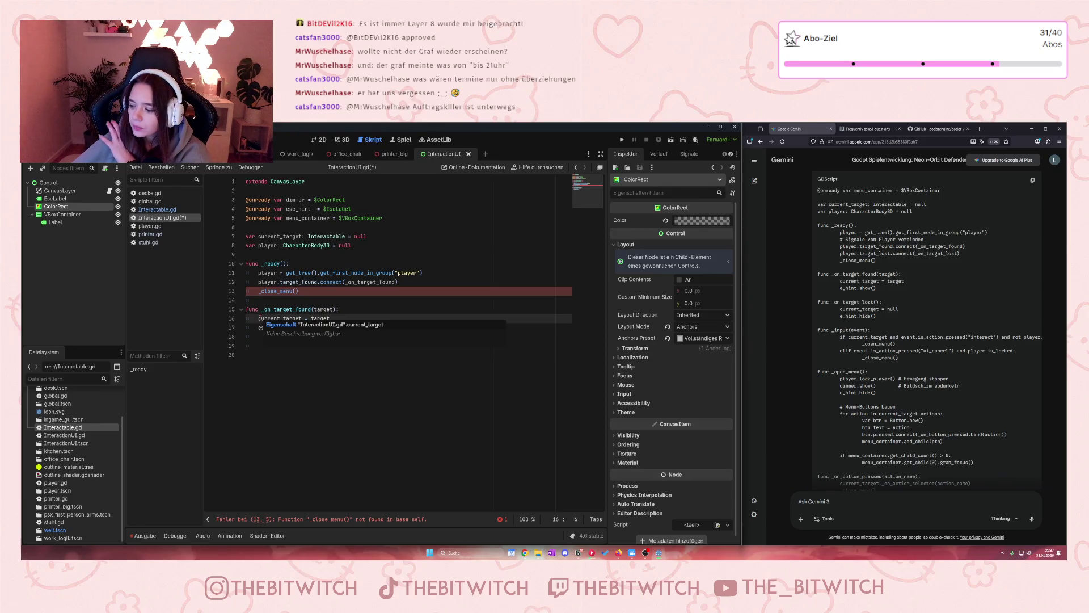
pyautogui.click(258, 328)
pyautogui.hotkey('shift', 'End')
pyautogui.press('Delete')
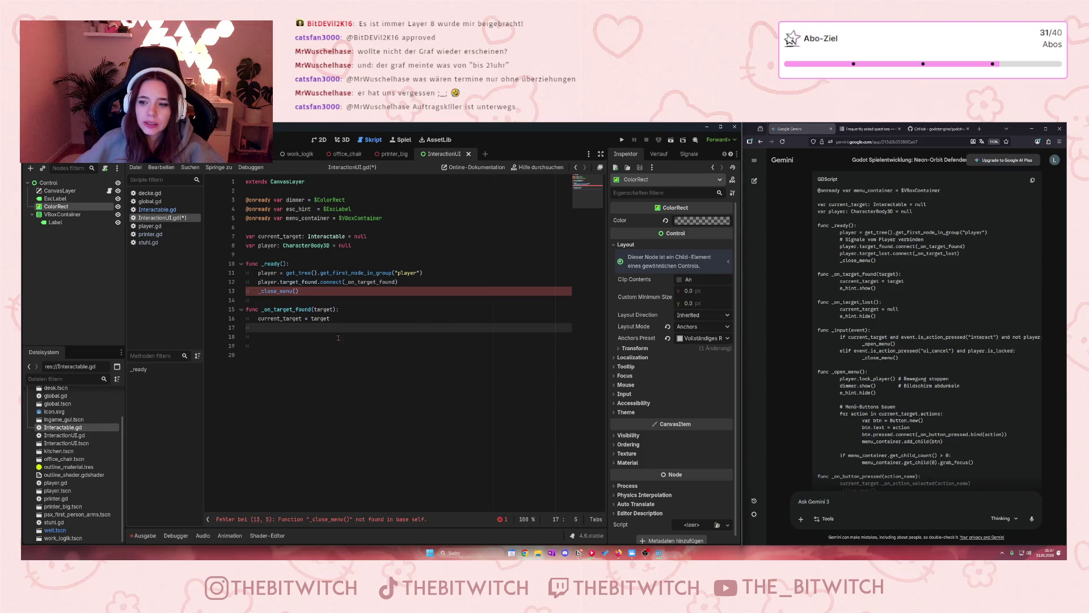
# - Begin a new function func _input(event): on line 18
pyautogui.click(390, 361)
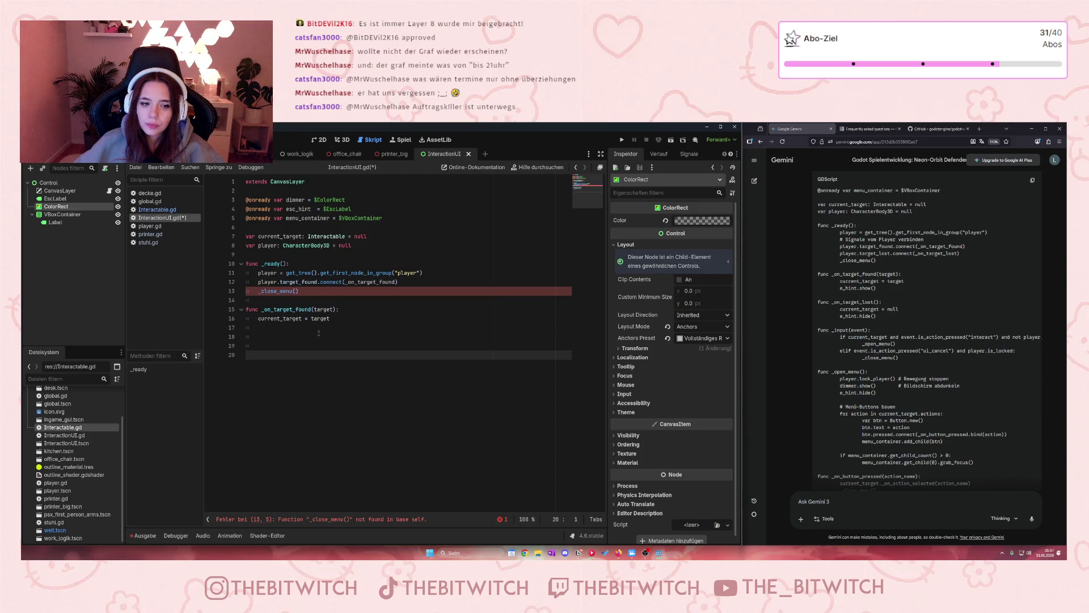
pyautogui.click(279, 335)
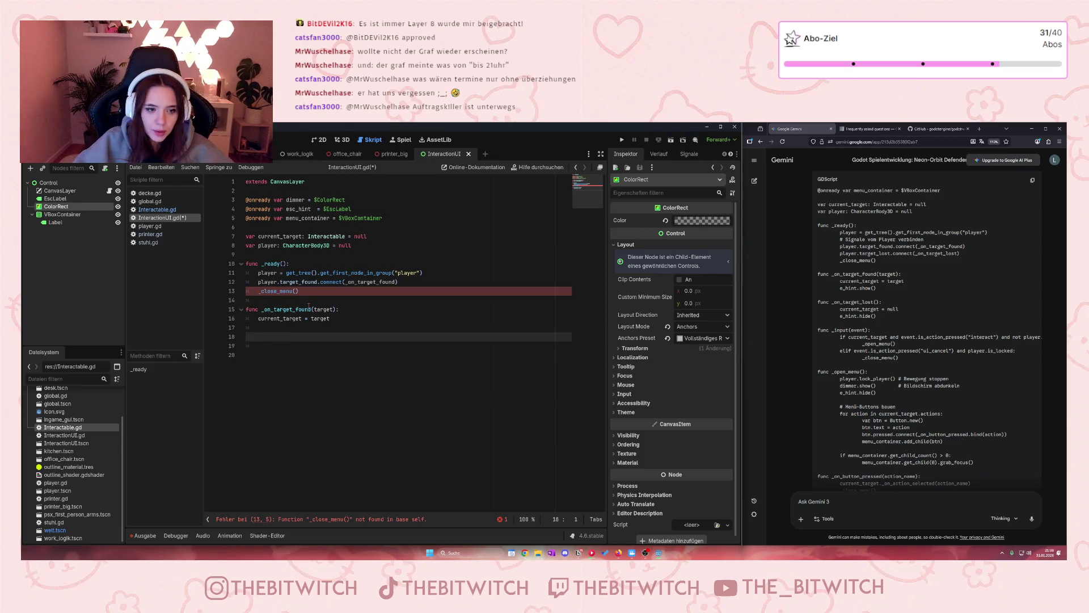
pyautogui.write('func ')
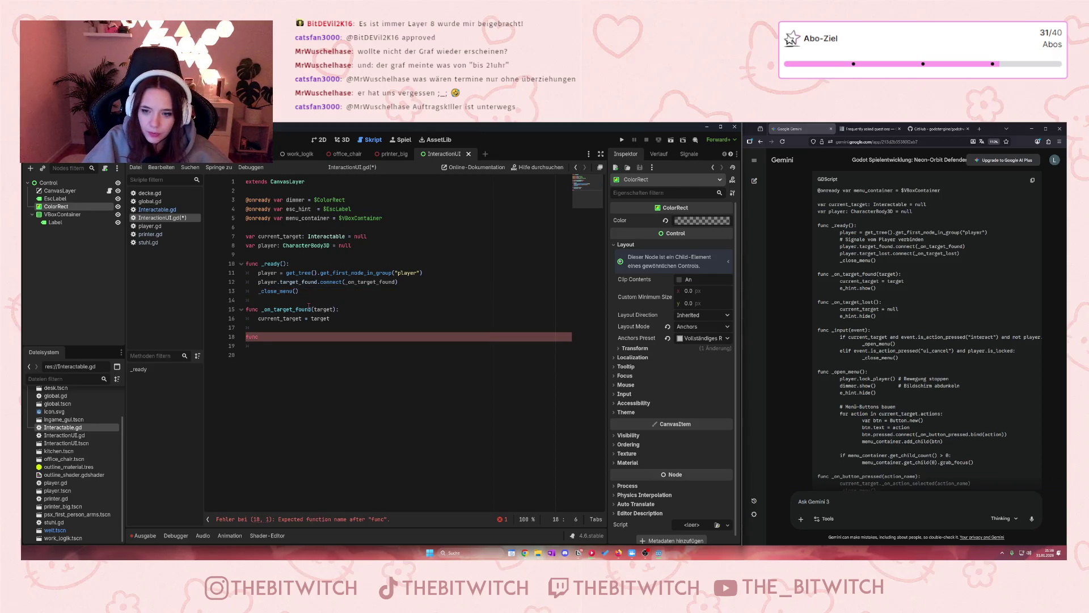
pyautogui.write('_input')
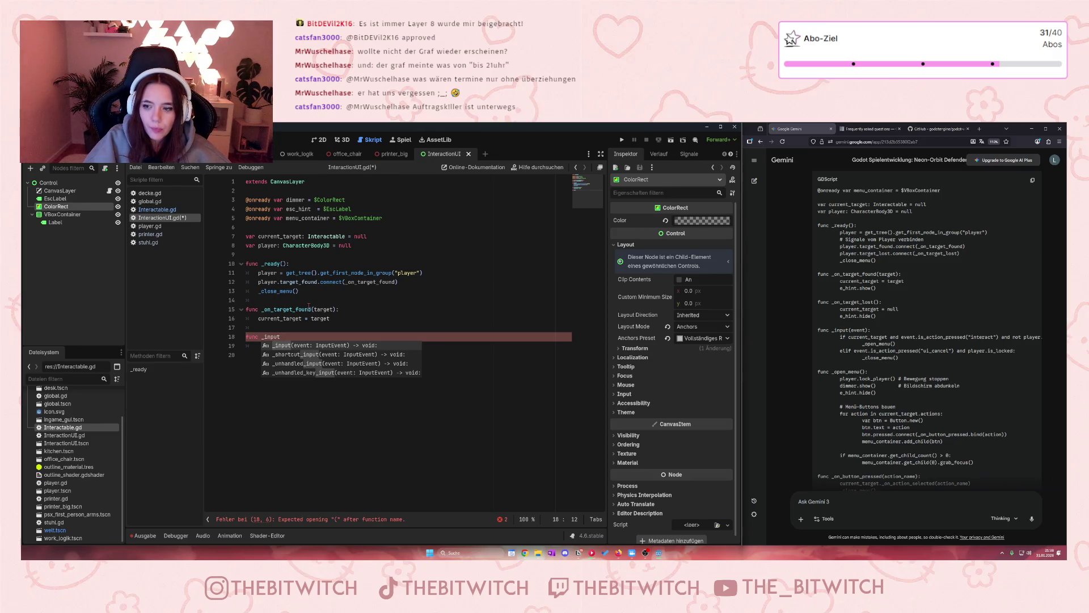
pyautogui.write('(event)')
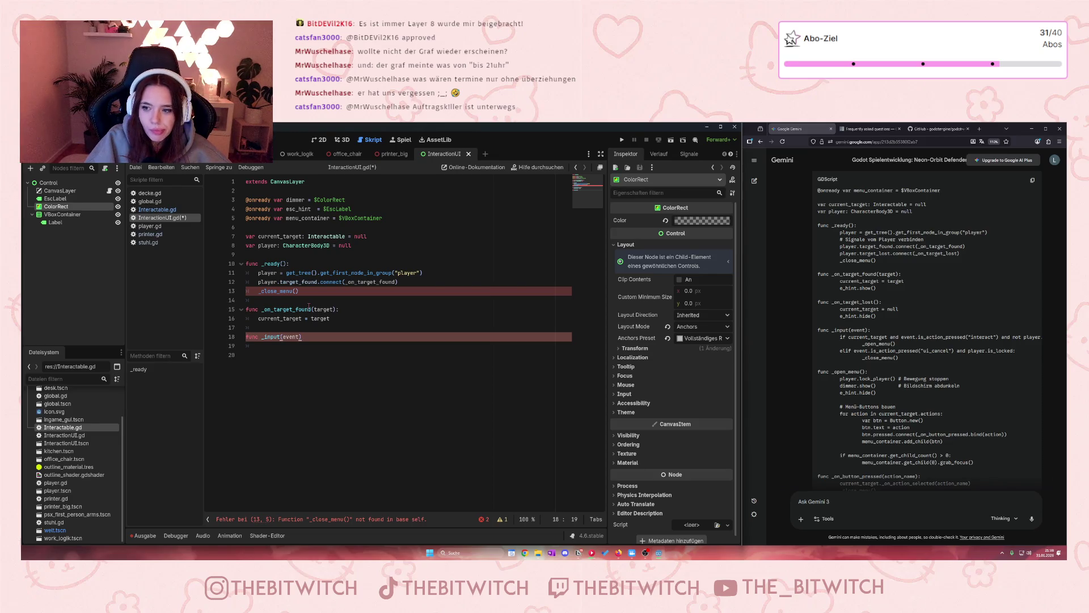
pyautogui.write(':')
# - Start the if-check with current_target and event.is_action_pressed("interact")
pyautogui.press('Return')
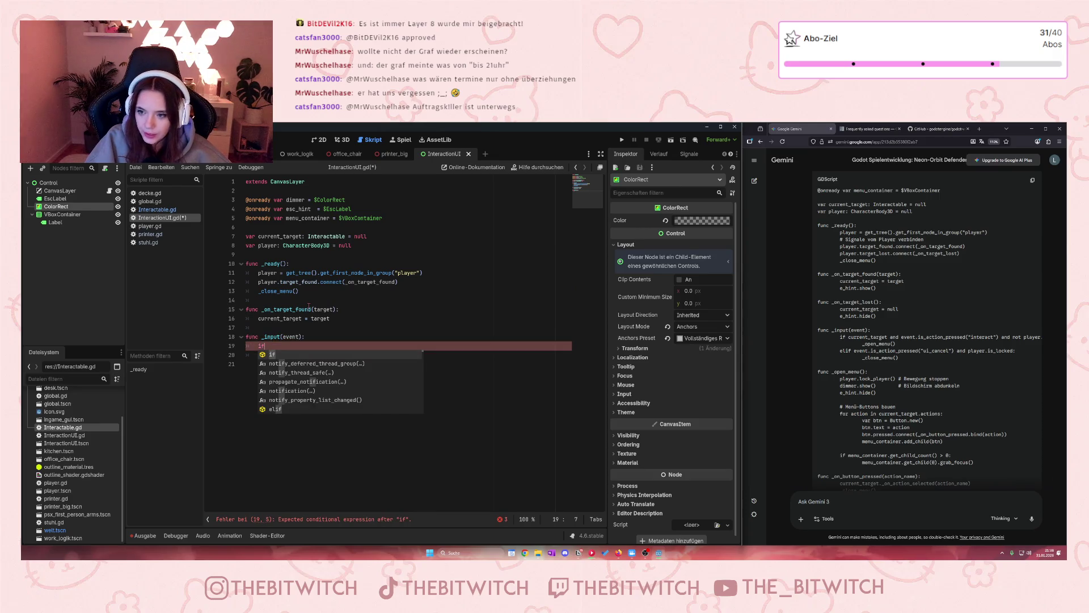
pyautogui.write('current_target ')
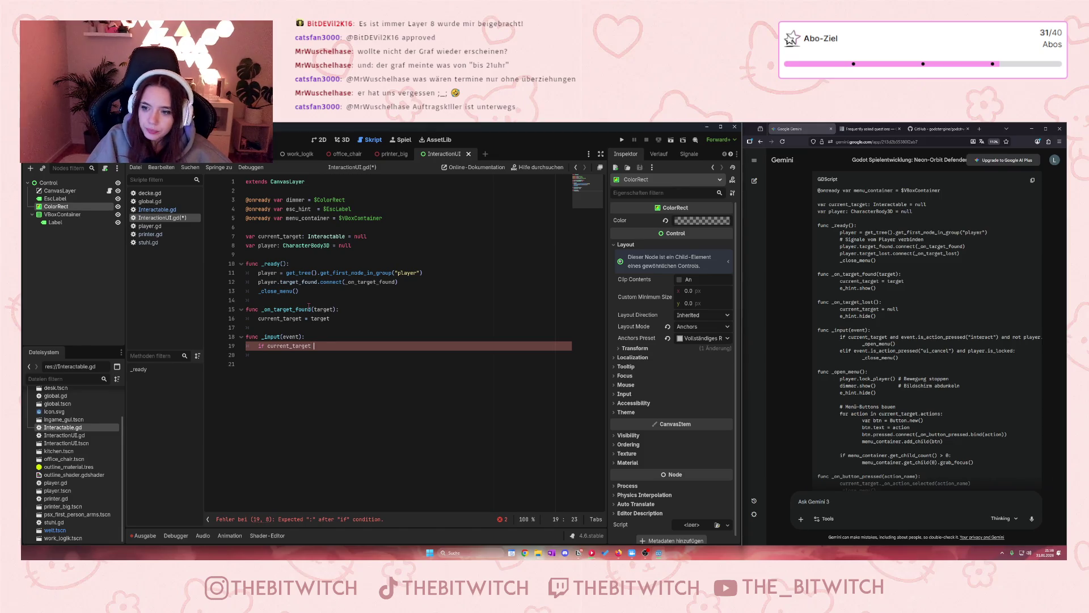
pyautogui.write('and e')
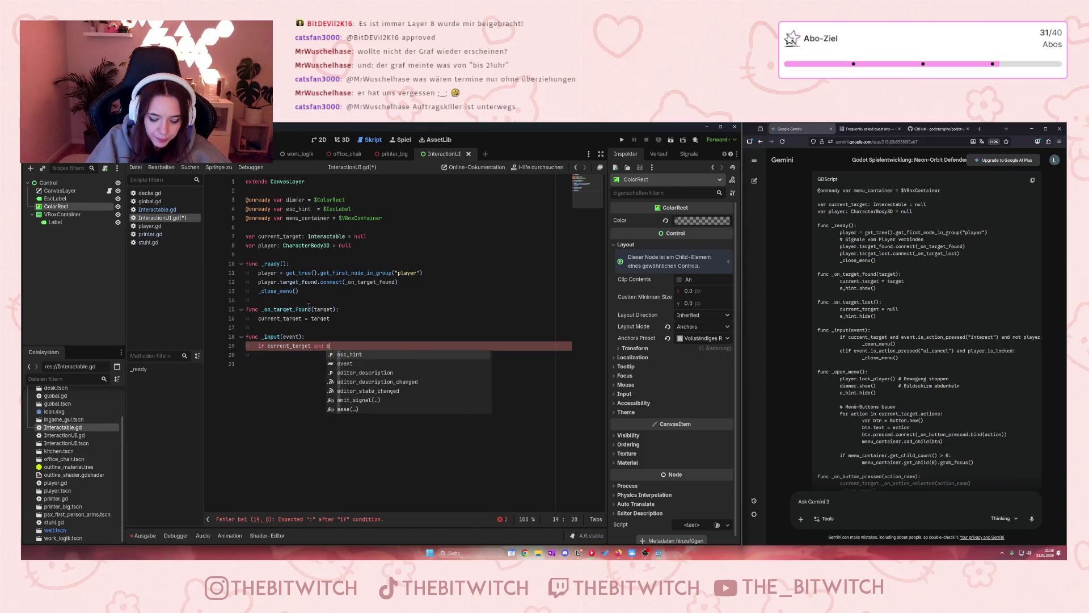
pyautogui.write('vent.is_action(')
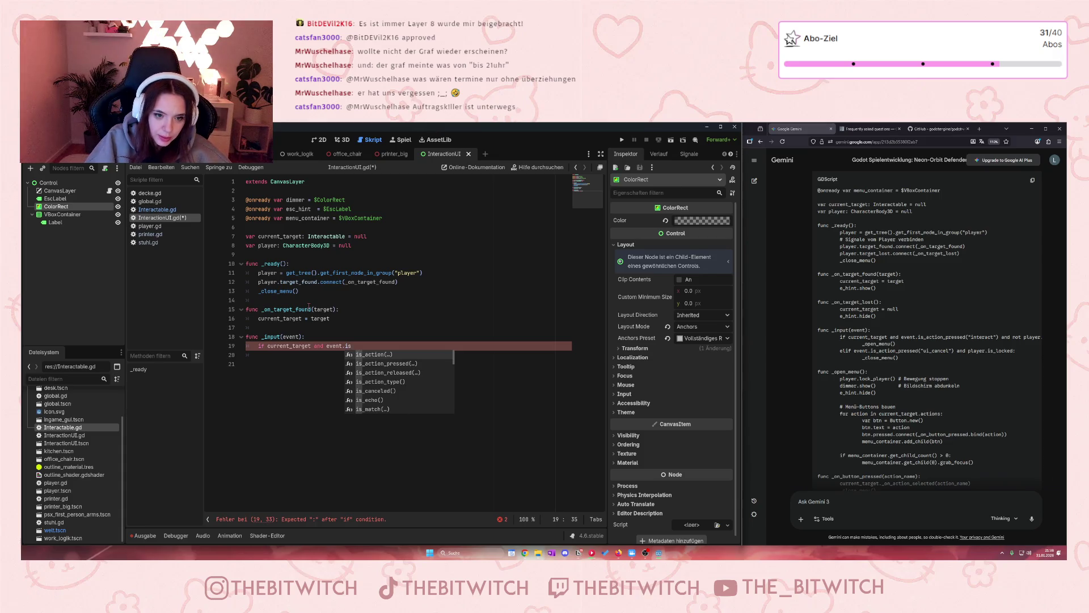
pyautogui.press('Return')
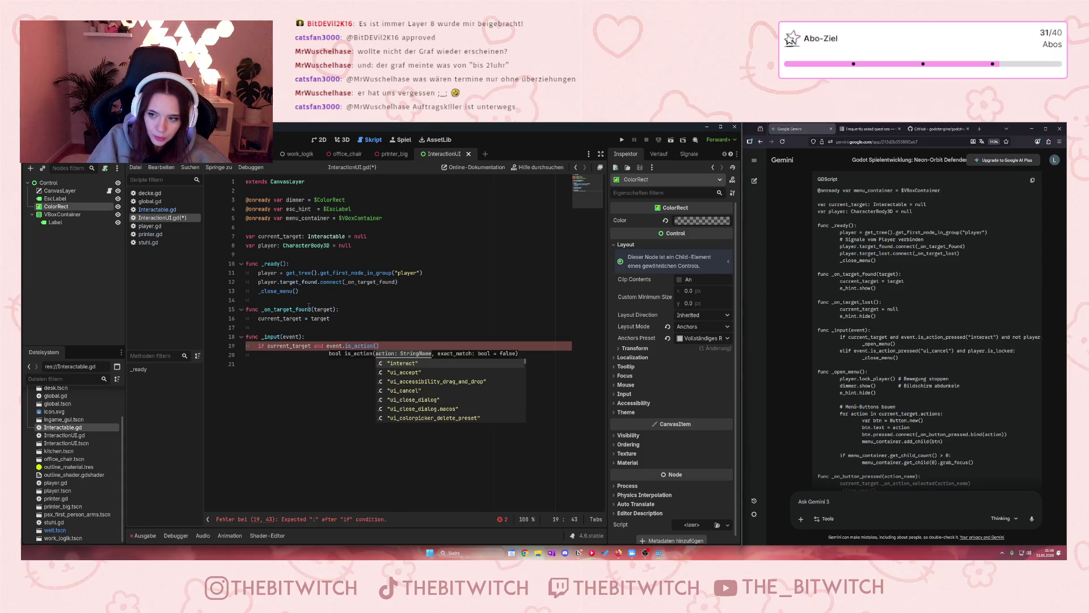
pyautogui.press('Left')
pyautogui.write('_p')
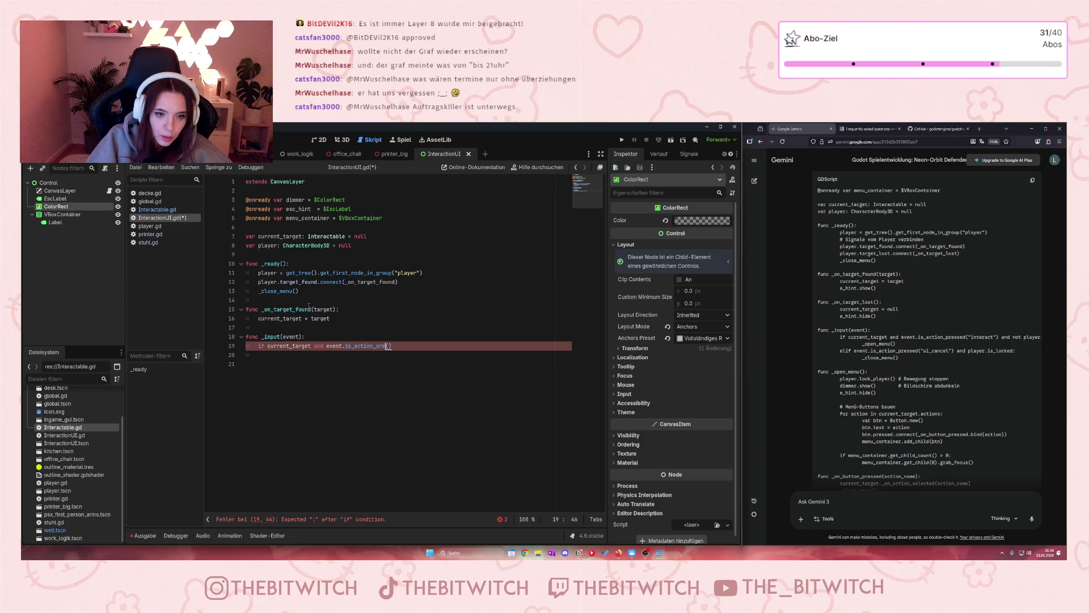
pyautogui.write('ressed(')
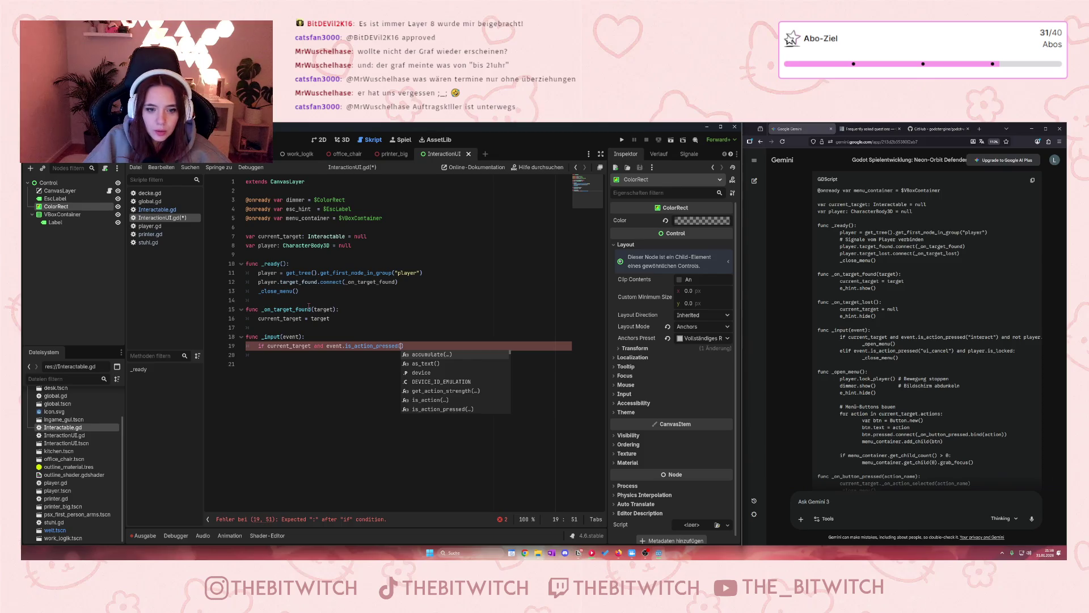
pyautogui.write('"')
pyautogui.press('Return')
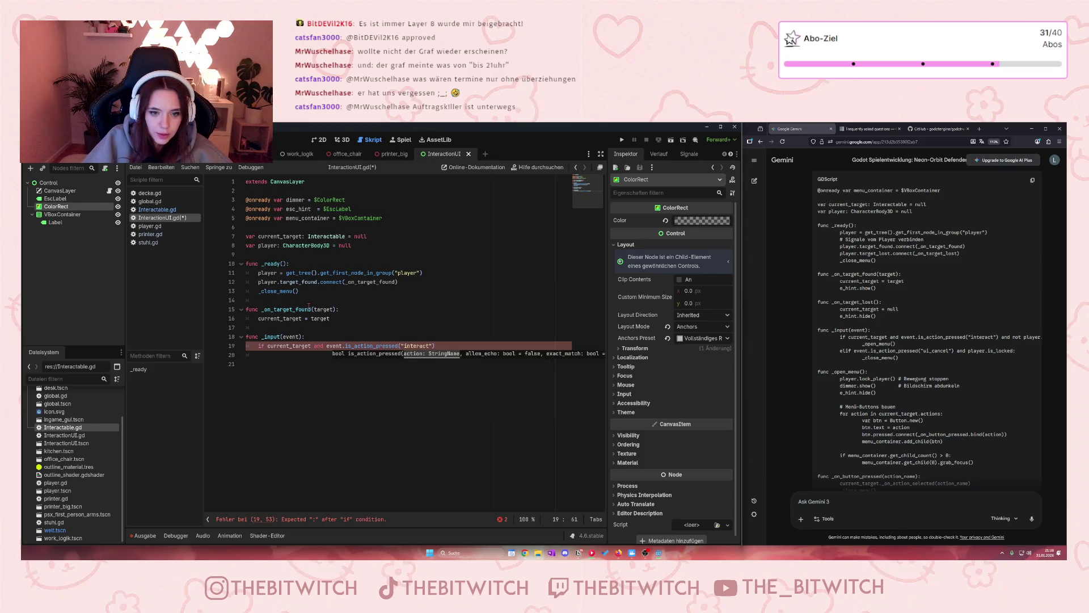
# - Append and not player.is_locked to the condition and end it with a colon
pyautogui.write(' and not')
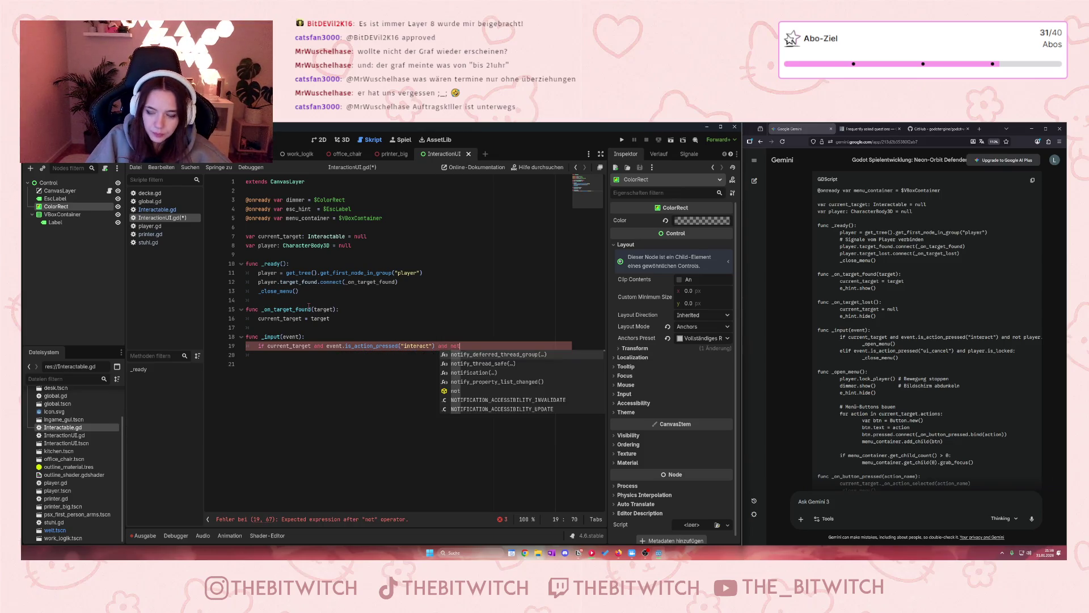
pyautogui.write(' player_locked')
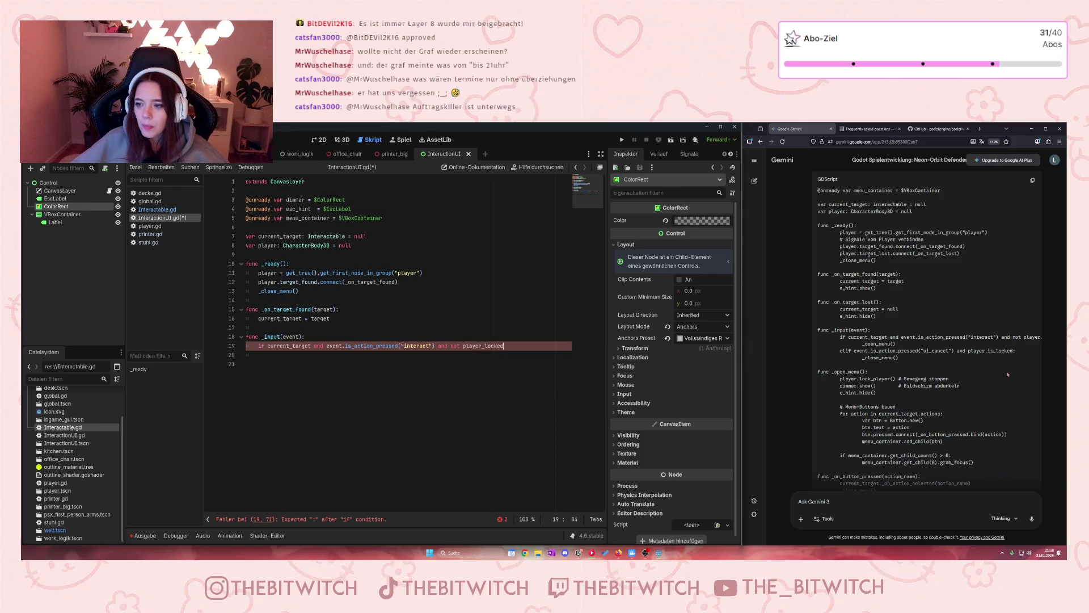
pyautogui.moveTo(1011, 337); pyautogui.dragTo(1043, 337)
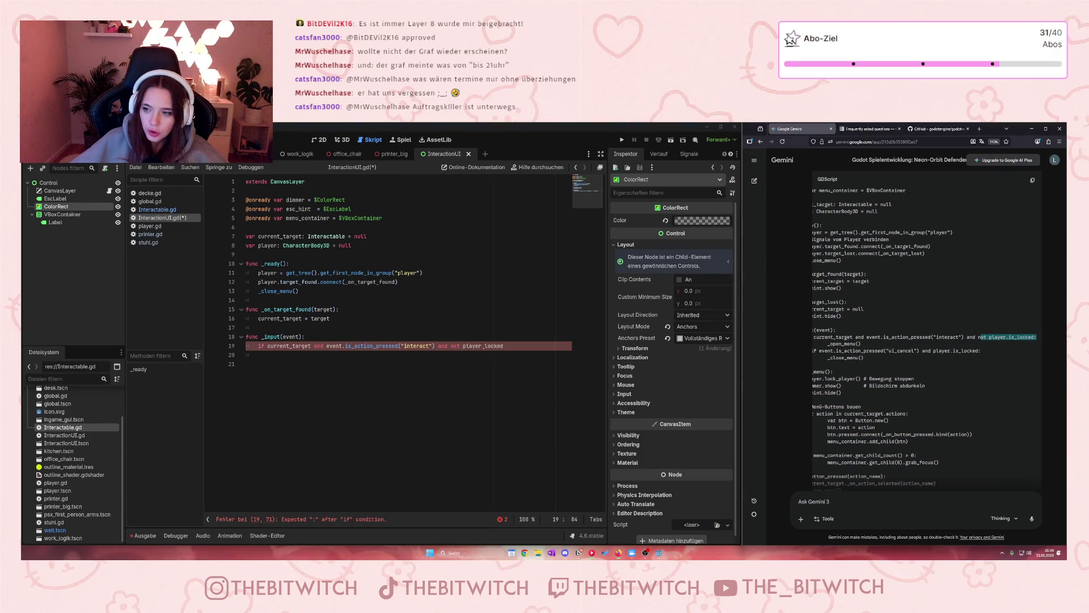
pyautogui.click(482, 346)
pyautogui.write('.is')
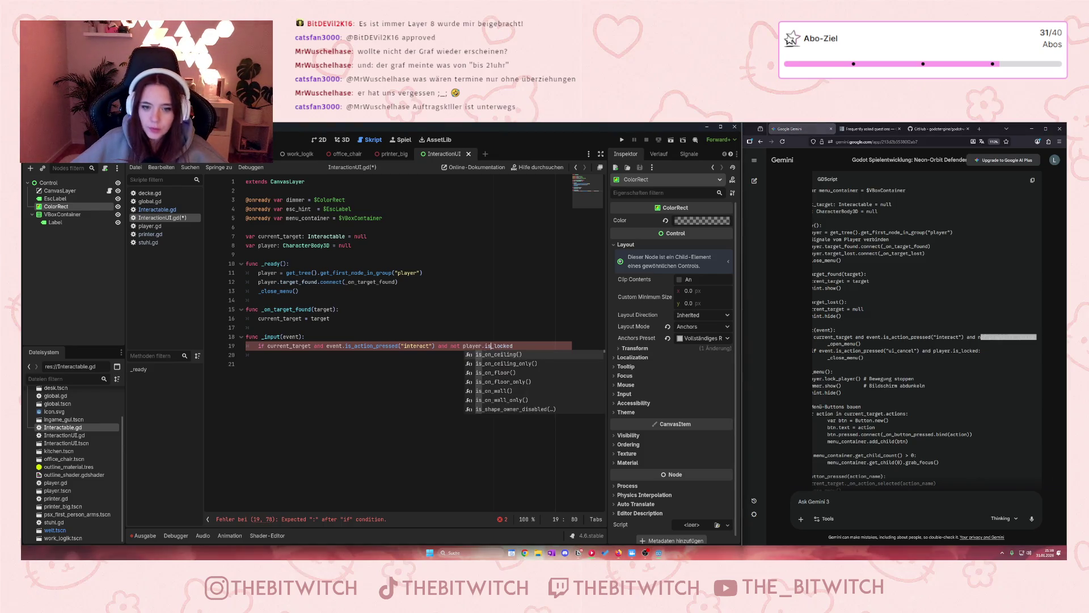
pyautogui.click(535, 342)
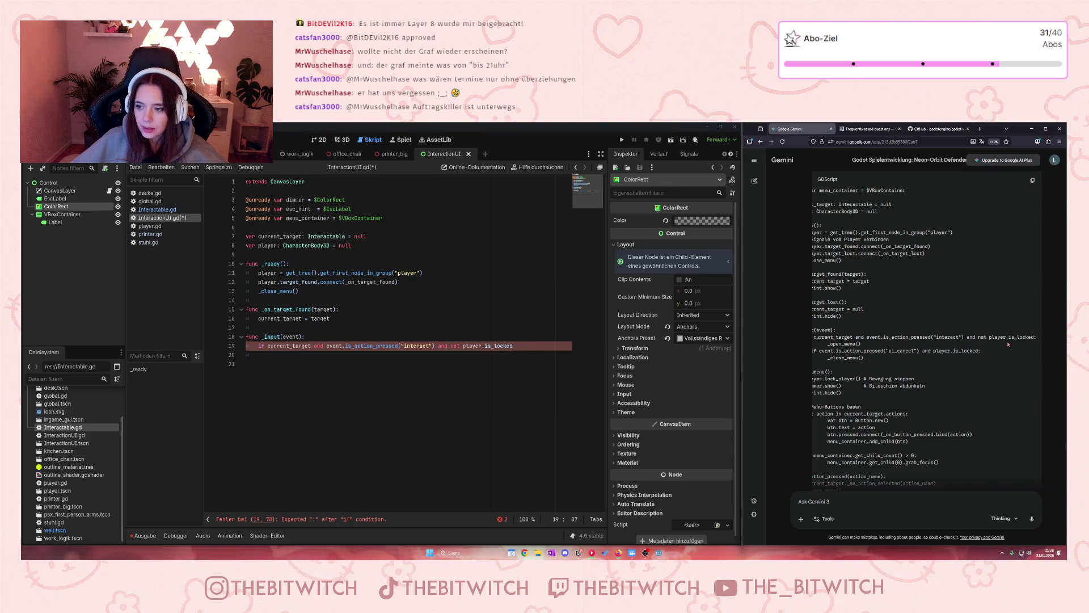
pyautogui.write(':')
pyautogui.press('Return')
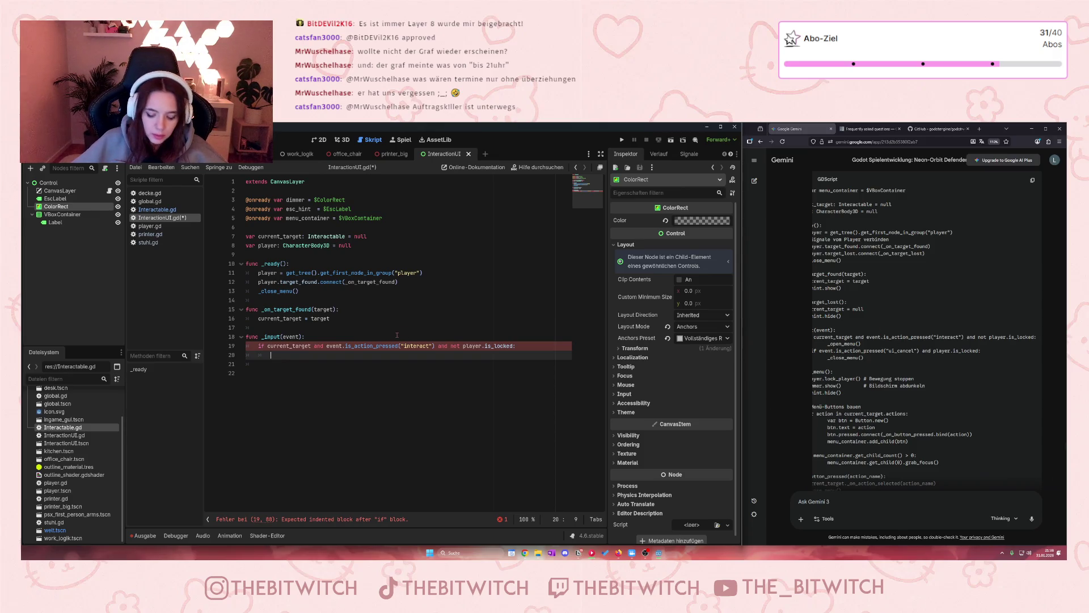
# - Call _open_menu and esc_hint.show() inside the interact branch
pyautogui.write('_open')
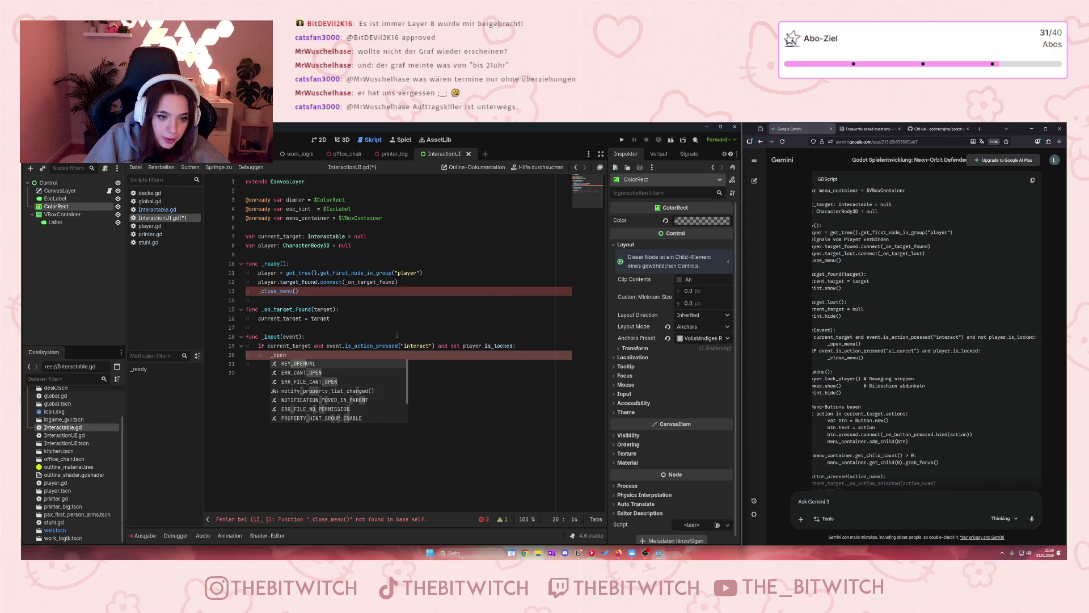
pyautogui.press('Escape')
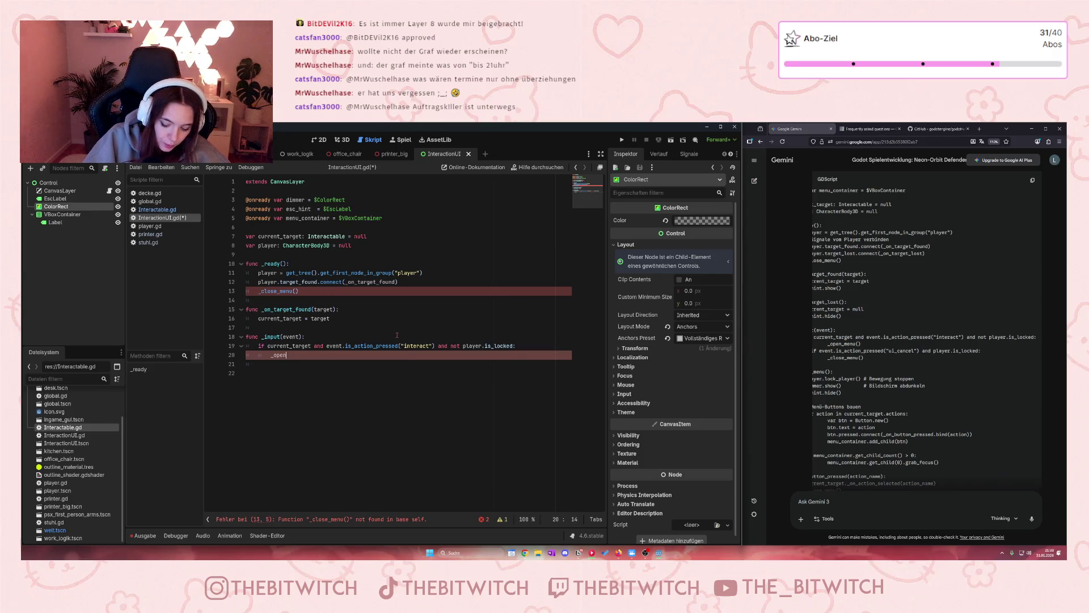
pyautogui.write('_menu')
pyautogui.press('Return')
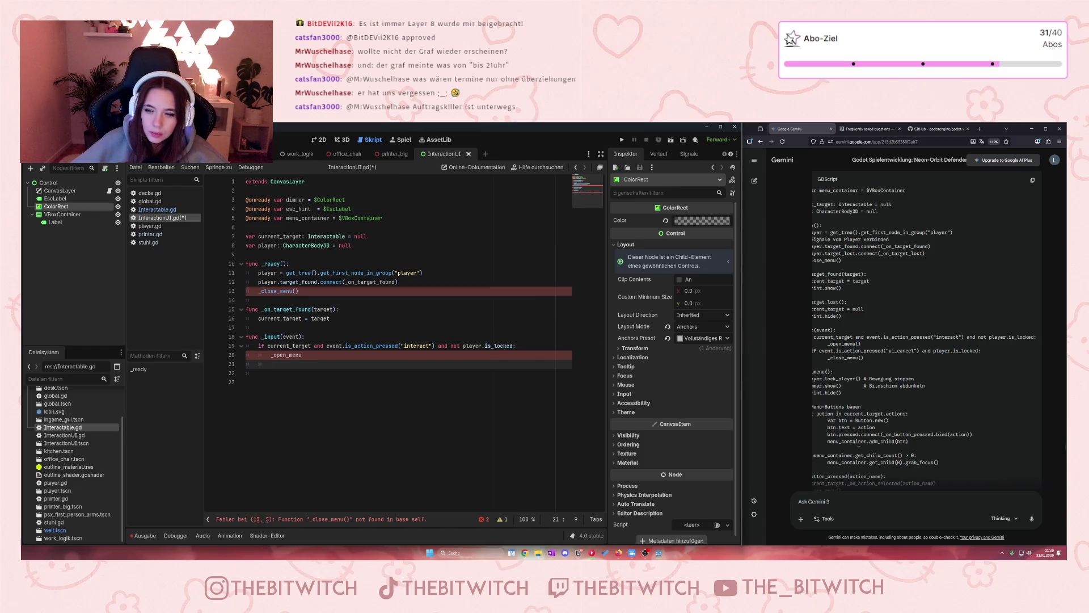
pyautogui.hscroll(-3, 869, 358)
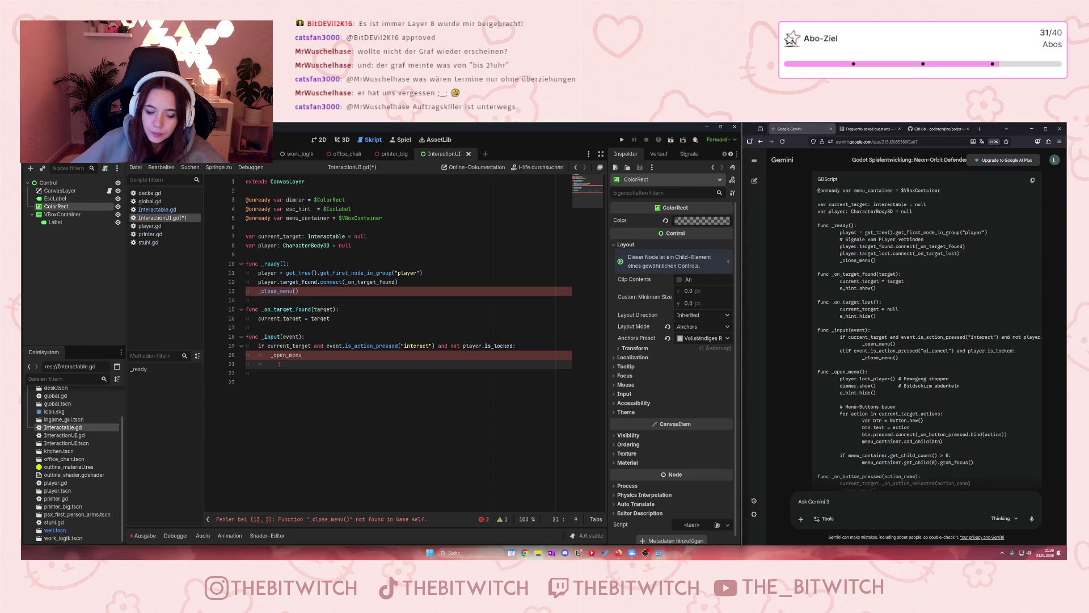
pyautogui.write('esc')
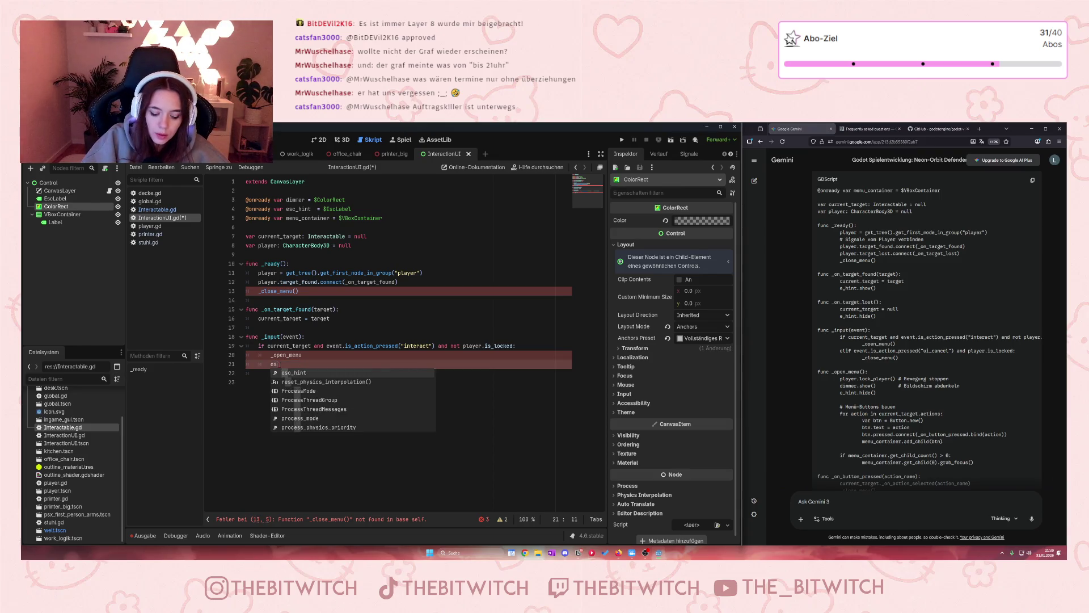
pyautogui.write('_hint.sh')
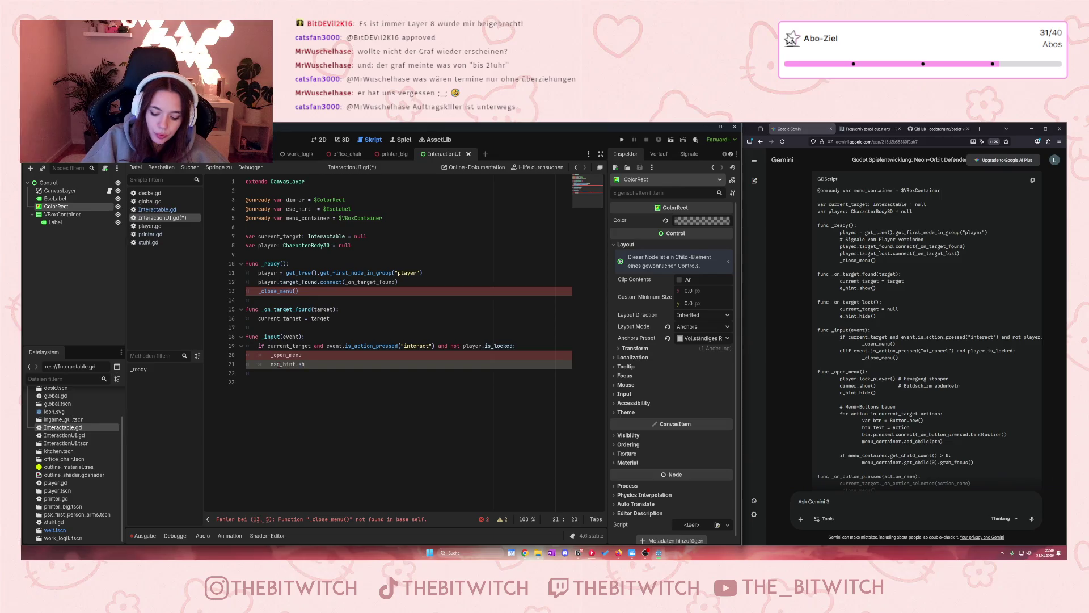
pyautogui.write('ow()')
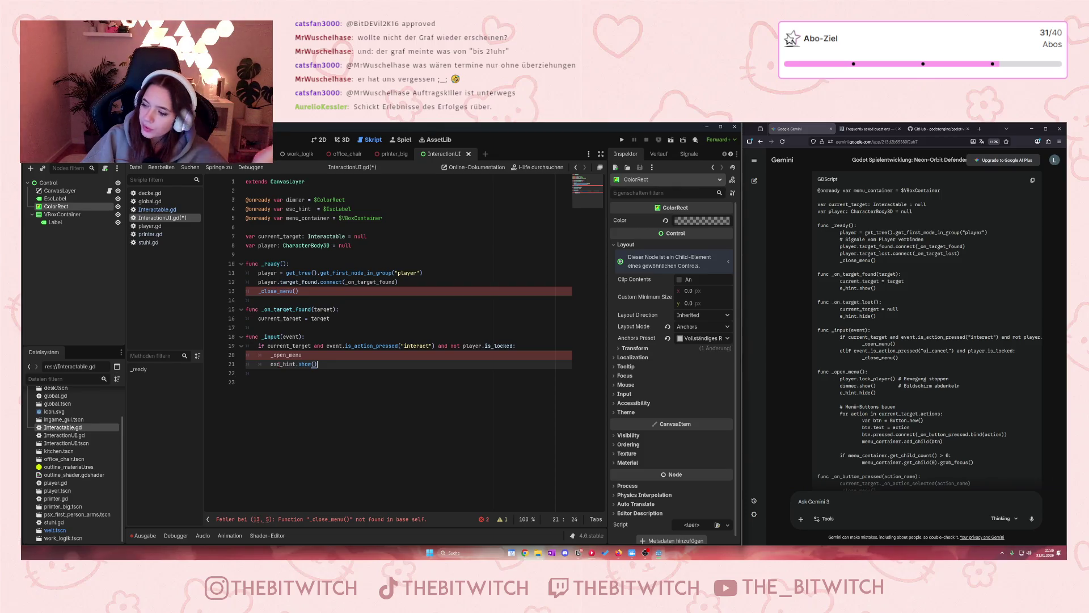
pyautogui.press('Return')
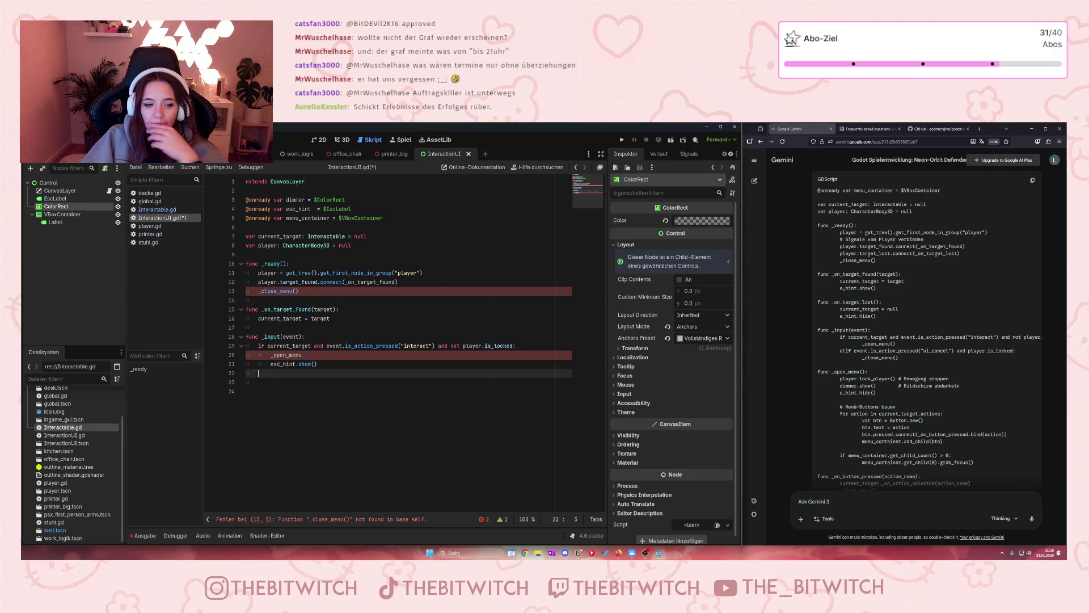
# - Add an elif for ui_cancel with a locked player calling _close_menu(), and complete _open_menu()
pyautogui.write('elif ')
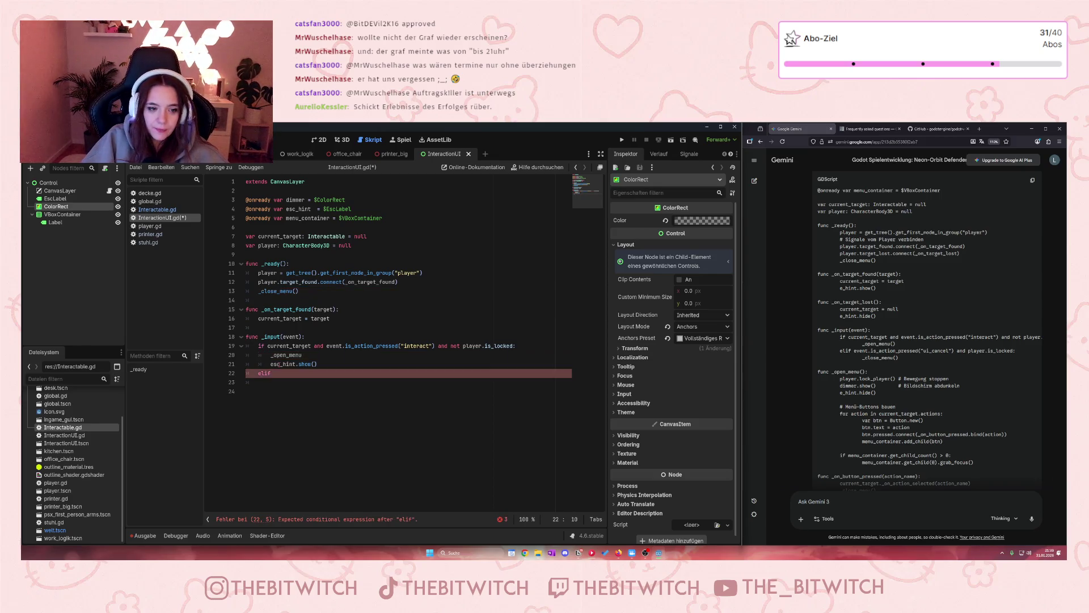
pyautogui.write('eve')
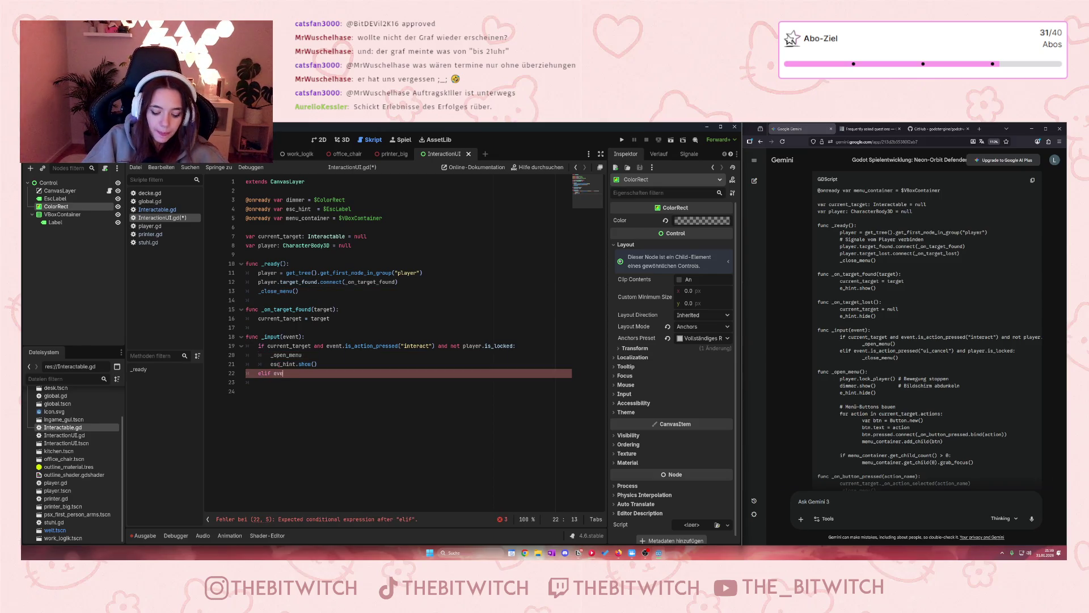
pyautogui.write('nt.is')
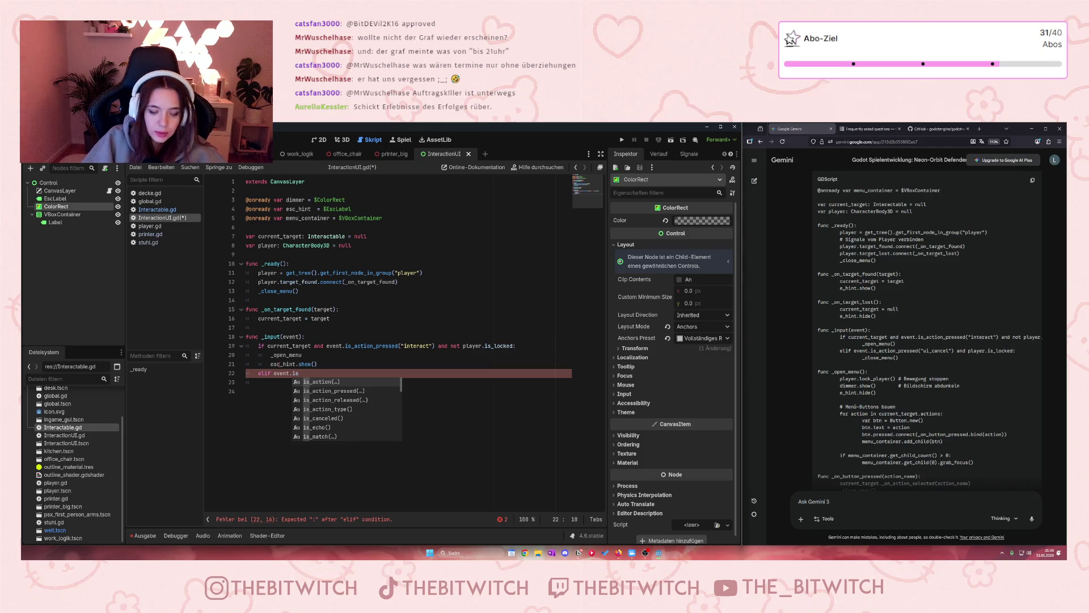
pyautogui.press('Down')
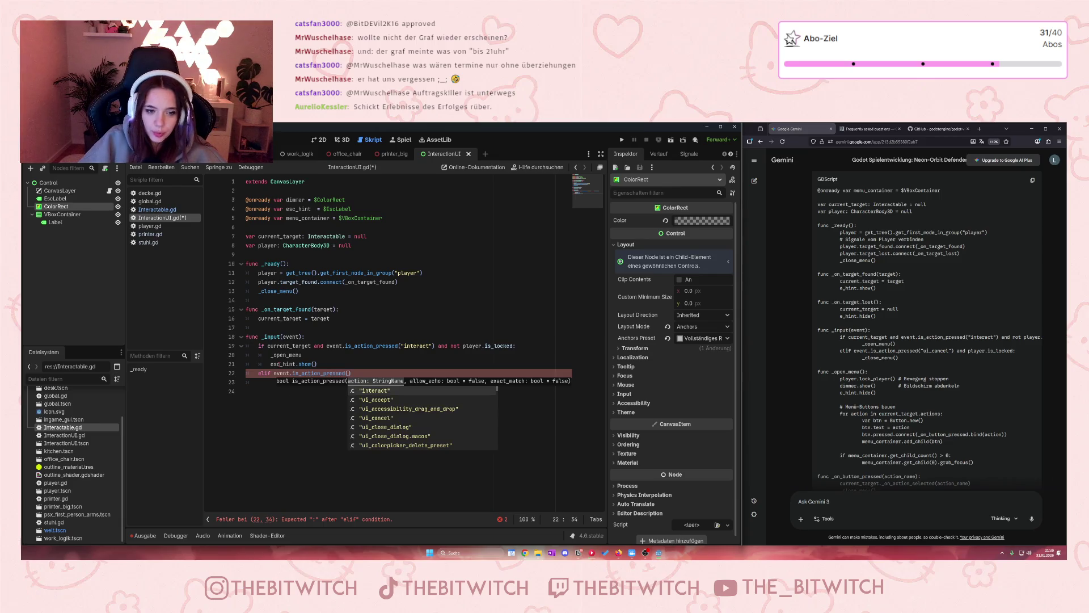
pyautogui.write('"ui_cancel')
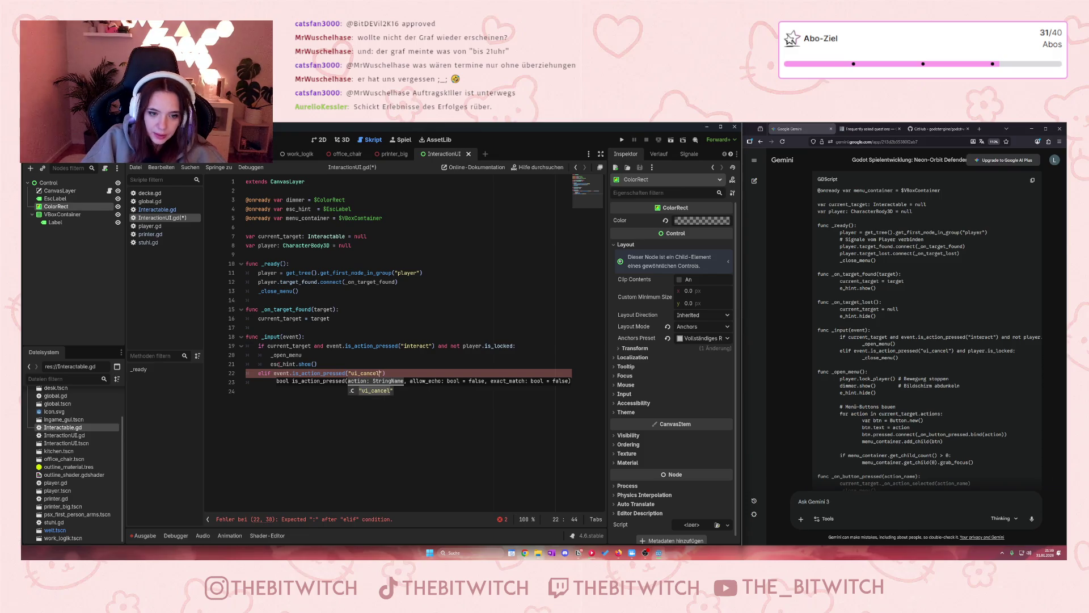
pyautogui.write('") and play')
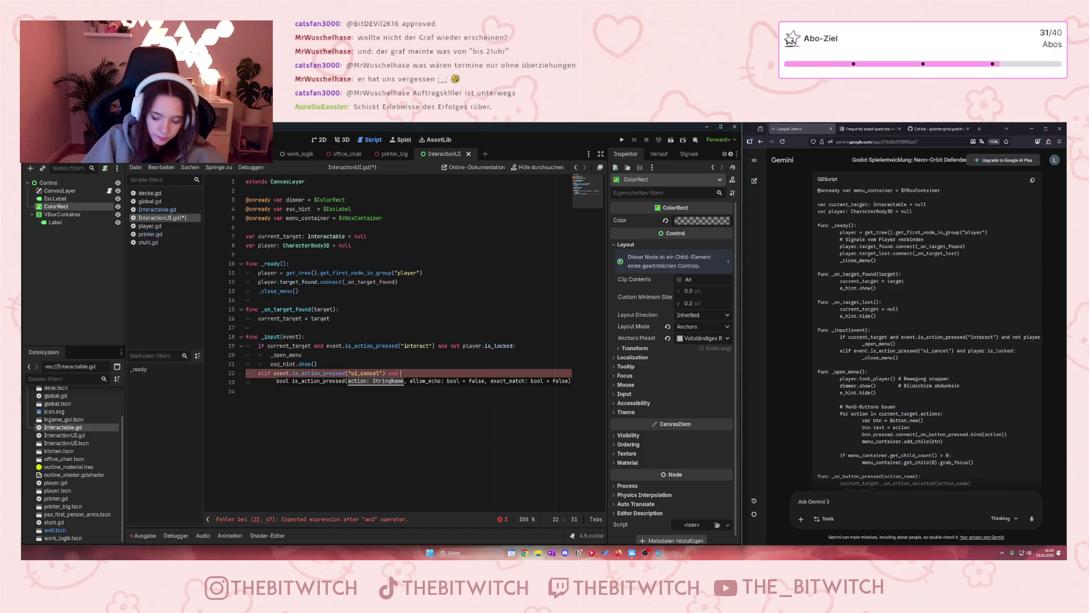
pyautogui.write('er.is')
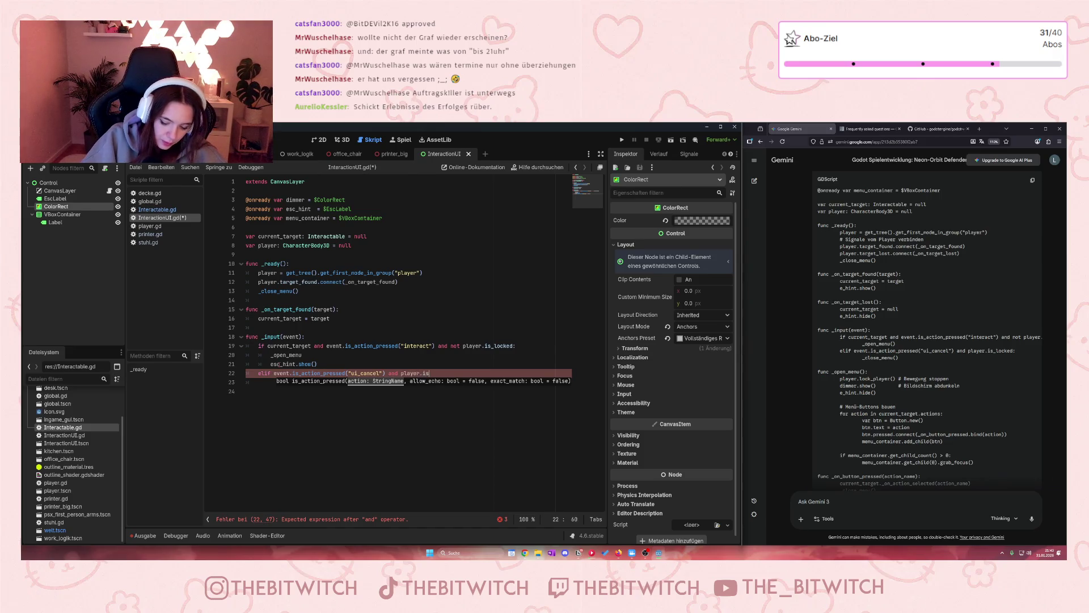
pyautogui.write('_locked:')
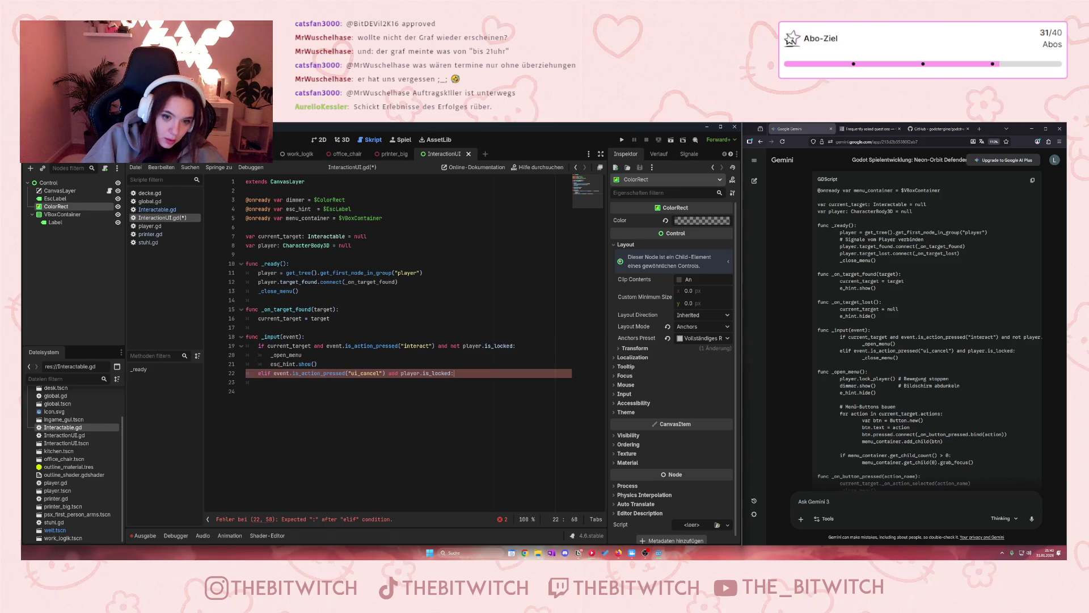
pyautogui.press('Return')
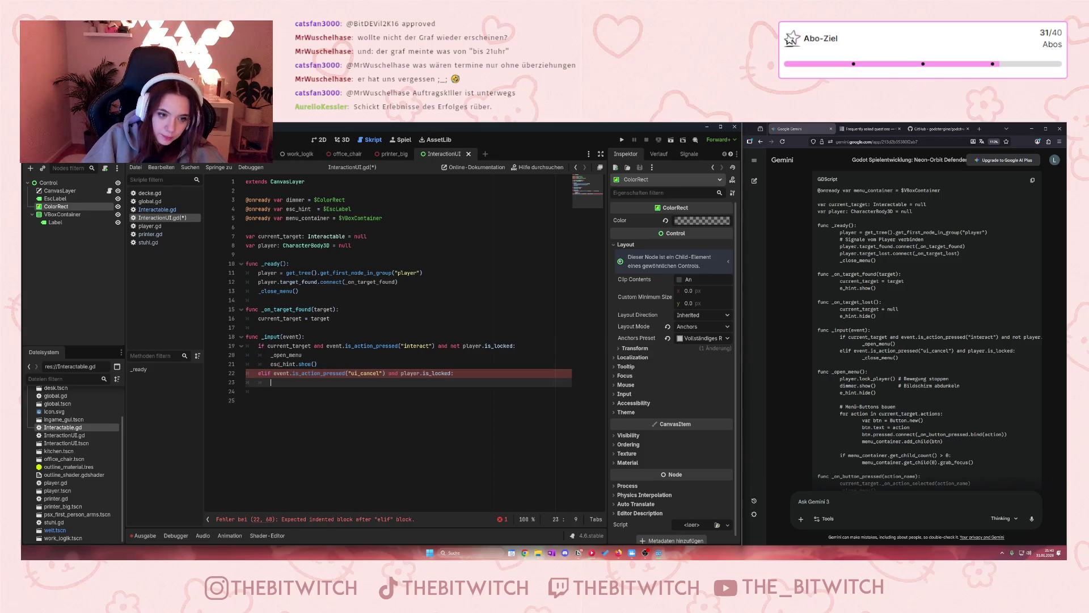
pyautogui.write('_cl')
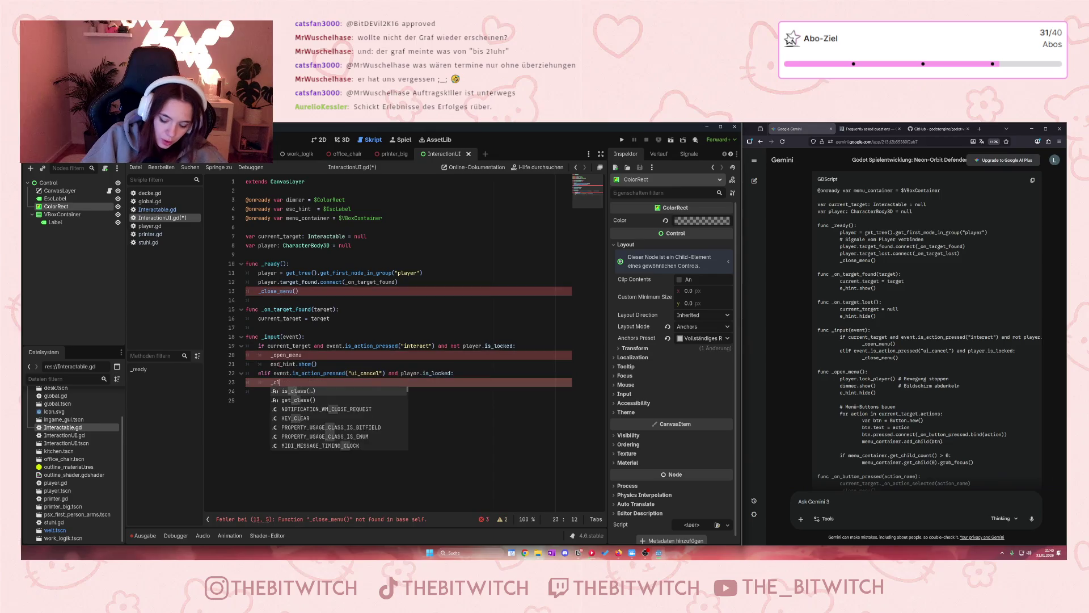
pyautogui.write('ose_me')
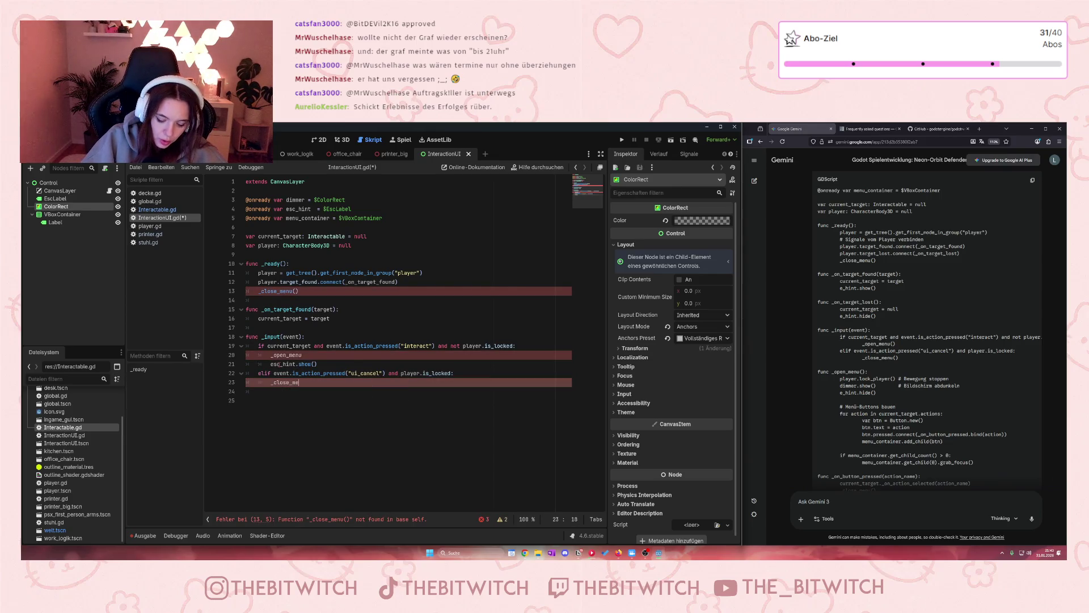
pyautogui.write('nu(')
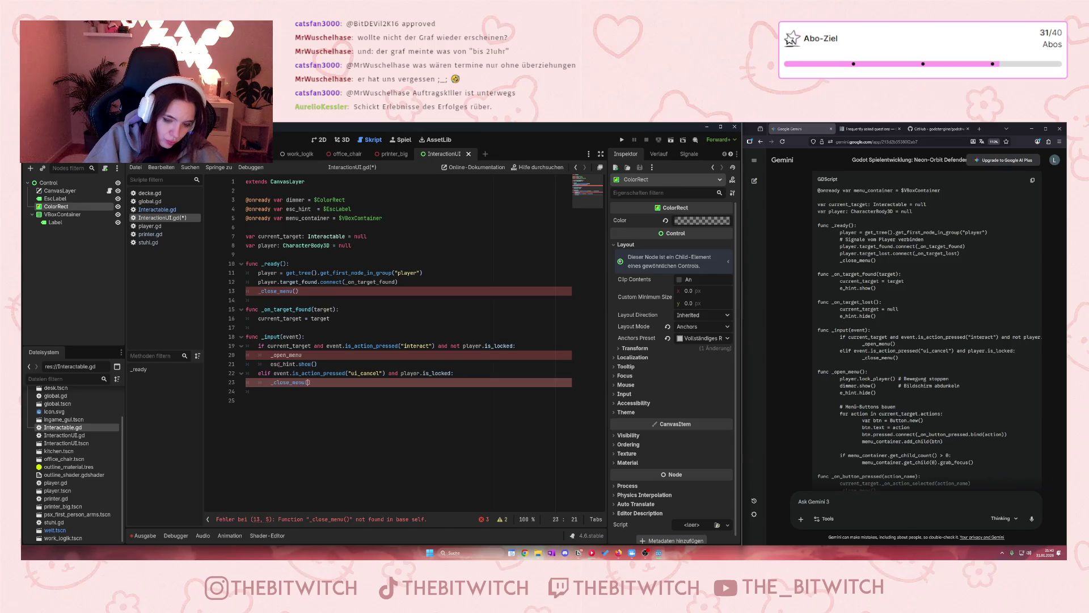
pyautogui.click(302, 355)
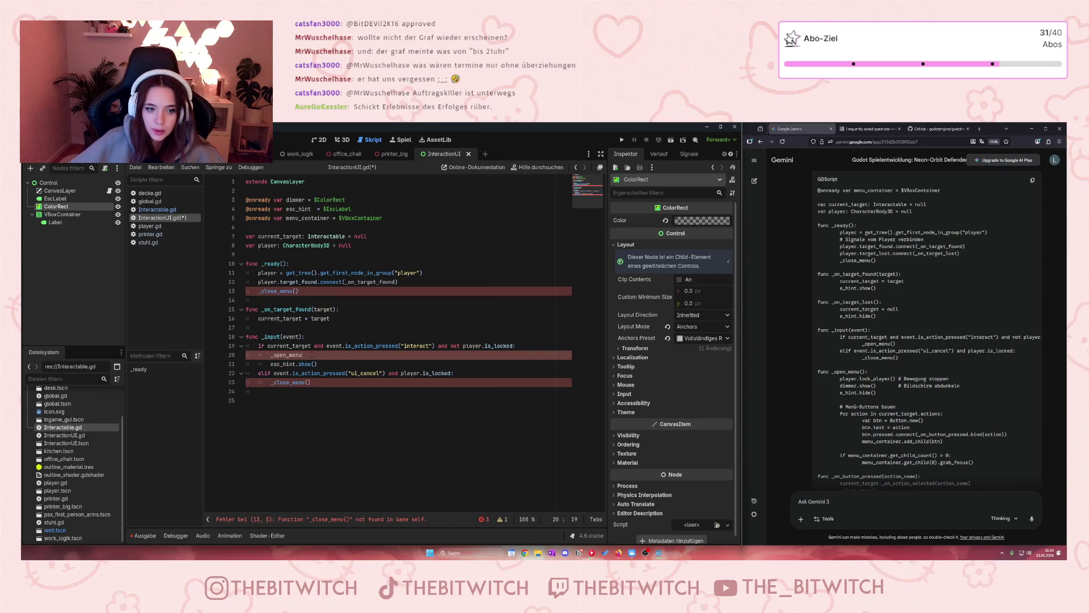
pyautogui.write('(')
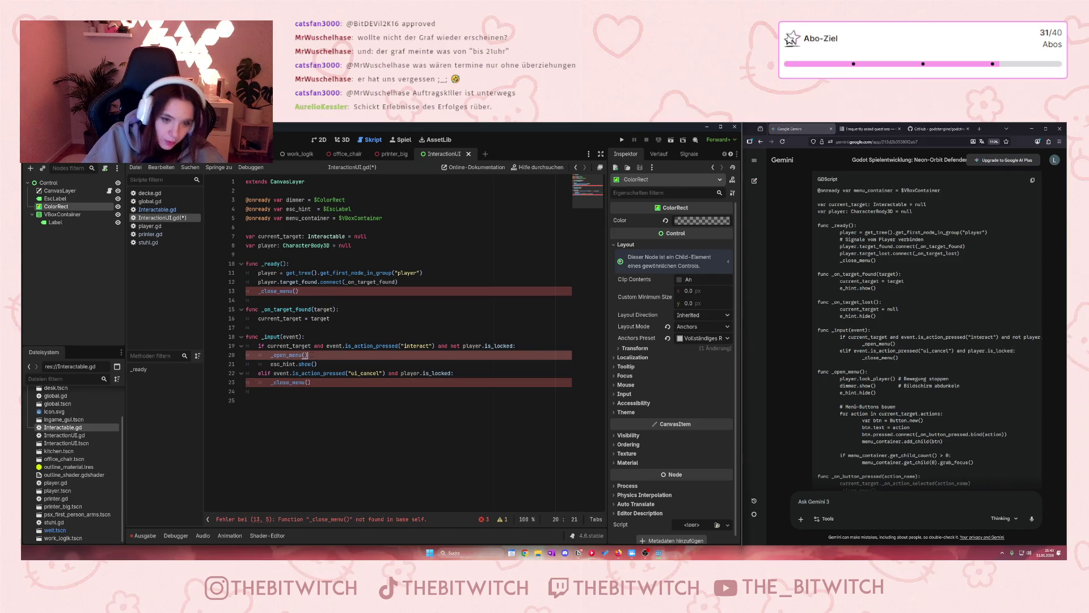
pyautogui.click(333, 399)
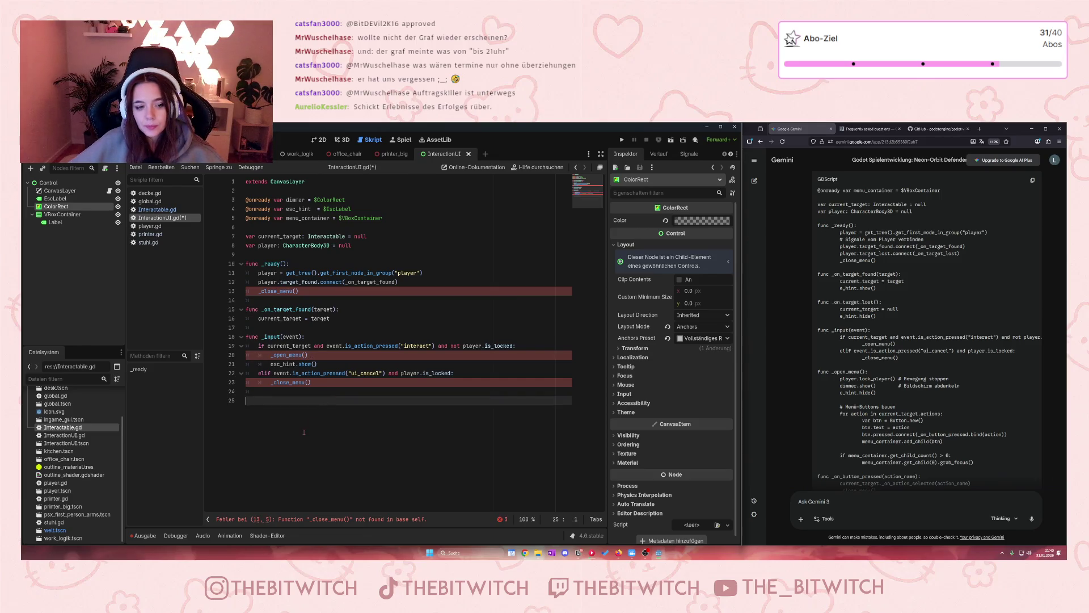
pyautogui.scroll(-2, 869, 403)
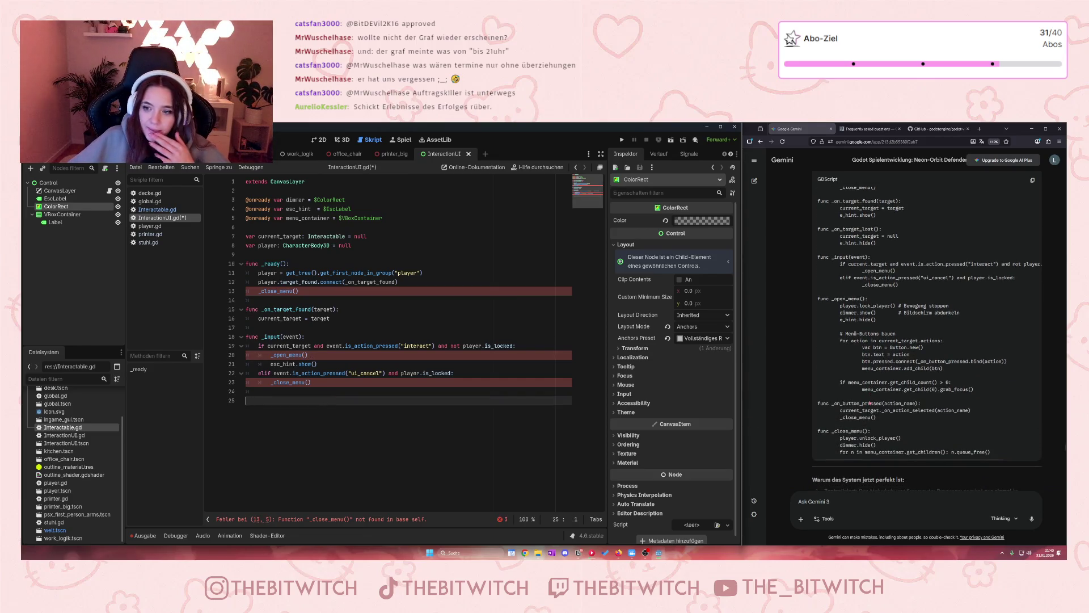
pyautogui.moveTo(846, 312)
pyautogui.mouseDown()
pyautogui.moveTo(965, 393)
pyautogui.moveTo(972, 441)
pyautogui.mouseUp()
pyautogui.click(915, 448)
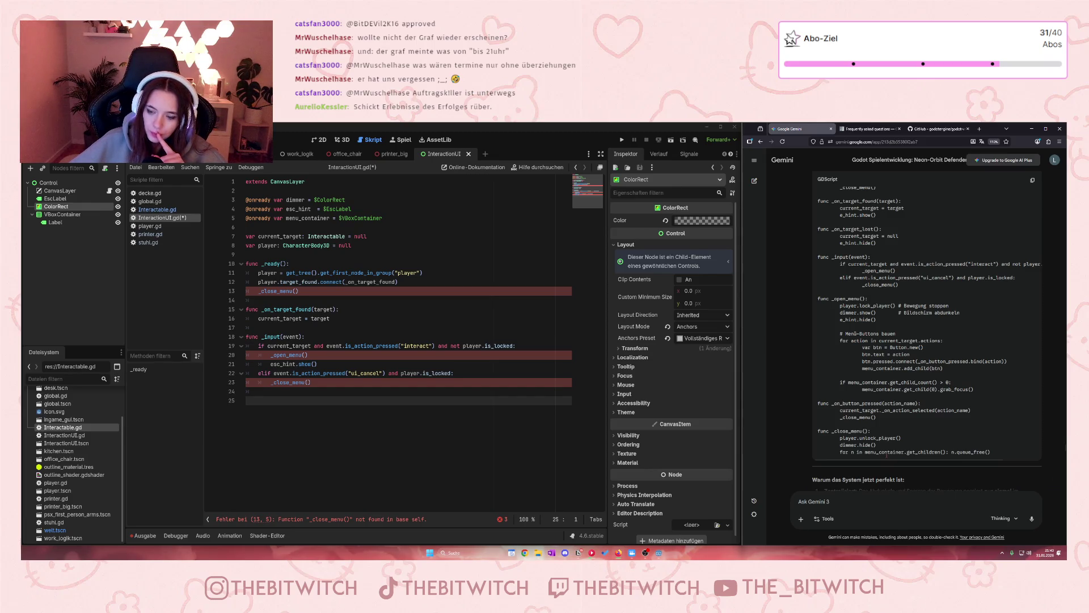
pyautogui.moveTo(883, 410)
pyautogui.mouseDown()
pyautogui.moveTo(913, 410)
pyautogui.moveTo(877, 417)
pyautogui.moveTo(964, 410)
pyautogui.mouseUp()
pyautogui.click(865, 402)
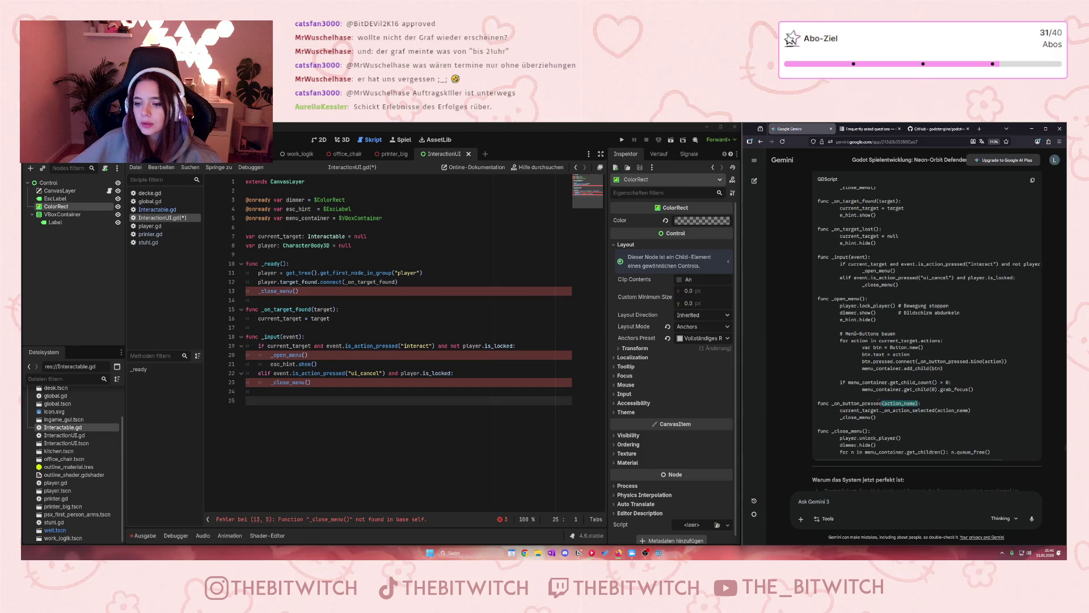
pyautogui.moveTo(868, 333)
pyautogui.mouseDown()
pyautogui.moveTo(881, 348)
pyautogui.moveTo(841, 375)
pyautogui.mouseUp()
pyautogui.click(841, 374)
pyautogui.moveTo(973, 389)
pyautogui.mouseDown()
pyautogui.moveTo(868, 342)
pyautogui.moveTo(927, 368)
pyautogui.mouseUp()
pyautogui.click(868, 342)
pyautogui.click(889, 369)
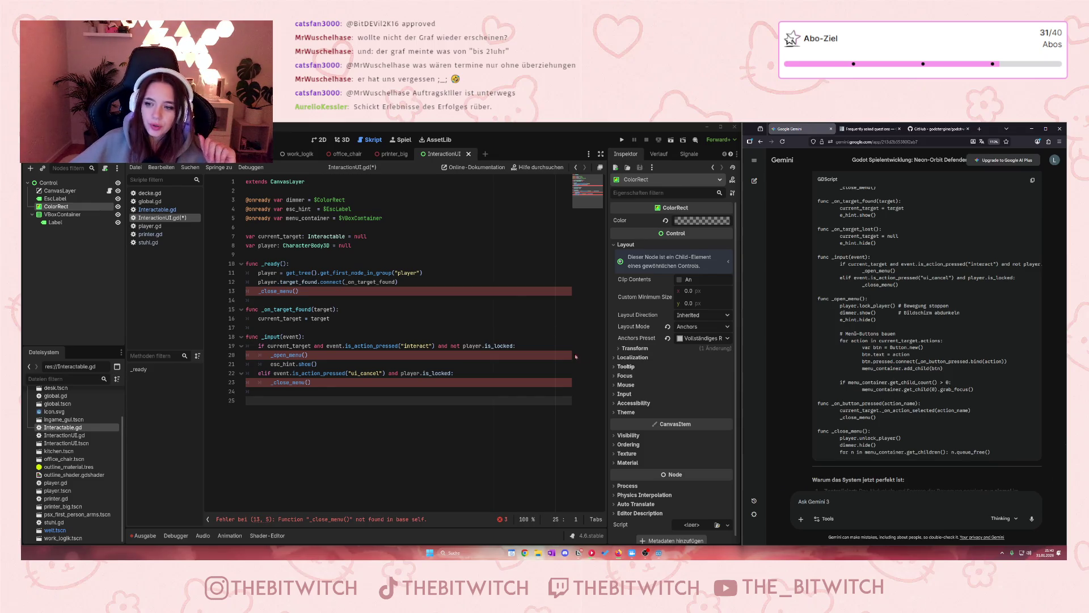
pyautogui.click(325, 400)
# - Write func _open_menu(): on line 25 and begin its body with player.lock_player
pyautogui.write('fun')
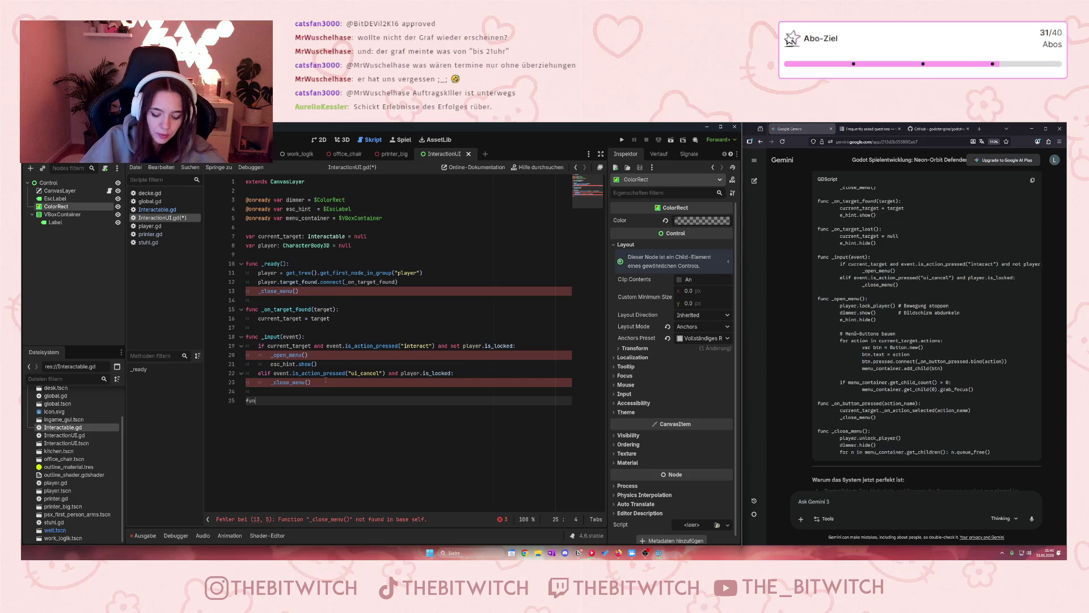
pyautogui.write('c ')
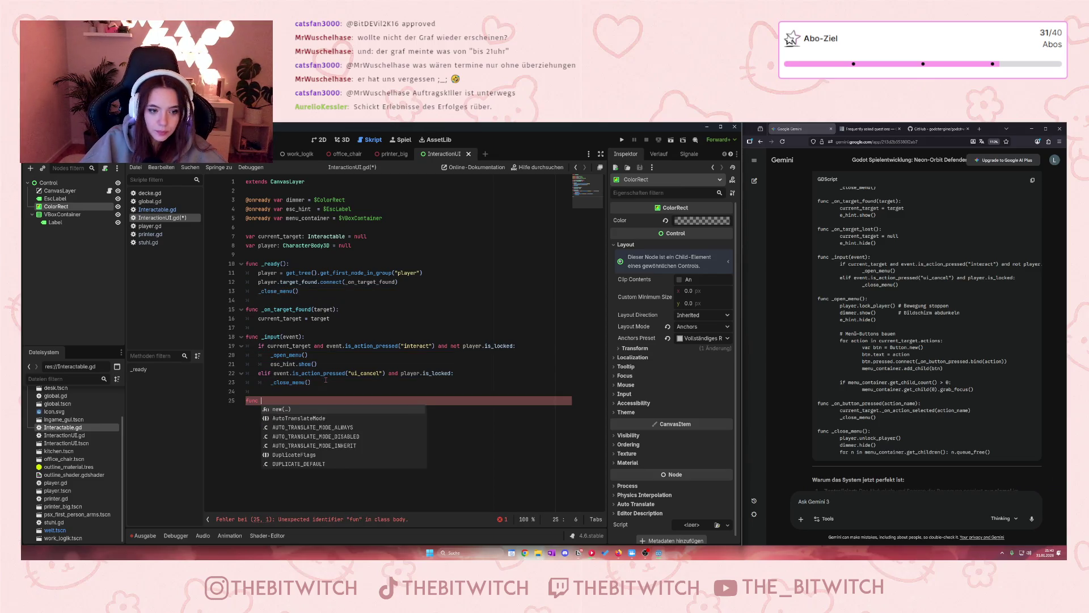
pyautogui.write('_open')
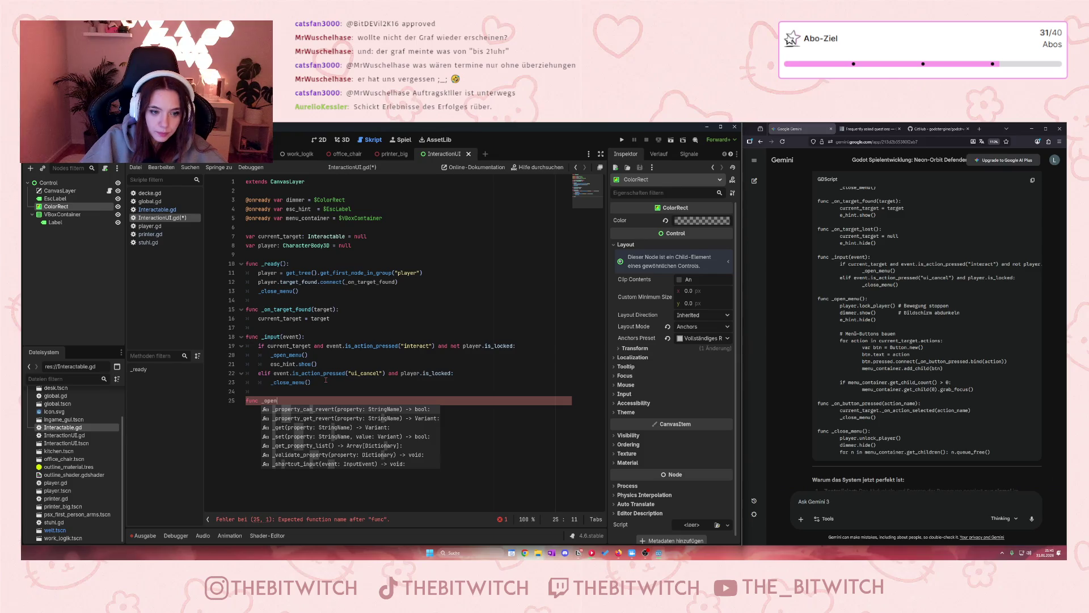
pyautogui.write('_menu')
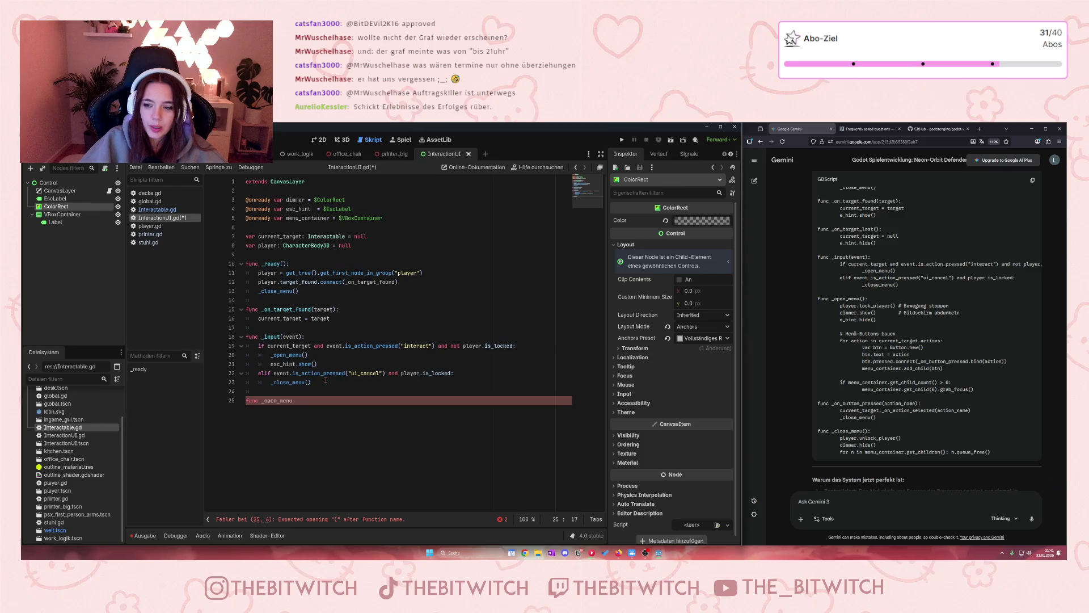
pyautogui.moveTo(836, 295)
pyautogui.mouseDown()
pyautogui.moveTo(972, 420)
pyautogui.moveTo(902, 448)
pyautogui.mouseUp()
pyautogui.click(654, 338)
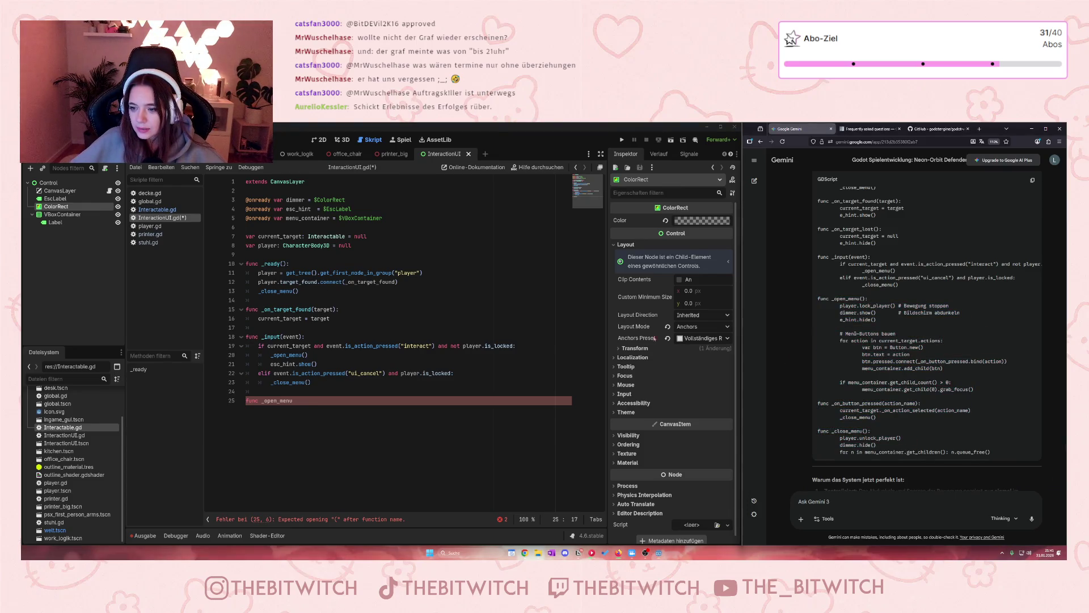
pyautogui.click(323, 399)
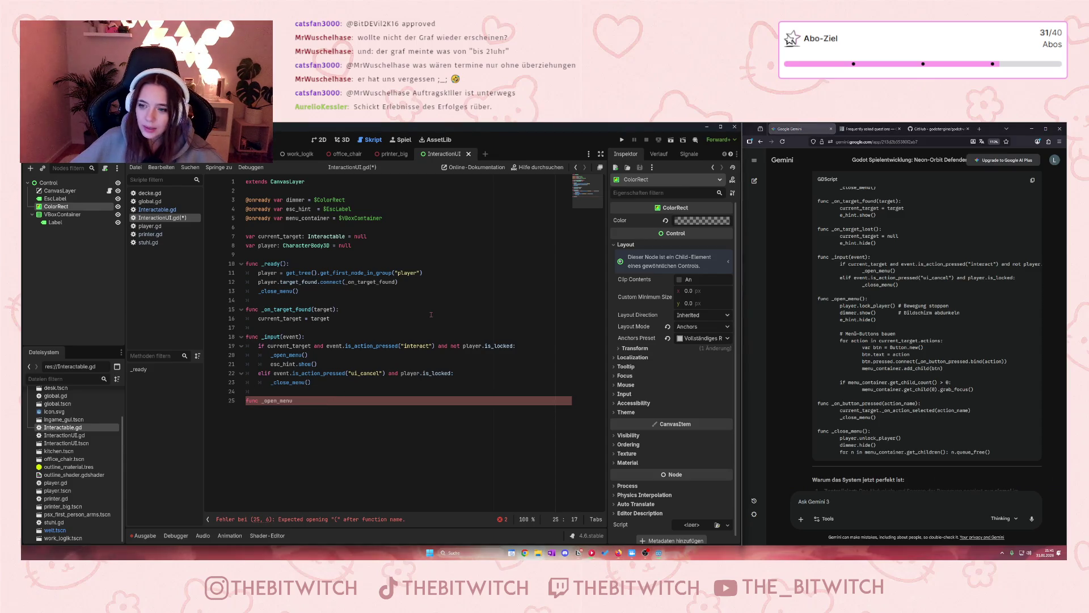
pyautogui.write('()')
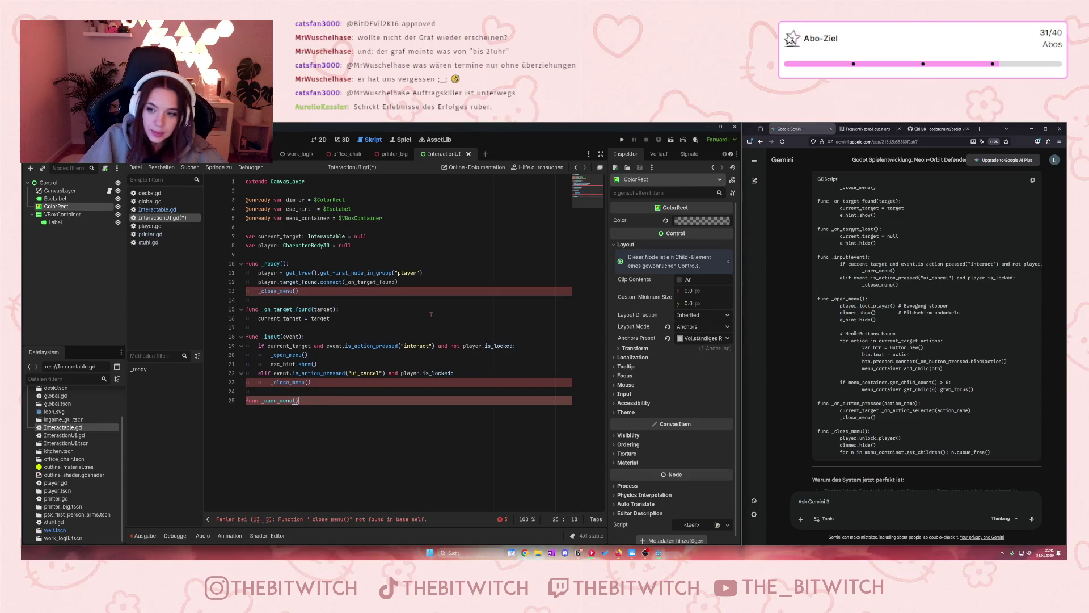
pyautogui.write(':')
pyautogui.press('Return')
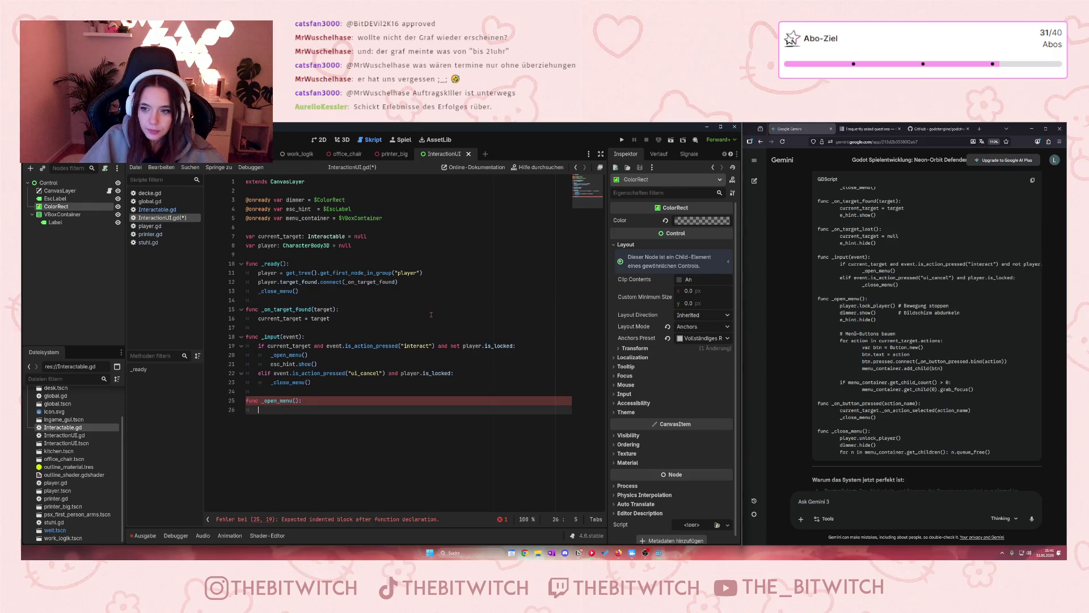
pyautogui.write('play')
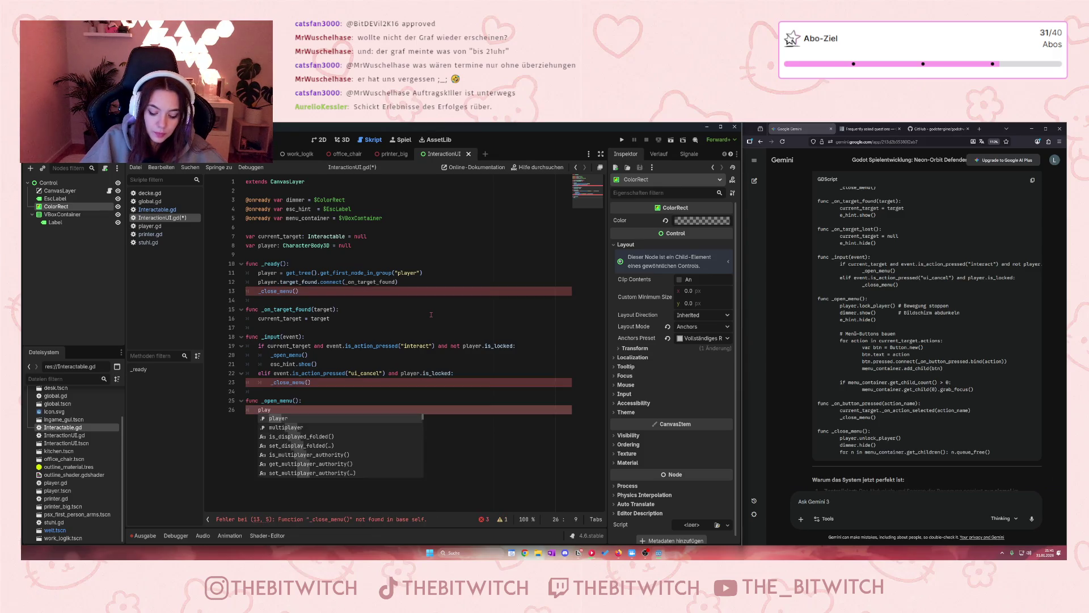
pyautogui.write('er')
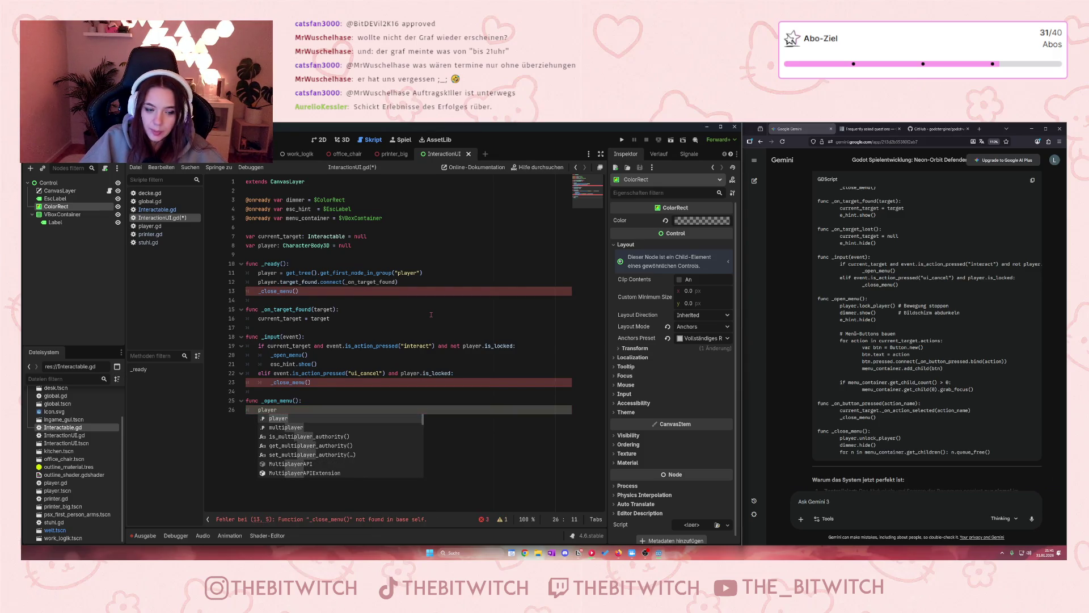
pyautogui.write('.lock')
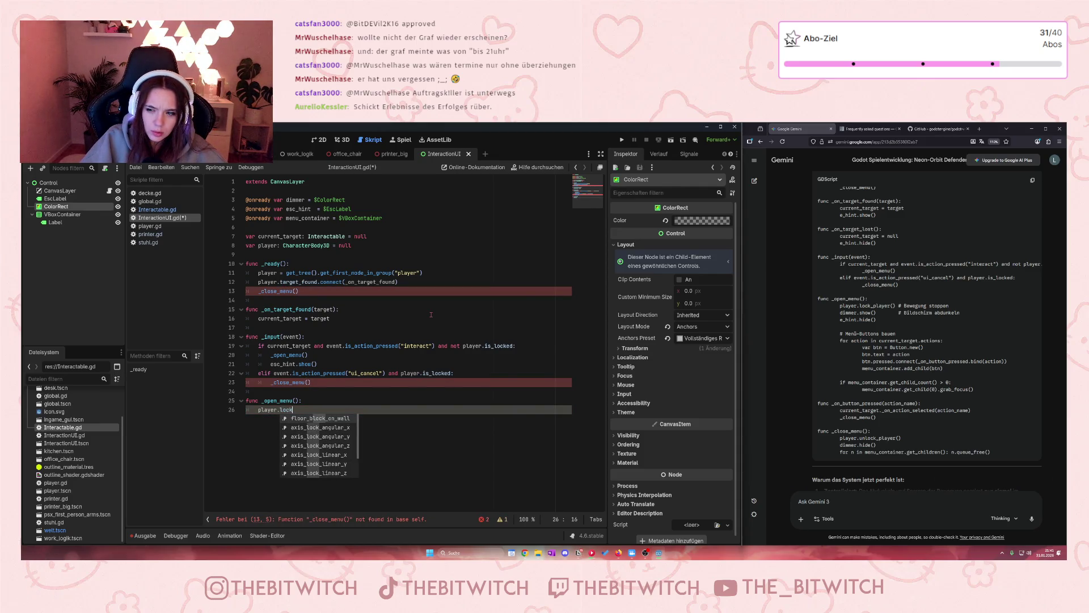
pyautogui.write('_player')
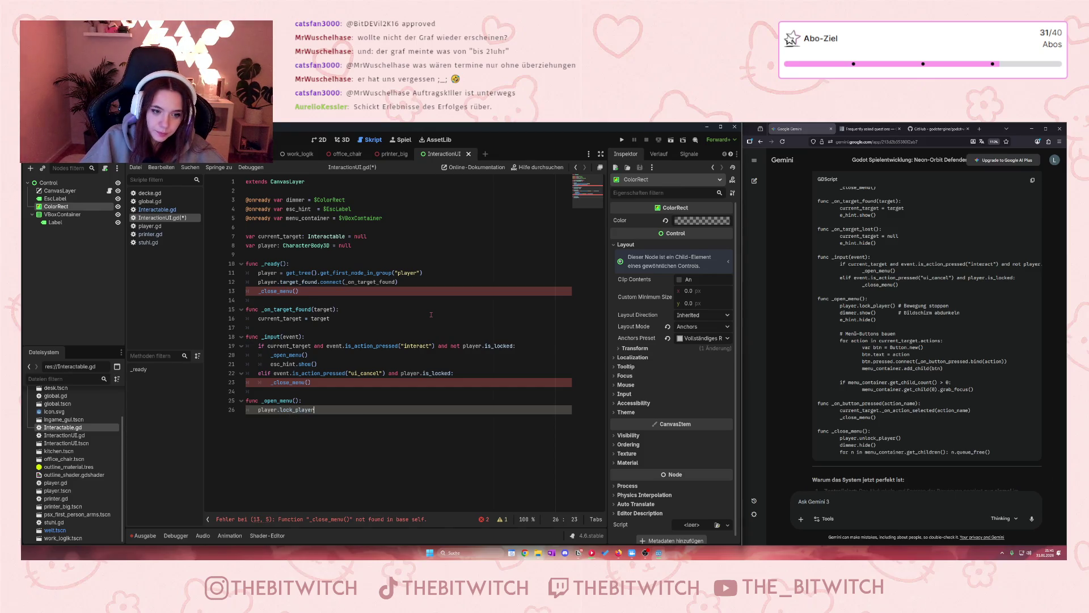
pyautogui.write('(')
# - Close the player.lock_player() call and add dimmer.show() on the next line of _open_menu
pyautogui.press('Return')
pyautogui.press('BackSpace')
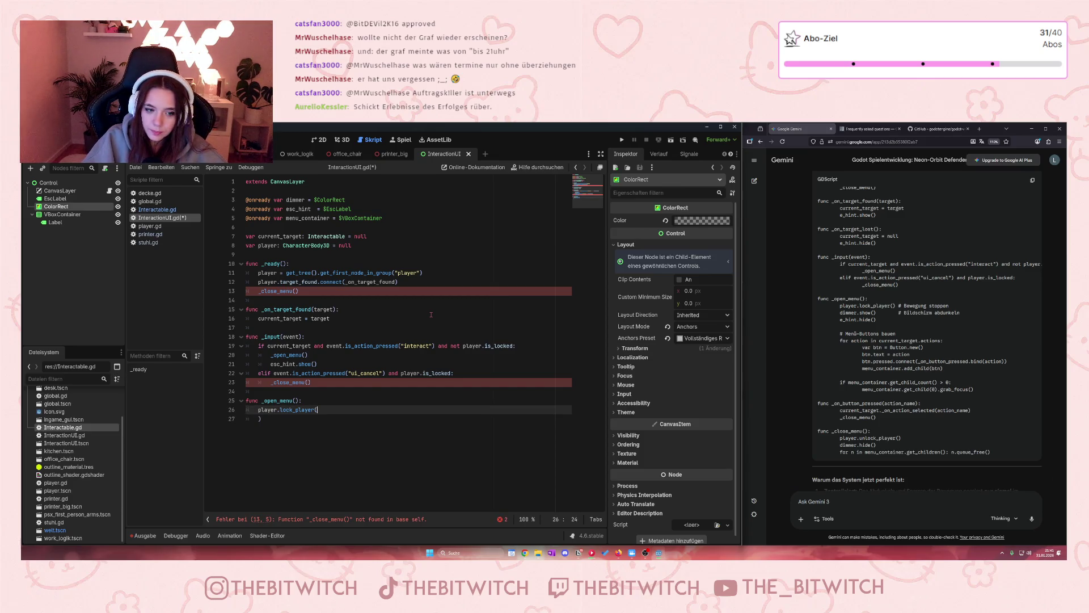
pyautogui.press('Delete')
pyautogui.press('Delete')
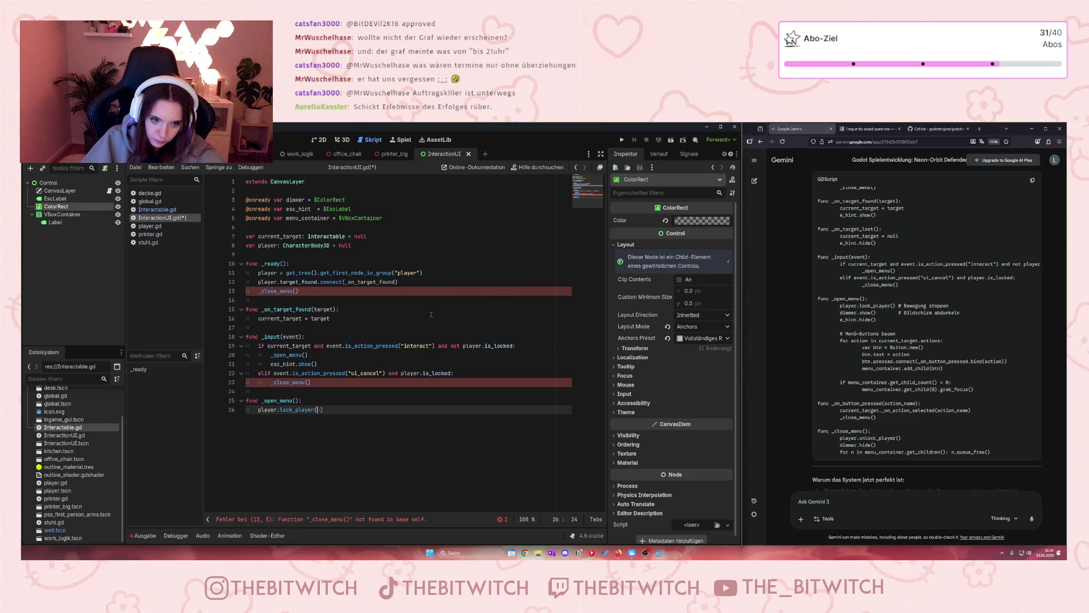
pyautogui.press('End')
pyautogui.press('Return')
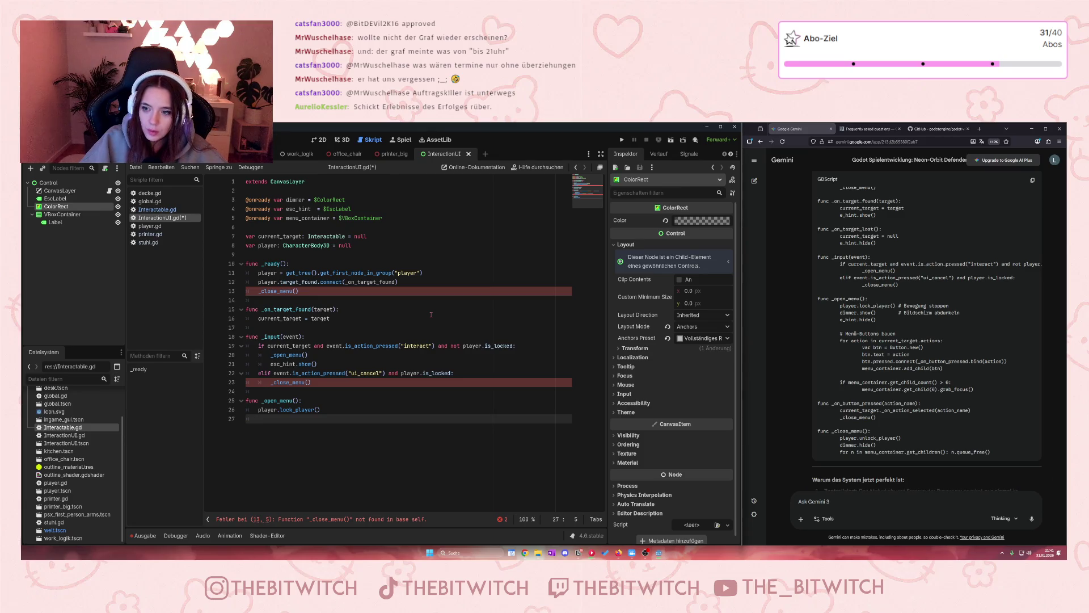
pyautogui.write('dimme')
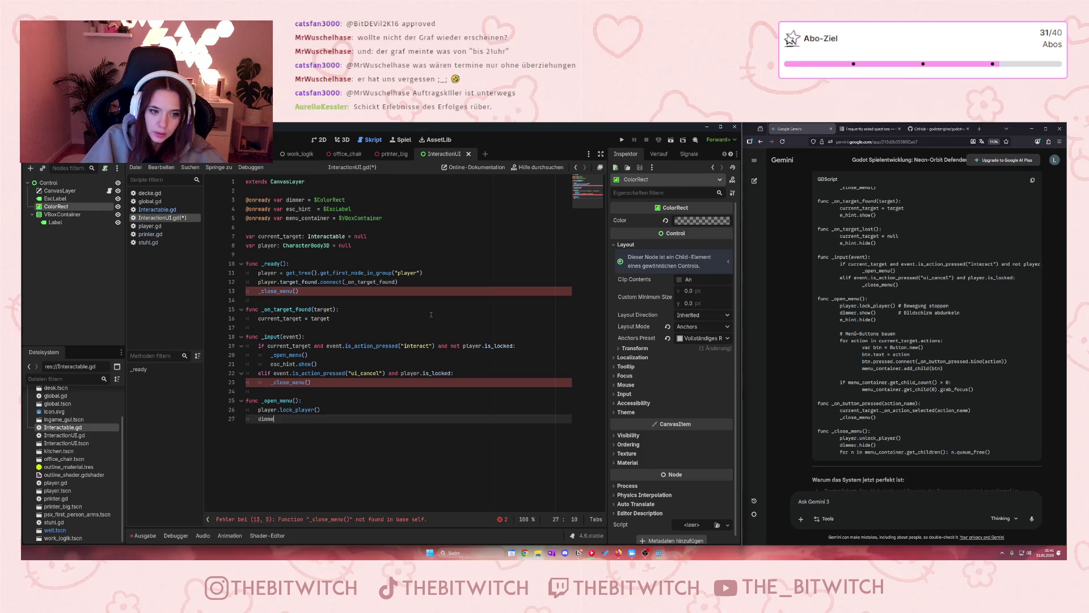
pyautogui.write('r.show()')
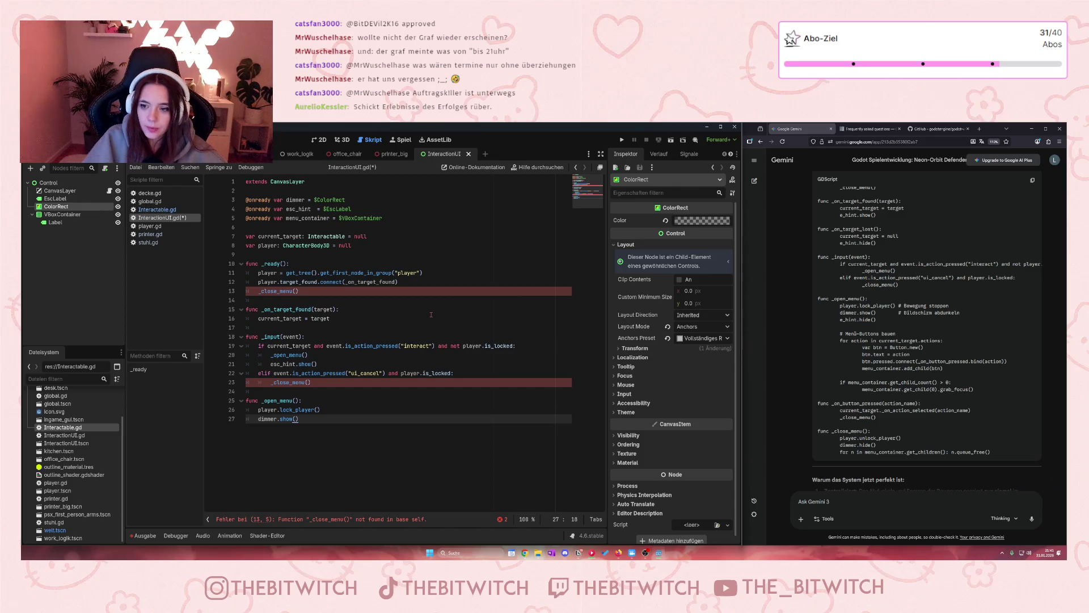
# - Move esc_hint.show() from line 21 in _input to the last line of _open_menu
pyautogui.press('Return')
pyautogui.write('es')
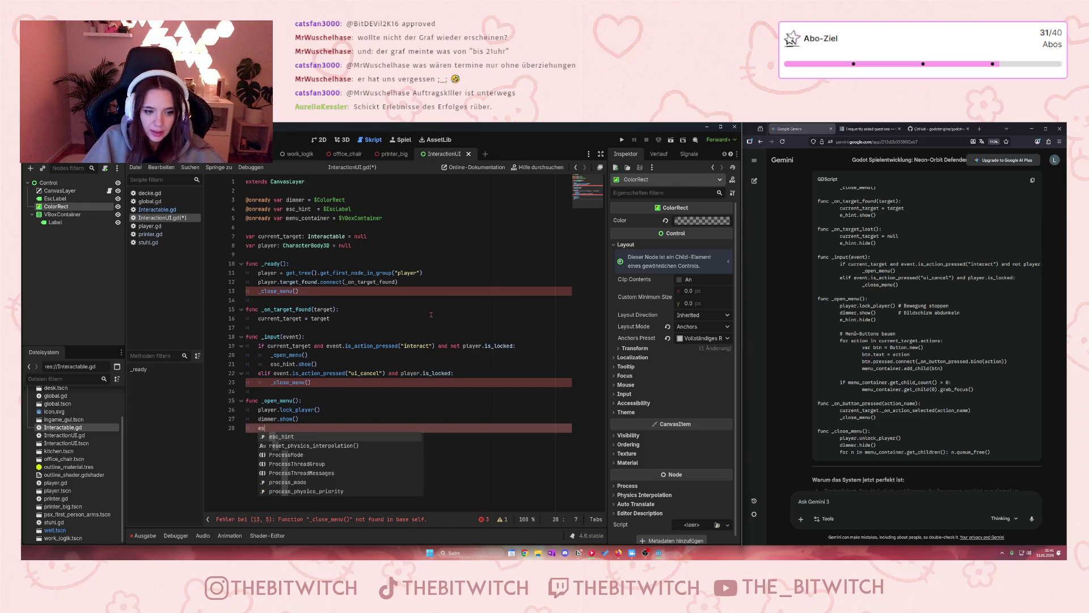
pyautogui.write('c')
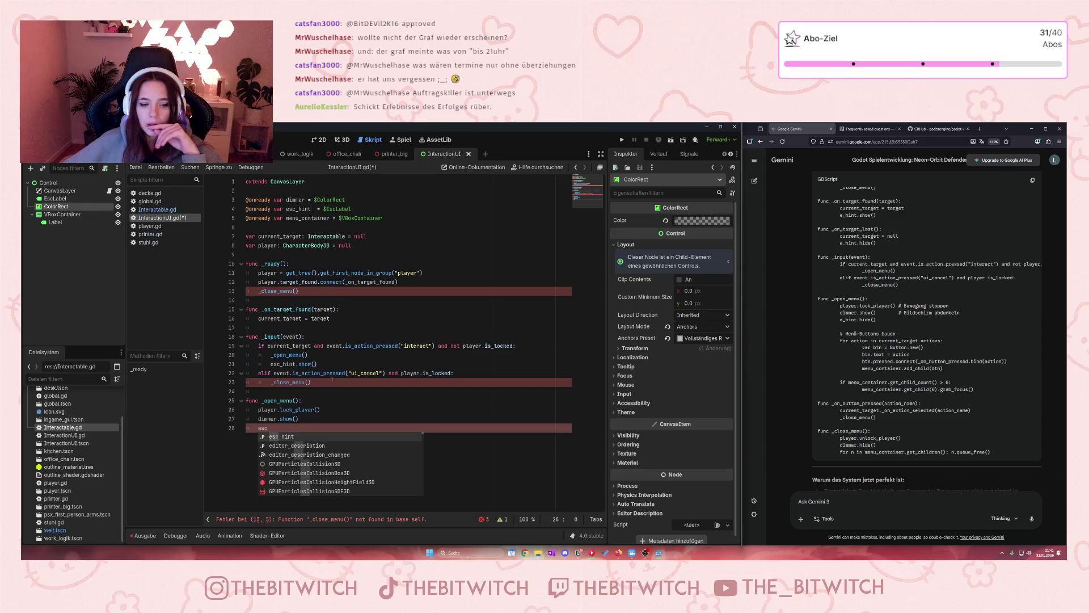
pyautogui.press('Escape')
pyautogui.press('BackSpace')
pyautogui.press('BackSpace')
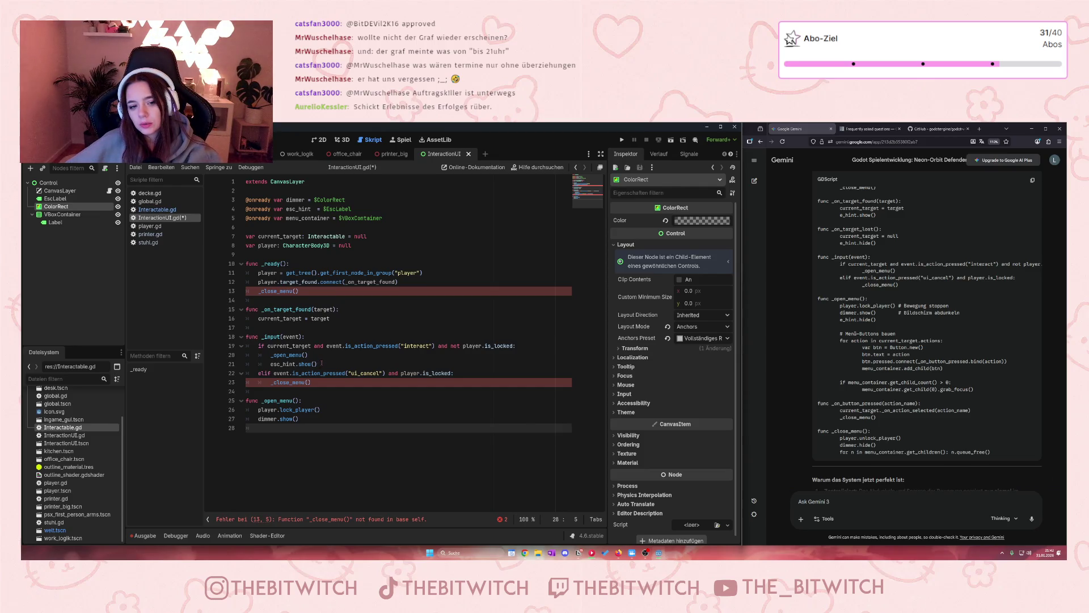
pyautogui.moveTo(321, 364); pyautogui.dragTo(271, 364)
pyautogui.hotkey('ctrl', 'c')
pyautogui.press('BackSpace')
pyautogui.click(275, 427)
pyautogui.hotkey('ctrl', 'v')
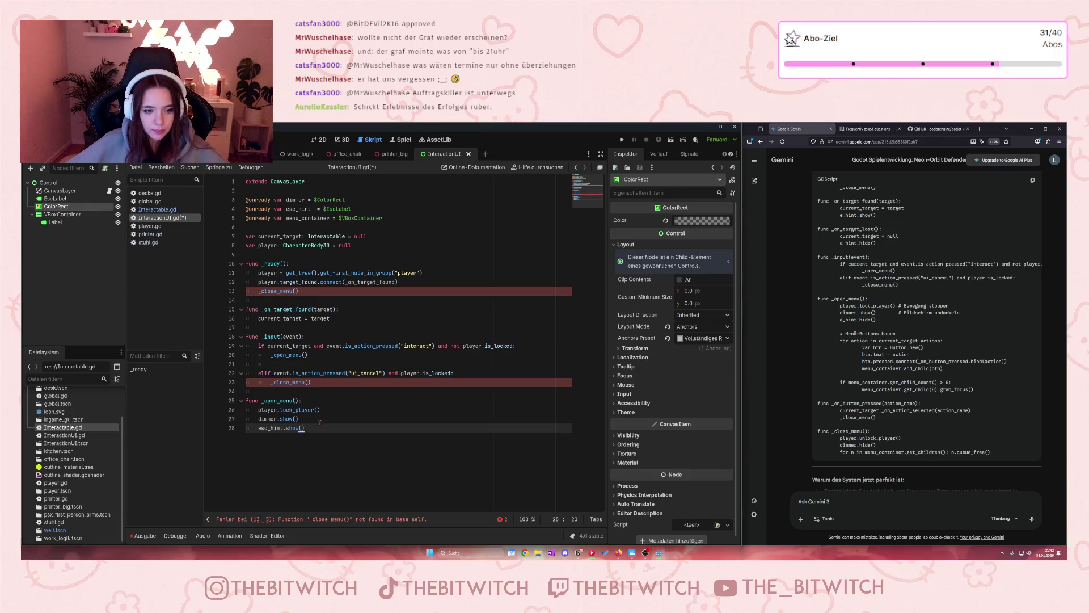
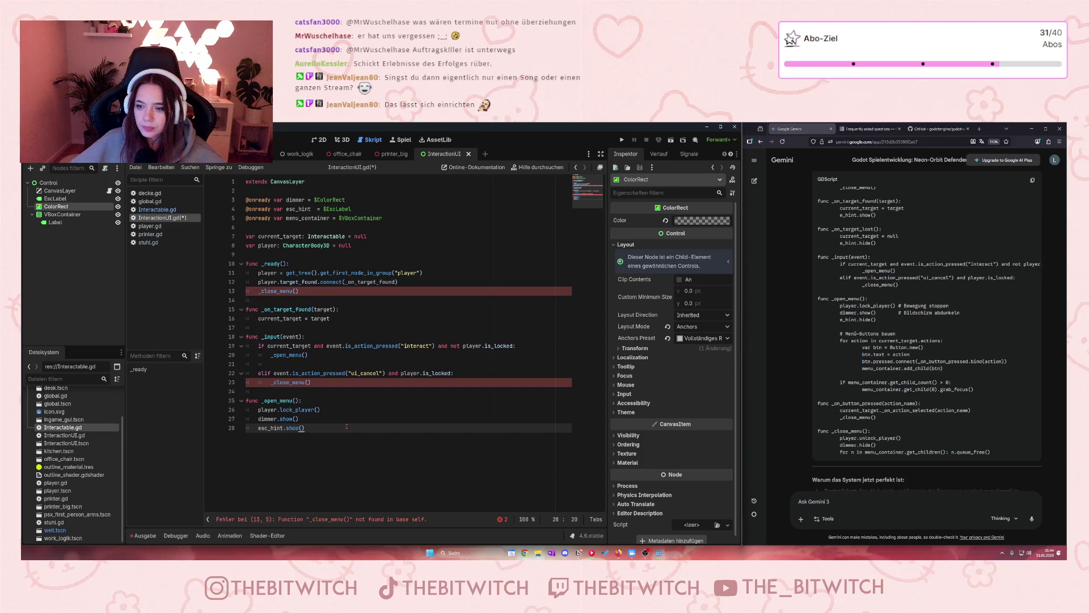
# - After esc_hint.show(), add 'for action in current_target.actions:' with 'var btn = Button.new()' inside
pyautogui.press('Return')
pyautogui.press('Return')
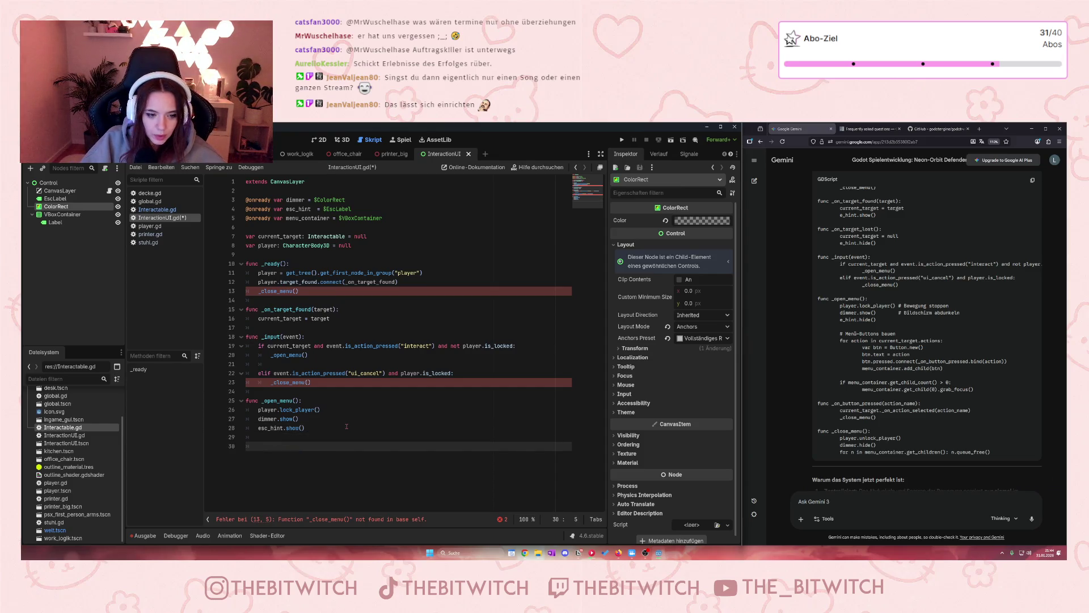
pyautogui.write('for ')
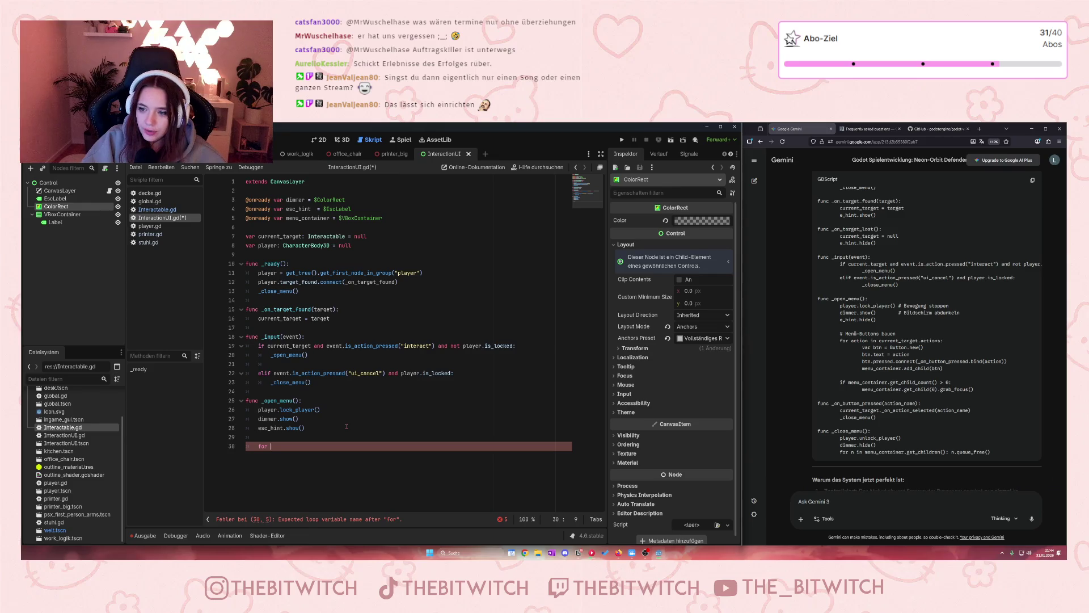
pyautogui.write('action ')
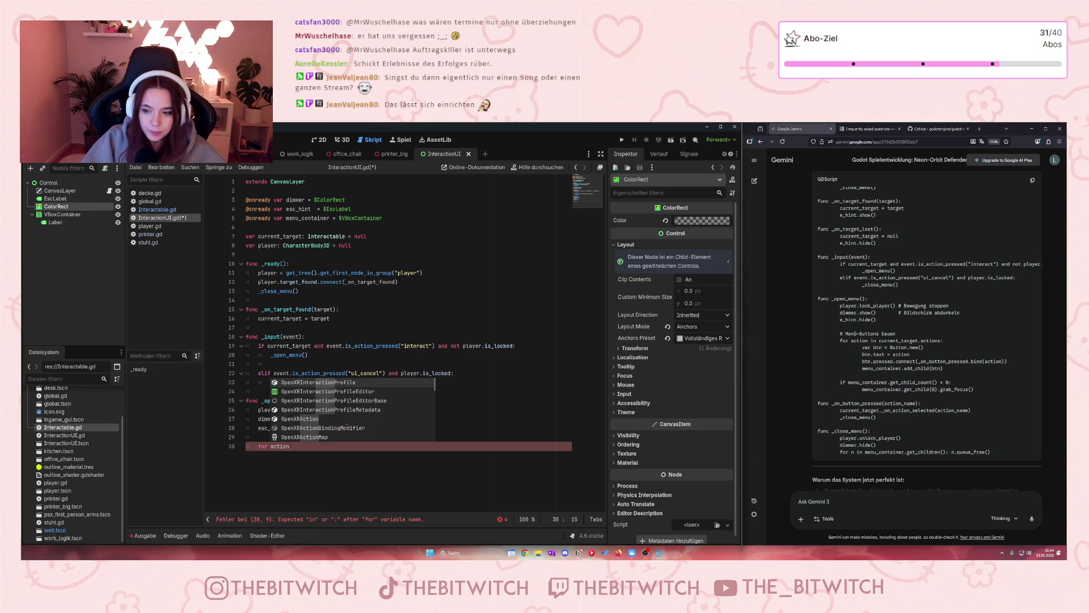
pyautogui.write('in current')
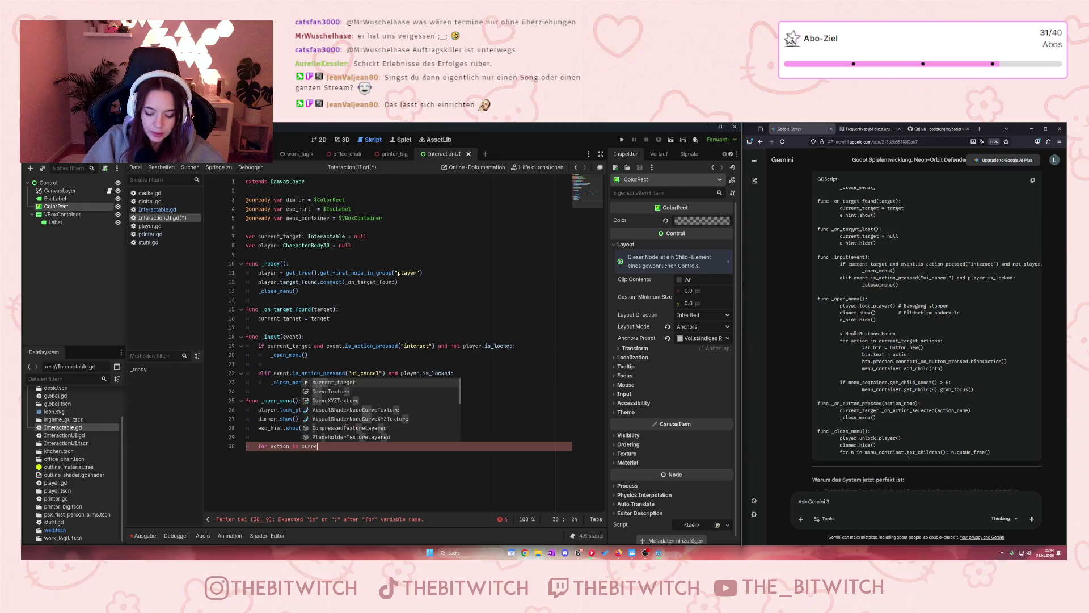
pyautogui.press('Return')
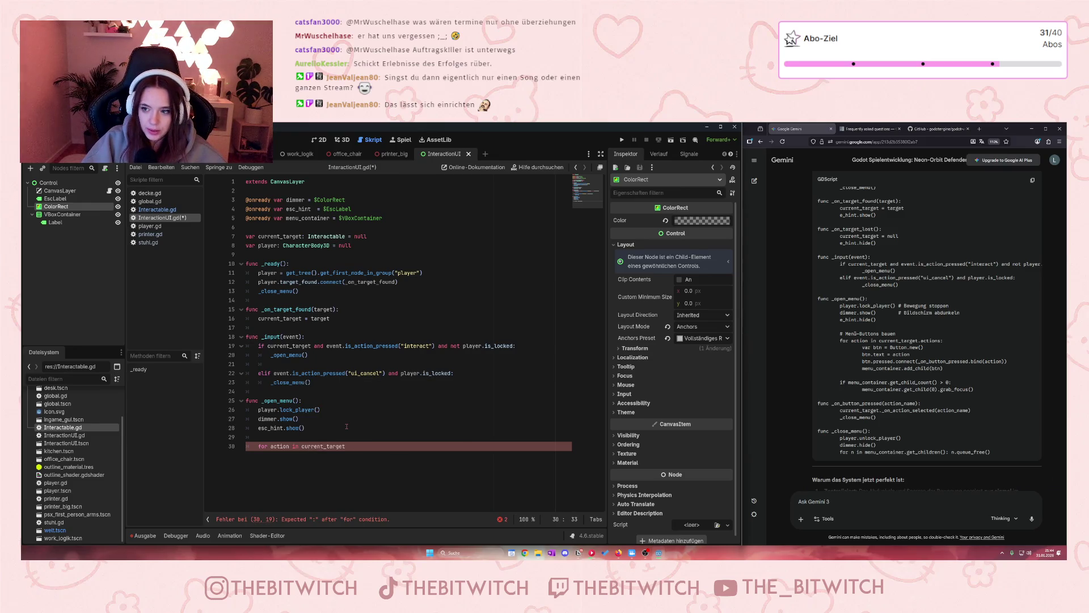
pyautogui.write('.action')
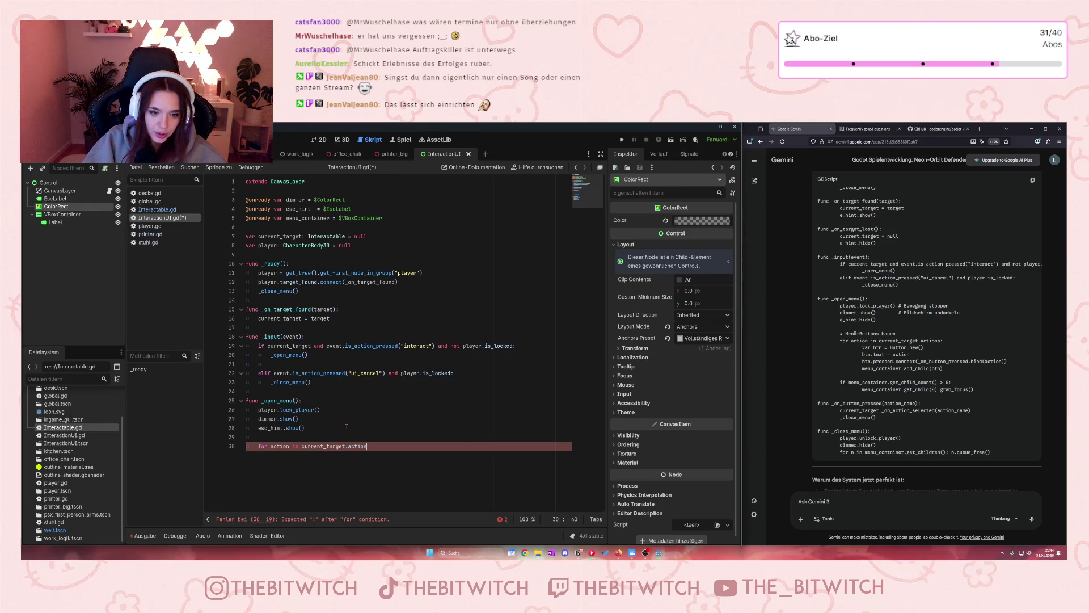
pyautogui.write('s:')
pyautogui.press('Return')
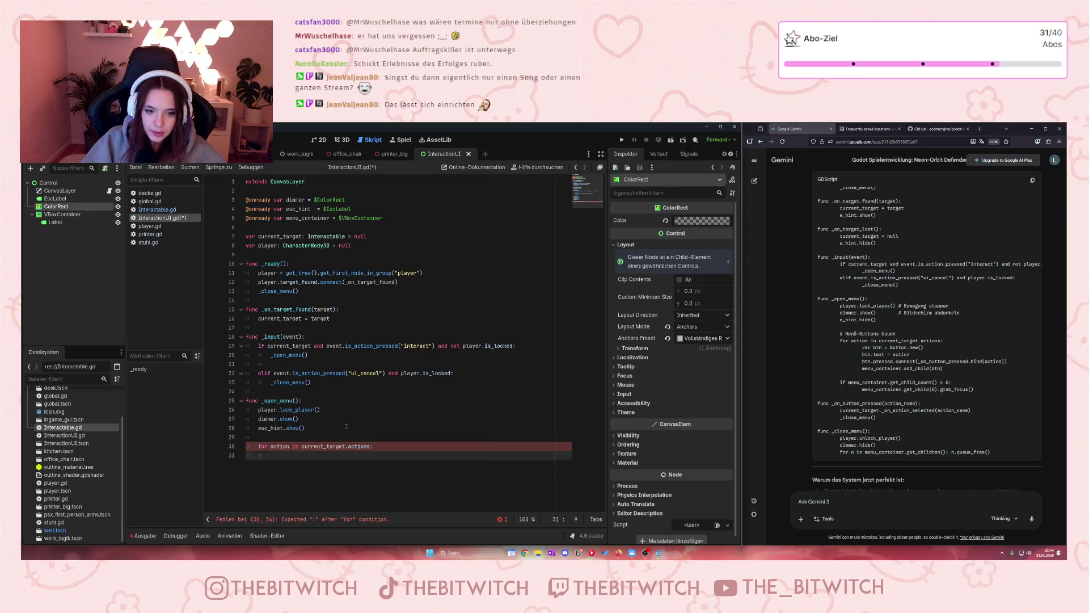
pyautogui.write('var btn')
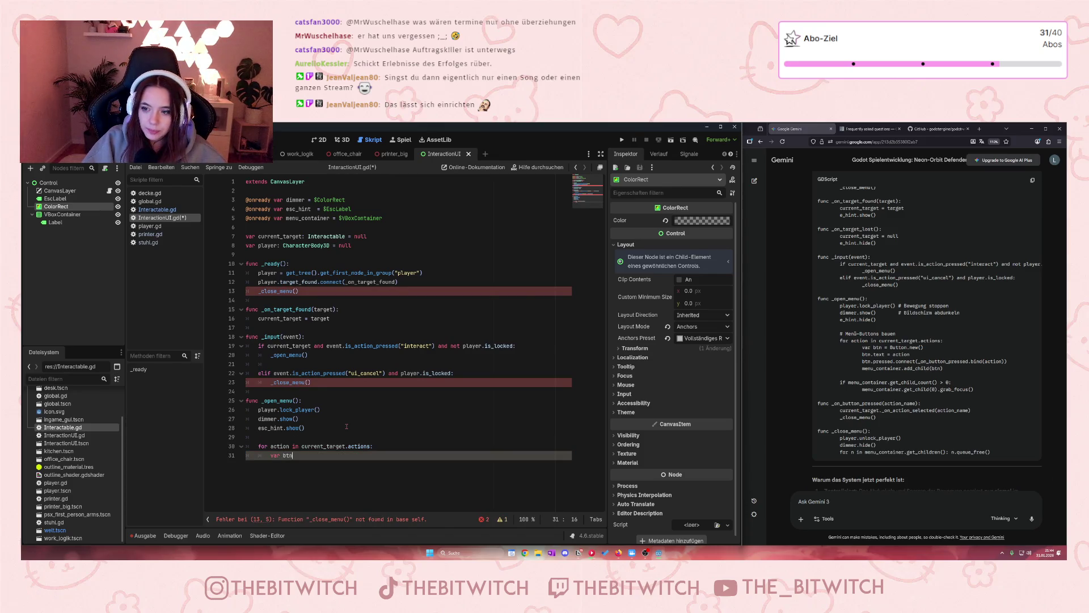
pyautogui.write(' = Bu')
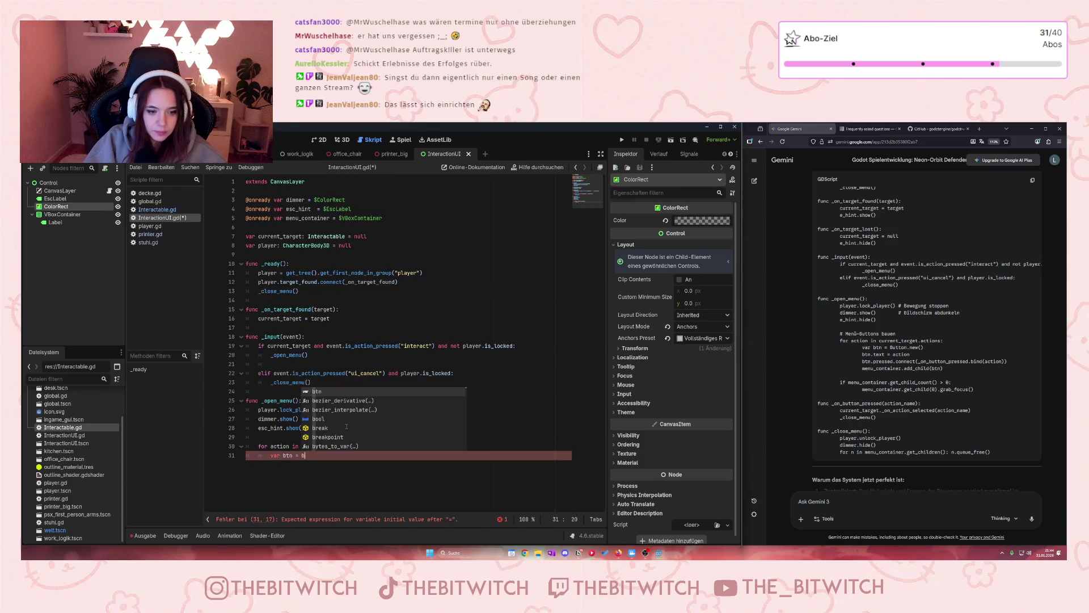
pyautogui.write('ttn')
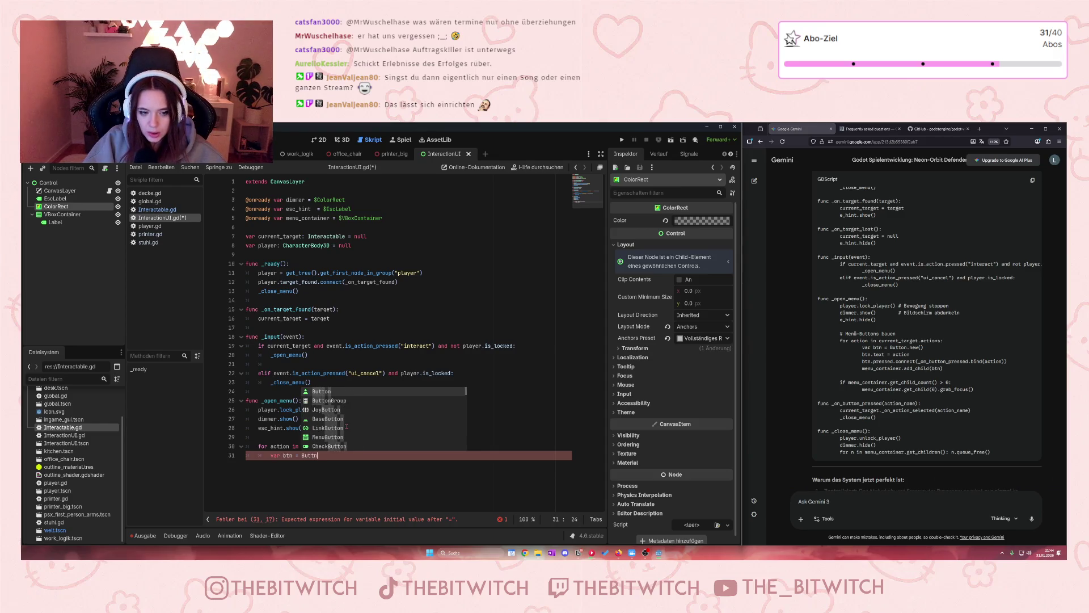
pyautogui.press('BackSpace')
pyautogui.write('on')
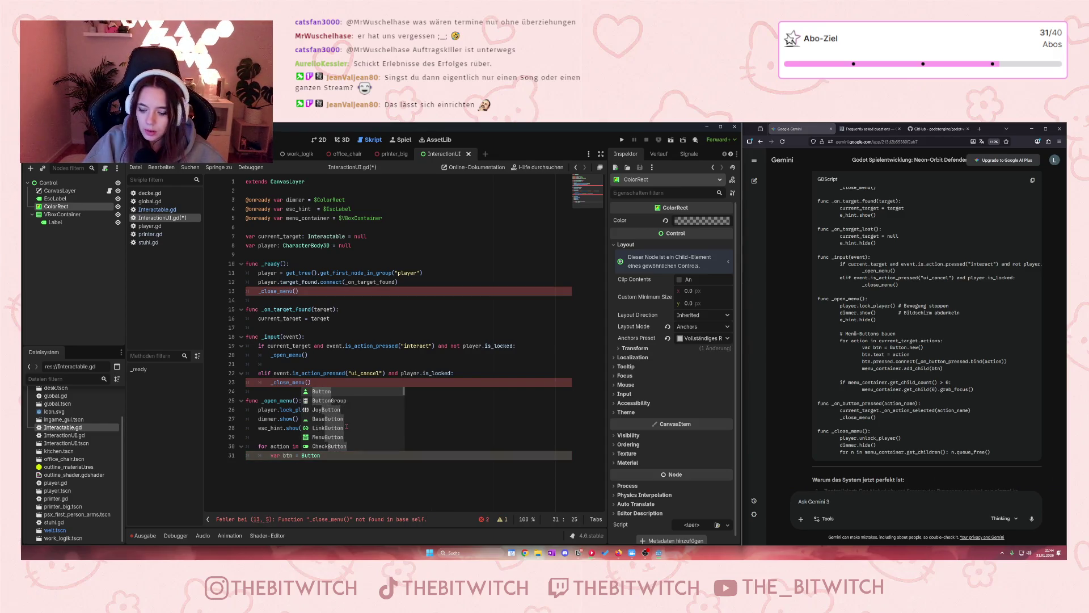
pyautogui.write('.new')
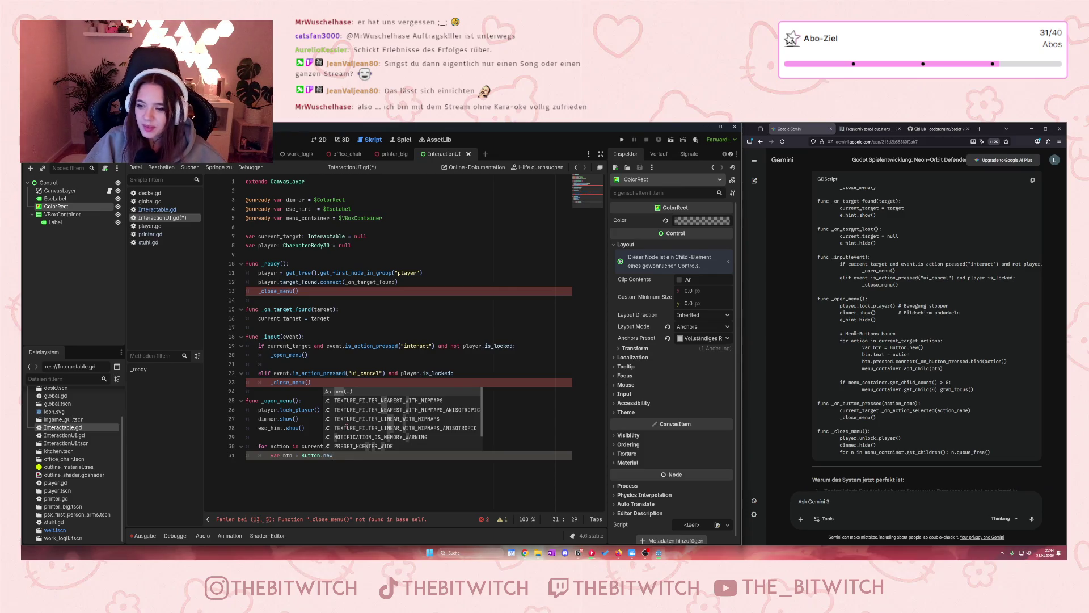
pyautogui.press('Return')
pyautogui.press('Return')
pyautogui.write('btn')
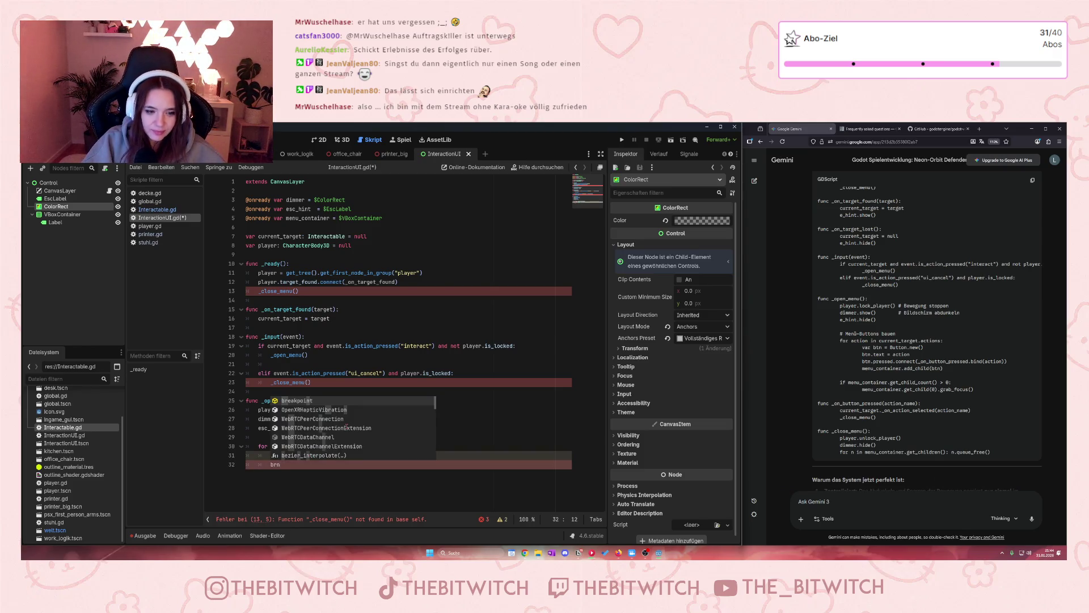
# - In the loop, set btn.text = action and connect btn.pressed to _on_button_pressed.bind(action)
pyautogui.press('BackSpace')
pyautogui.write('tn')
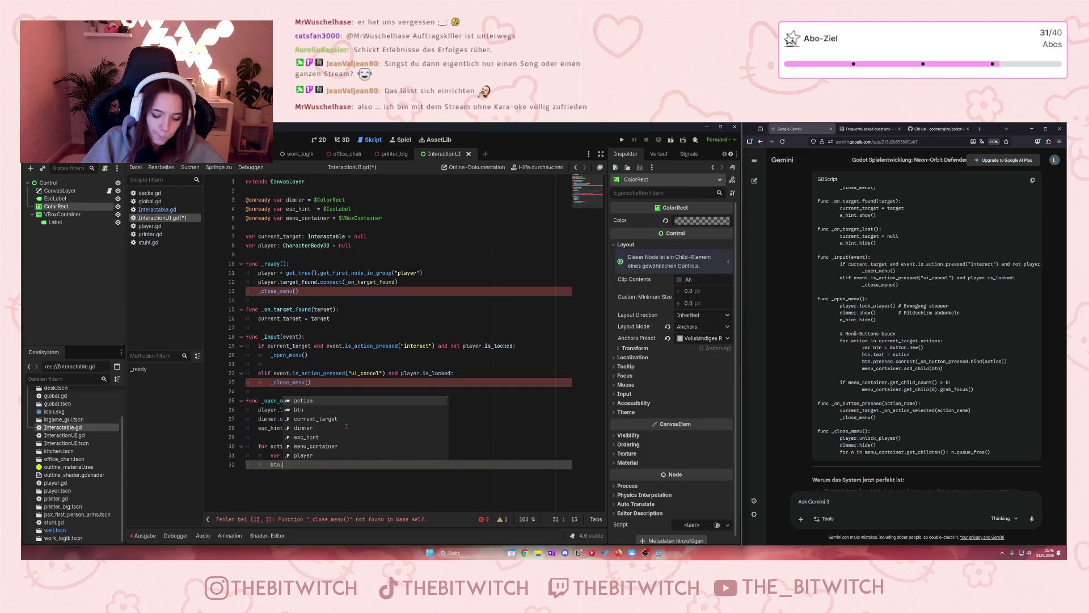
pyautogui.write('.text')
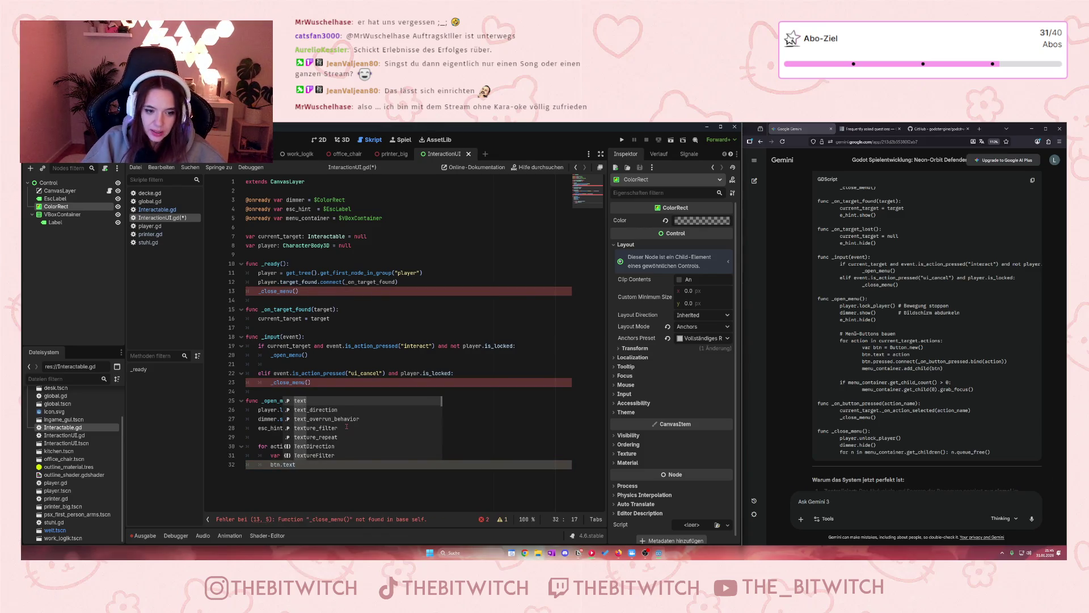
pyautogui.write(' = a')
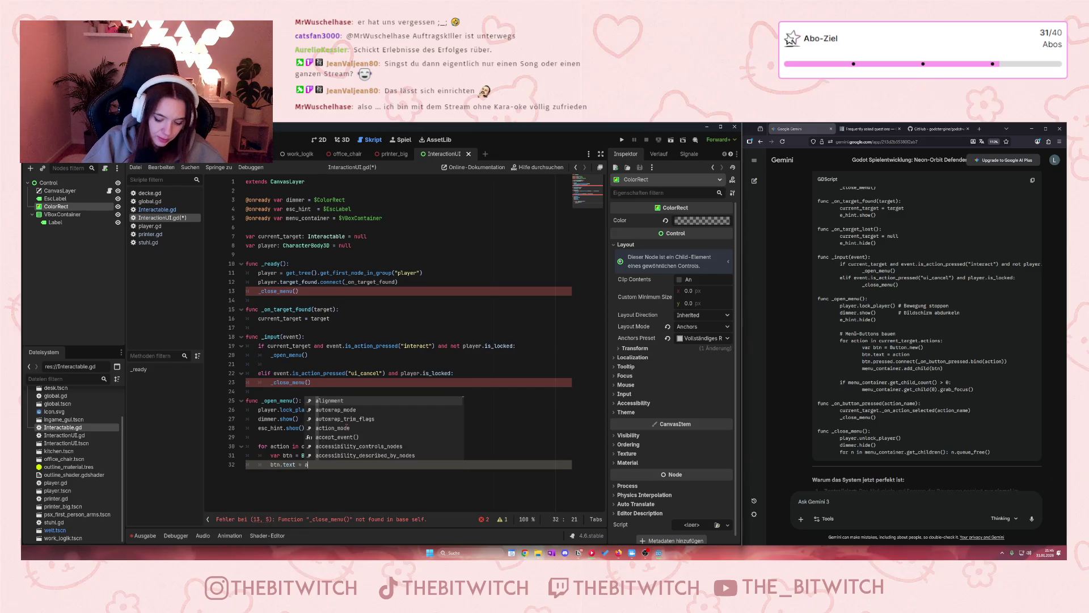
pyautogui.write('ction')
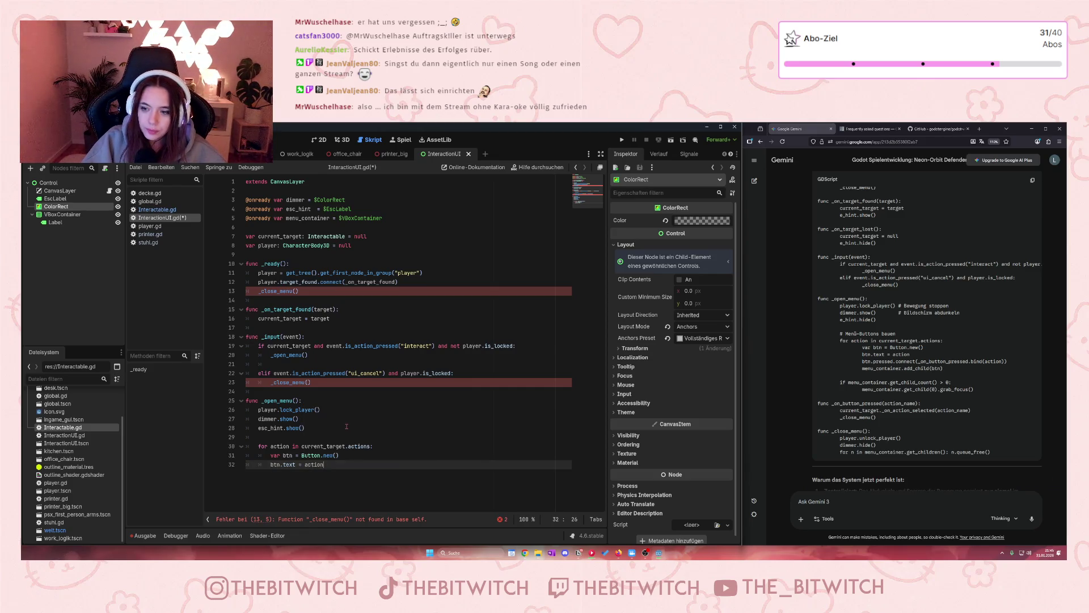
pyautogui.press('Return')
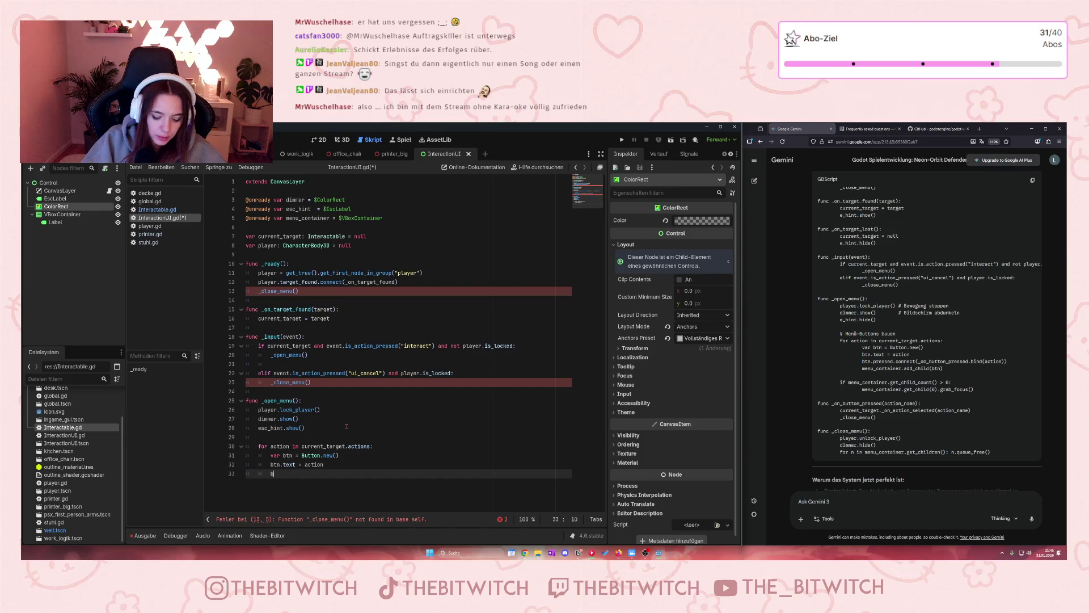
pyautogui.write('tn.pressed')
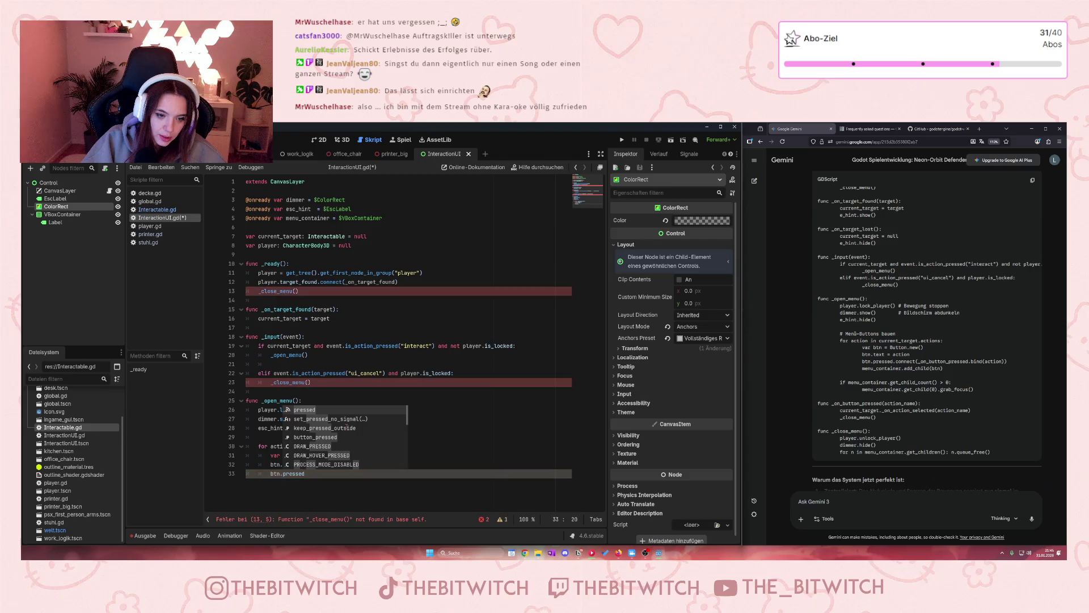
pyautogui.write('.')
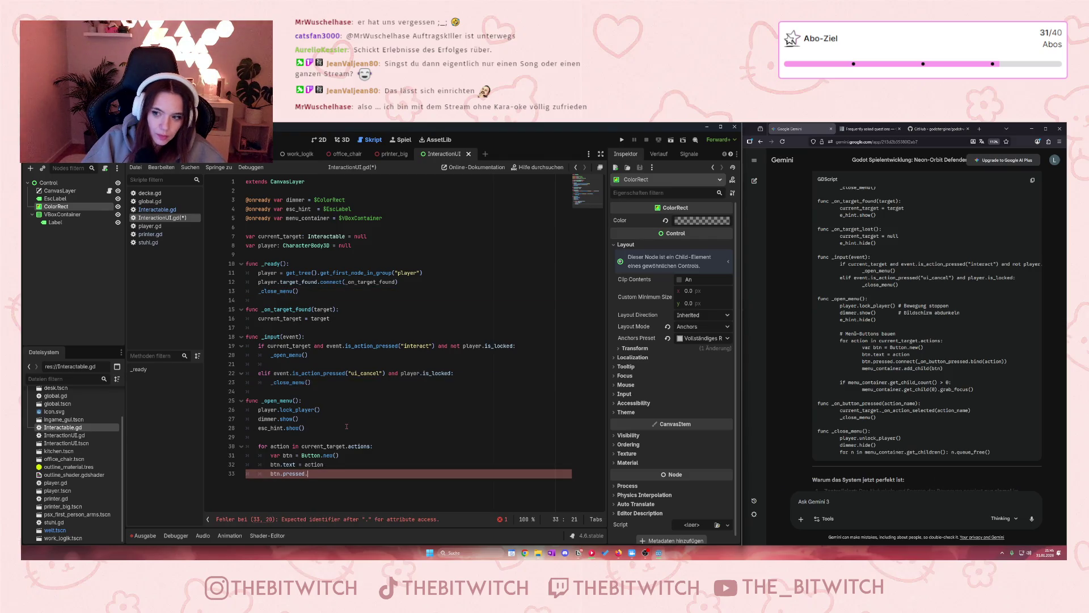
pyautogui.write('connect')
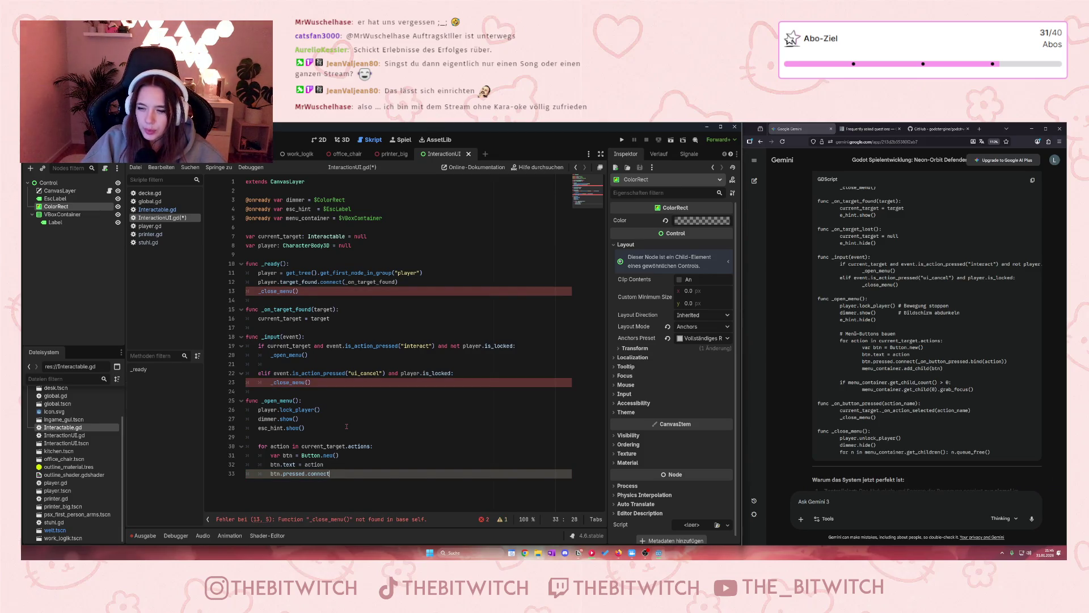
pyautogui.write('(')
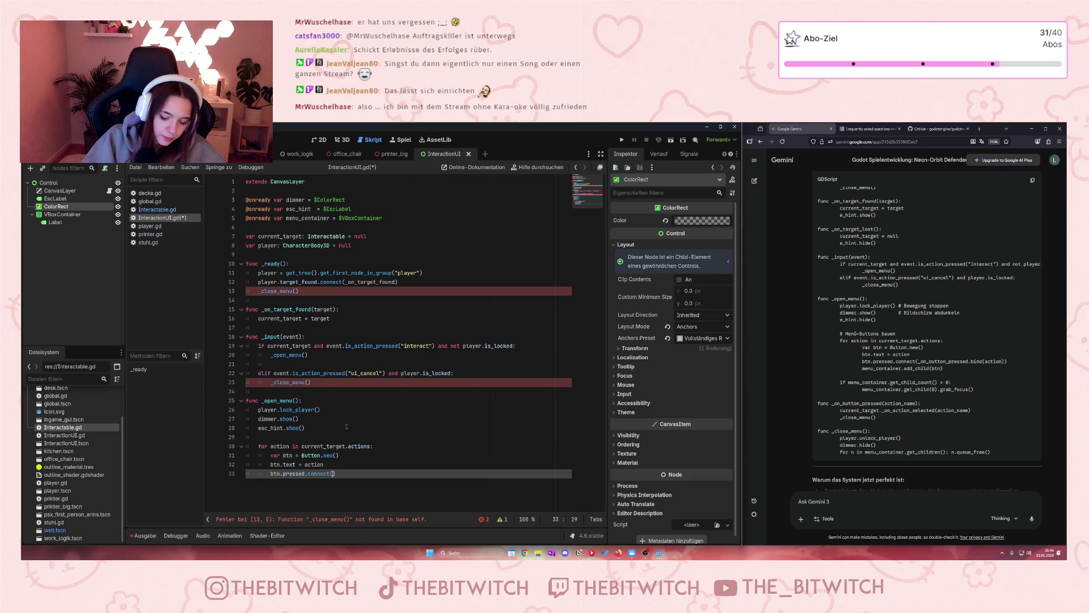
pyautogui.write('_on')
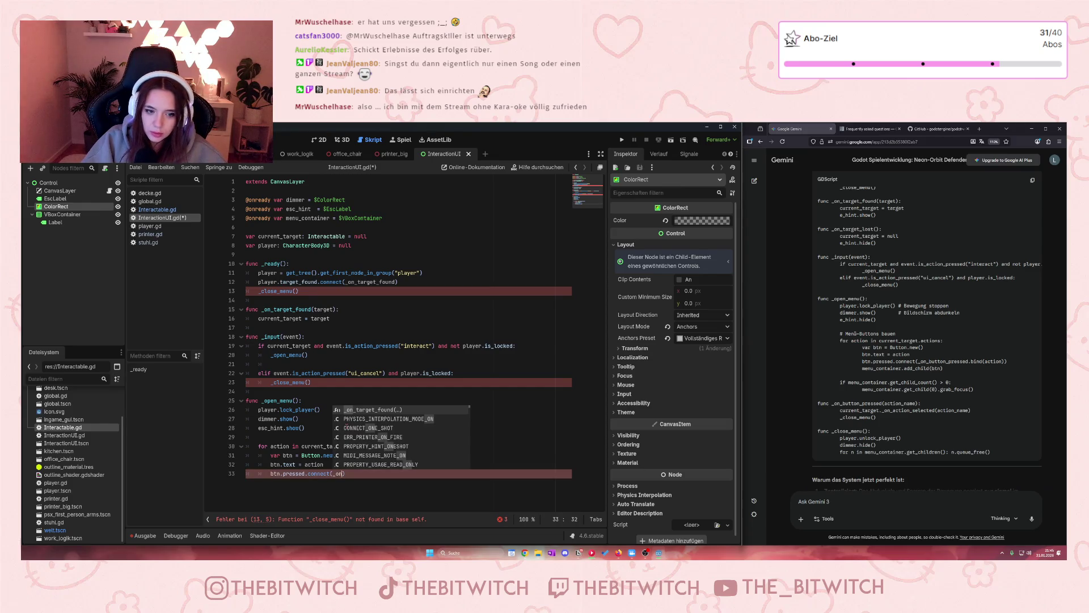
pyautogui.write('_button')
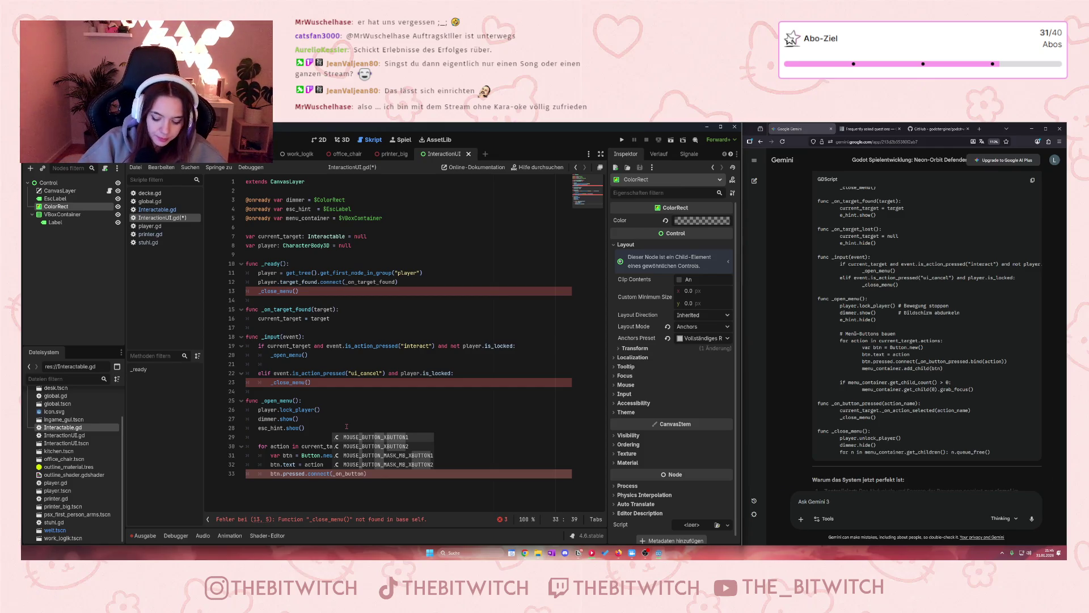
pyautogui.write('_')
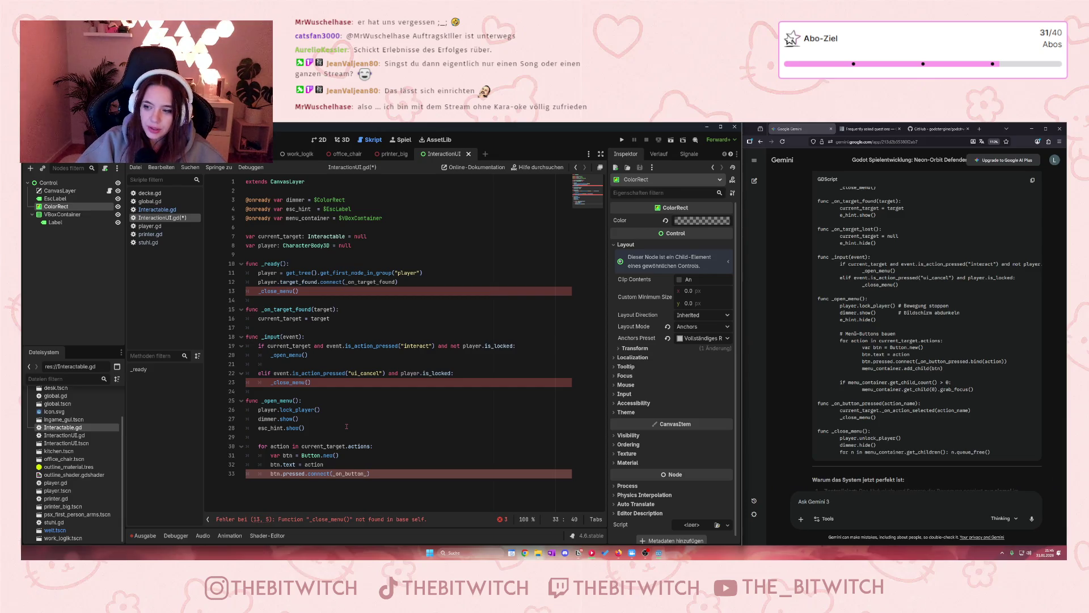
pyautogui.write('pressed.bi')
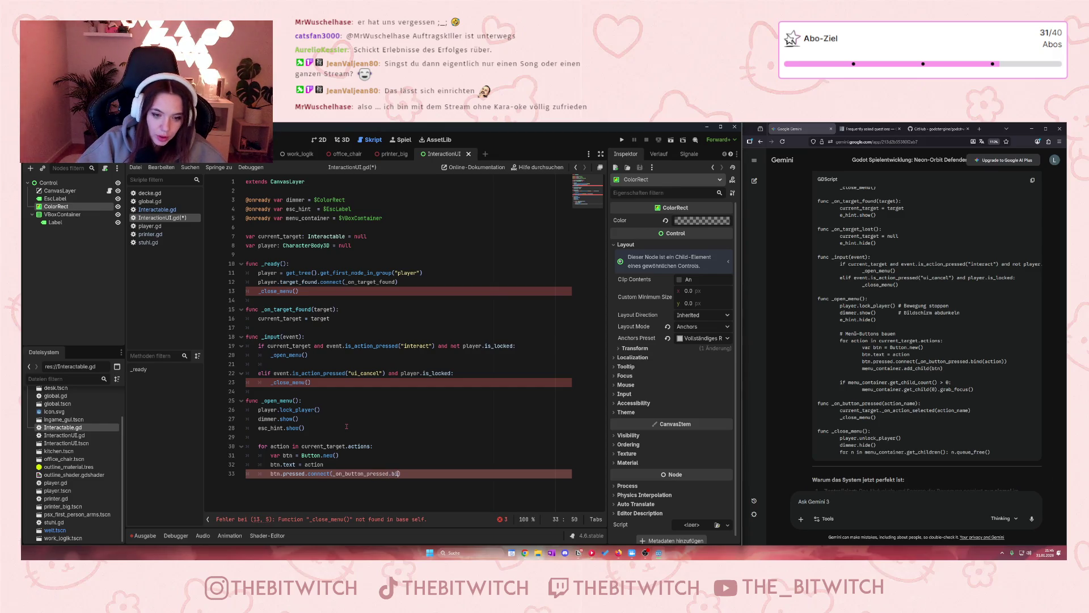
pyautogui.write('nd')
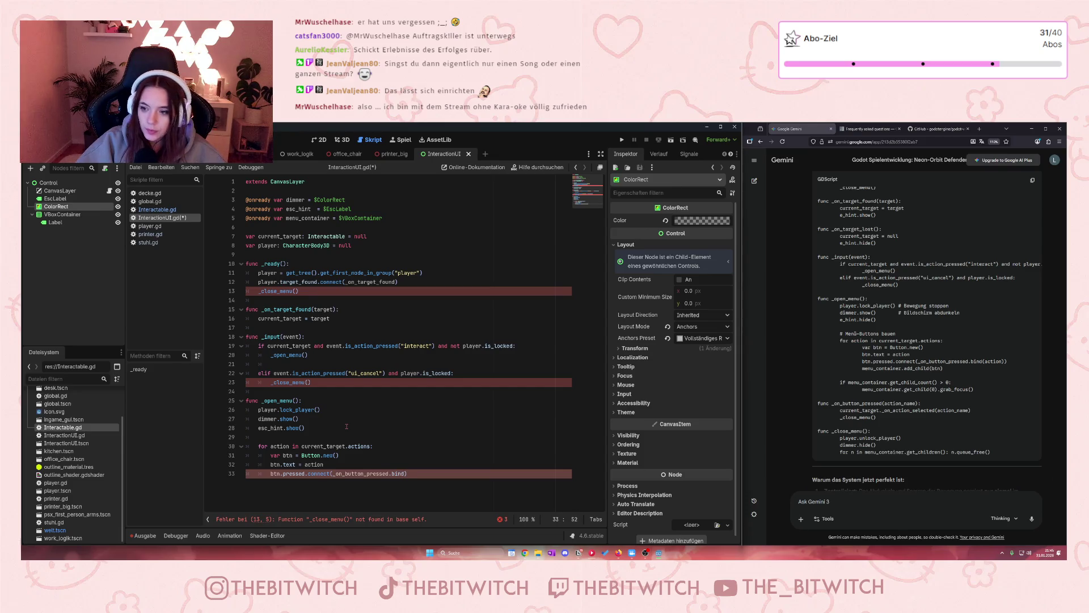
pyautogui.write('(action)')
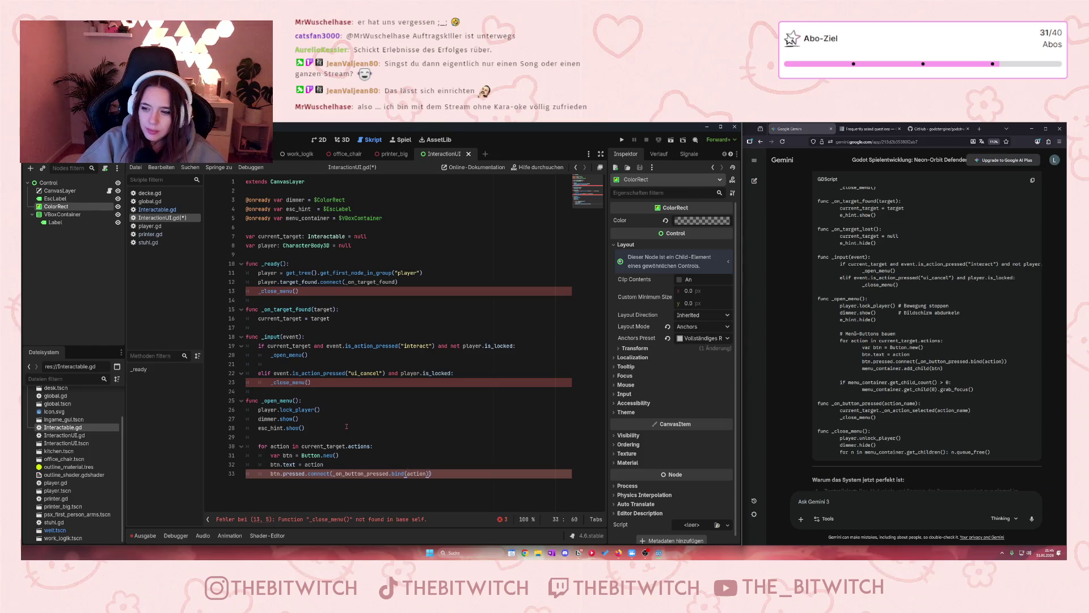
pyautogui.press('Return')
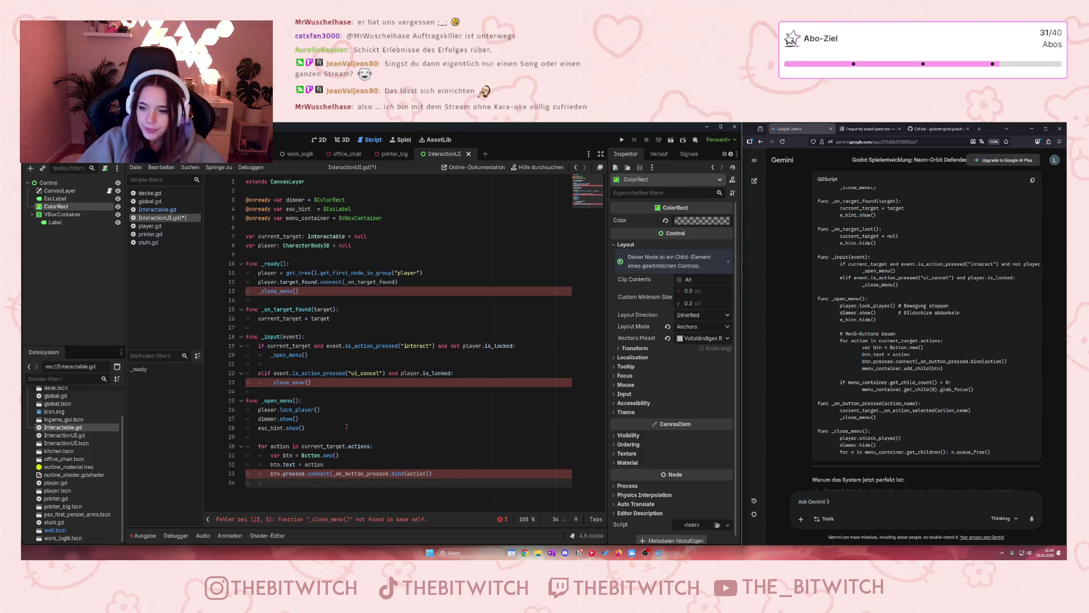
pyautogui.write('menu')
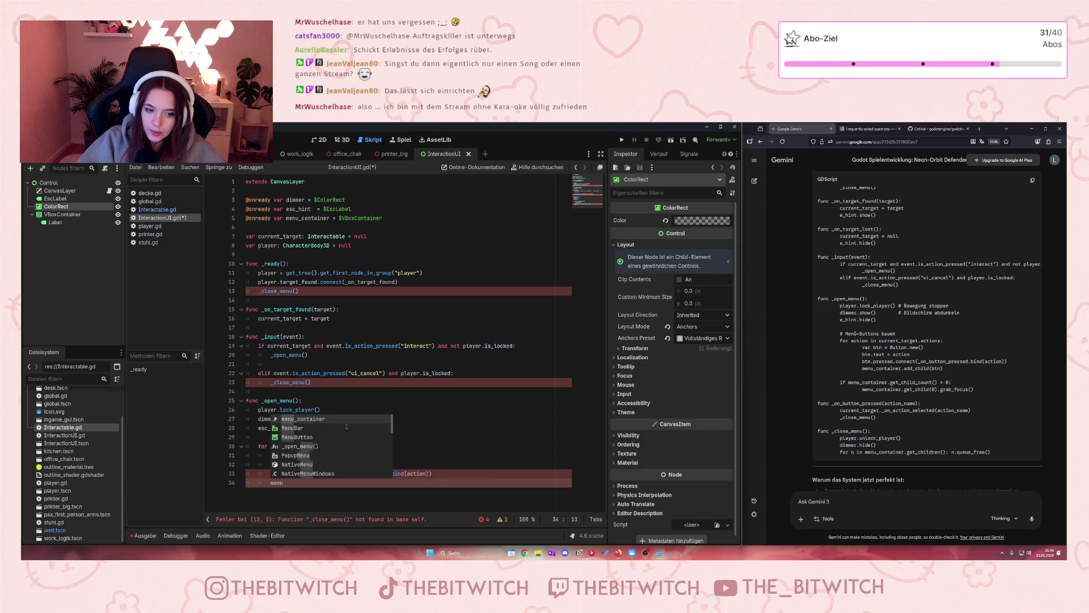
pyautogui.write('_contain')
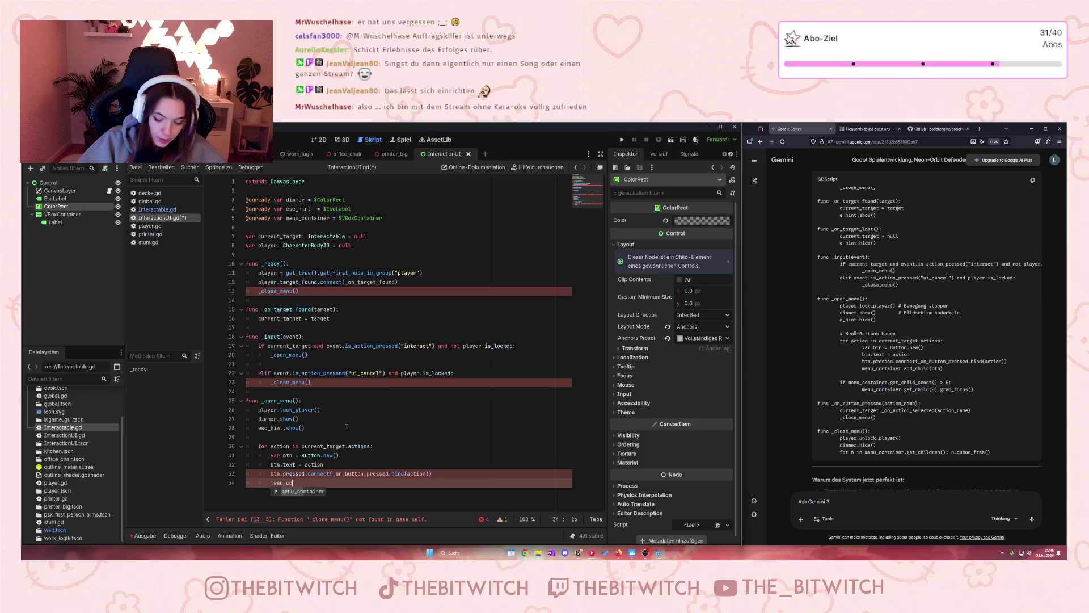
# - End the loop body with menu_container.add_child(btn), then dedent out of the loop
pyautogui.press('Return')
pyautogui.write('.add')
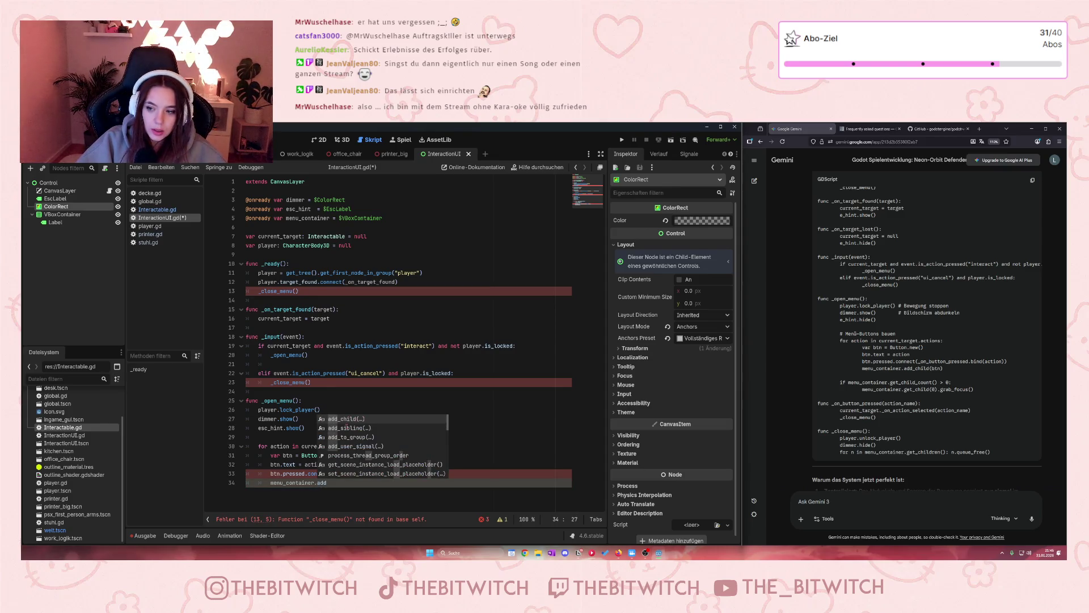
pyautogui.write('_child')
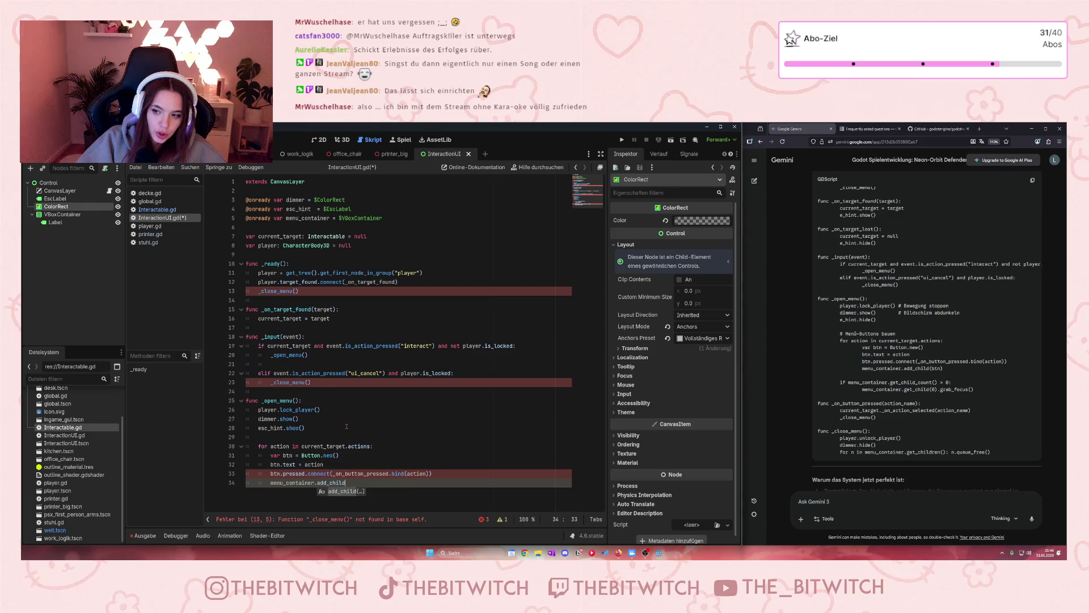
pyautogui.write('(btn)=')
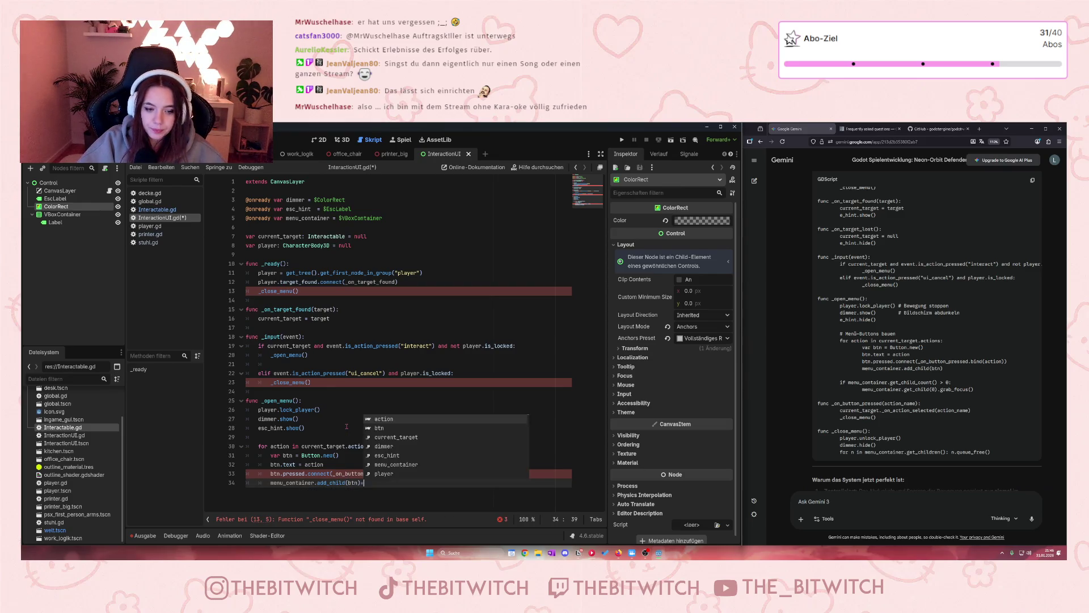
pyautogui.press('BackSpace')
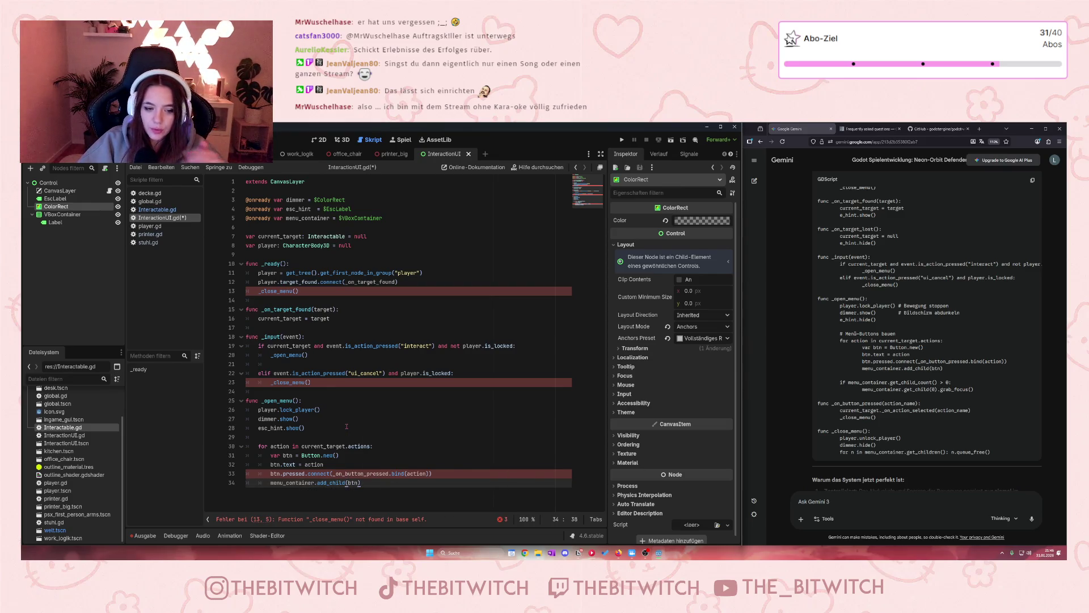
pyautogui.press('Return')
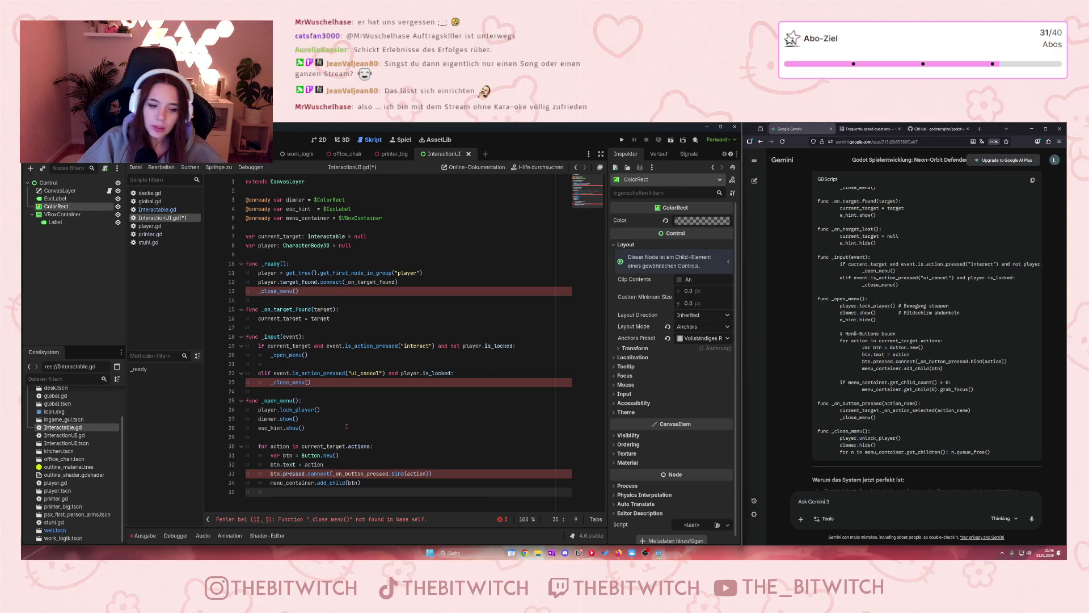
pyautogui.press('Return')
pyautogui.press('BackSpace')
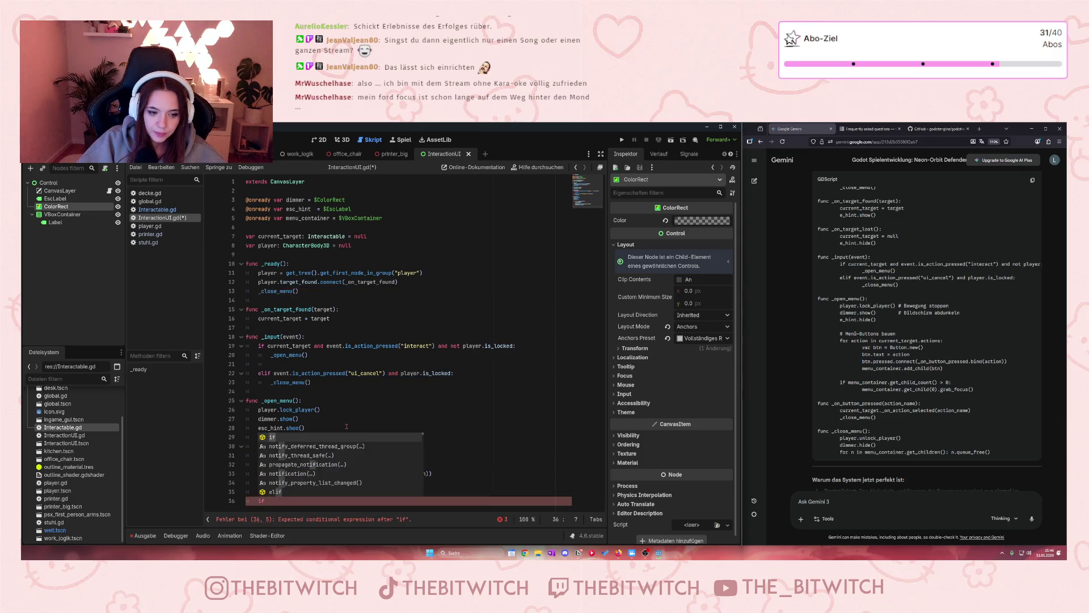
pyautogui.write('if')
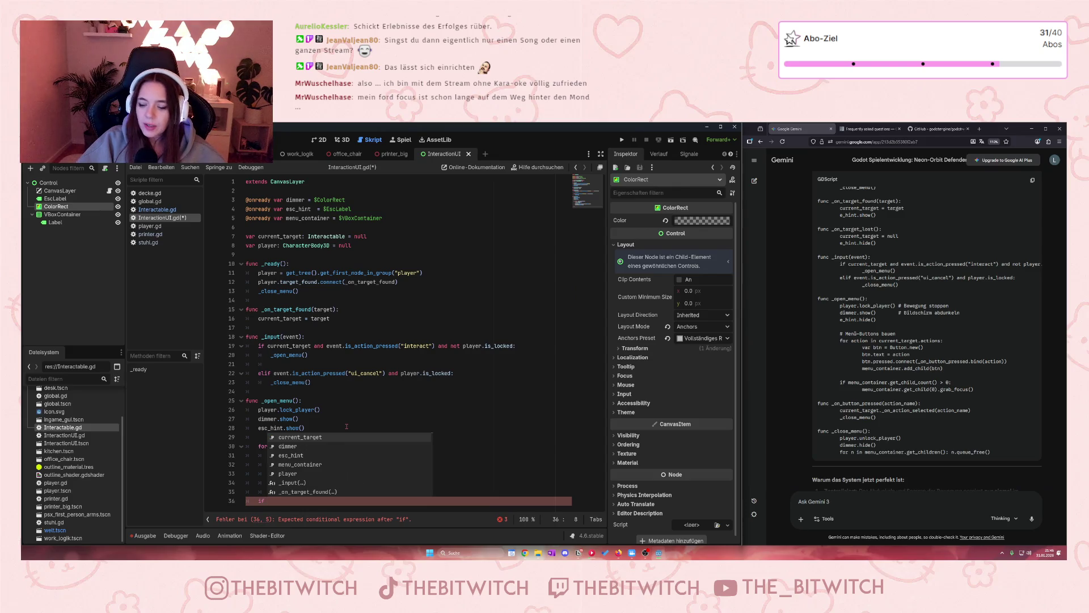
# - Write the condition 'if menu_container.get_child_count() > 0:' below the loop
pyautogui.write('menu')
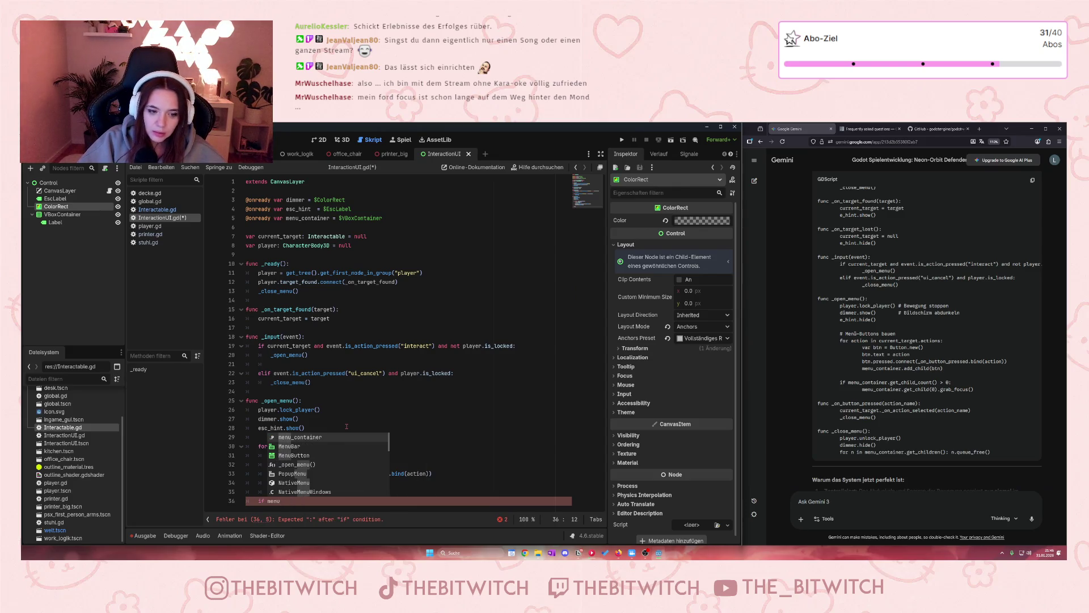
pyautogui.write('_contain')
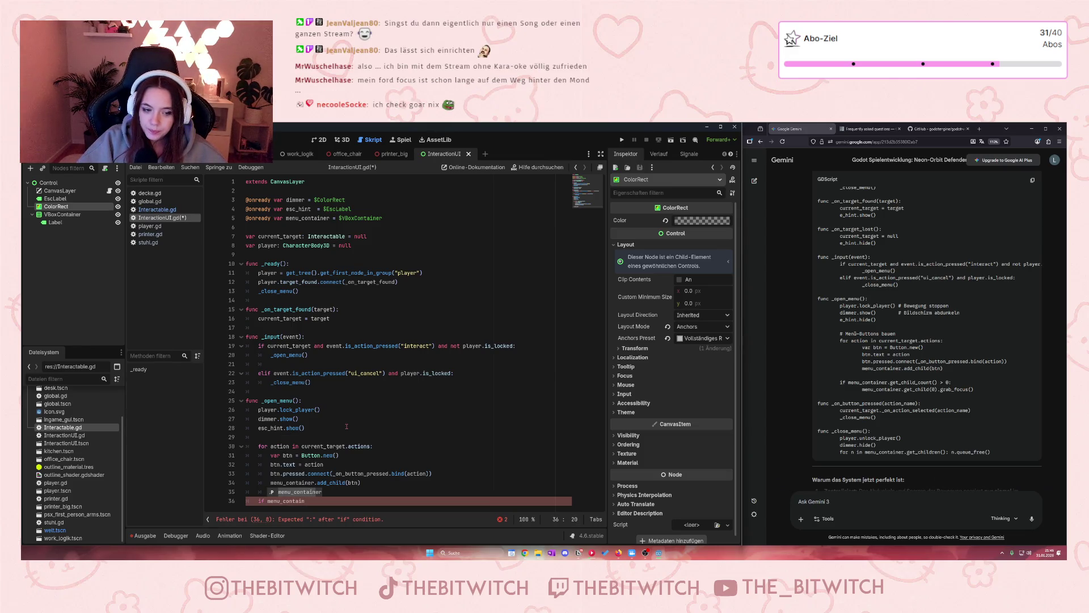
pyautogui.press('Return')
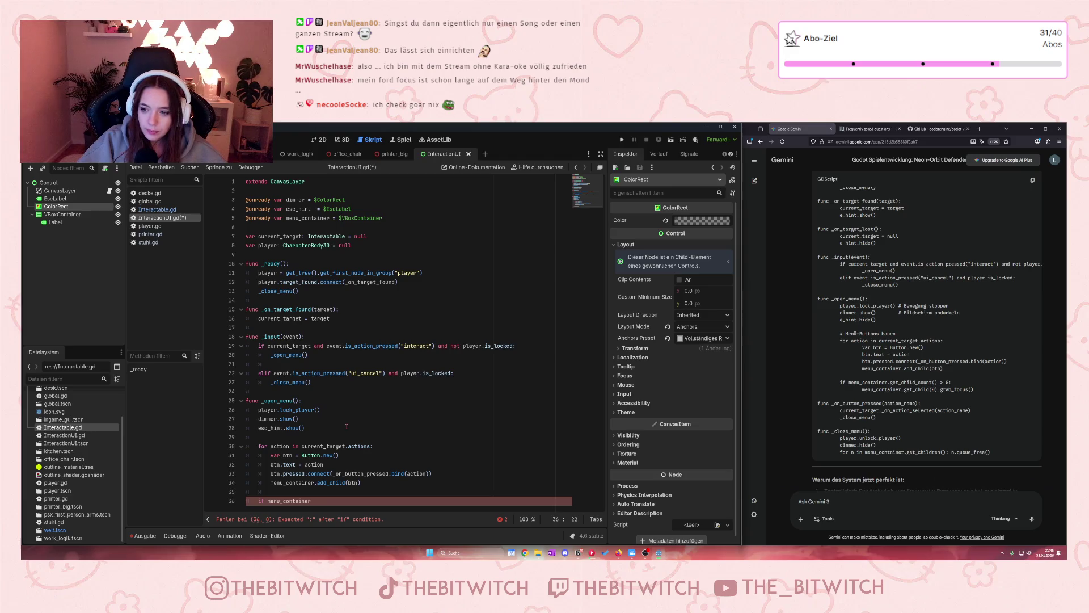
pyautogui.write('.get')
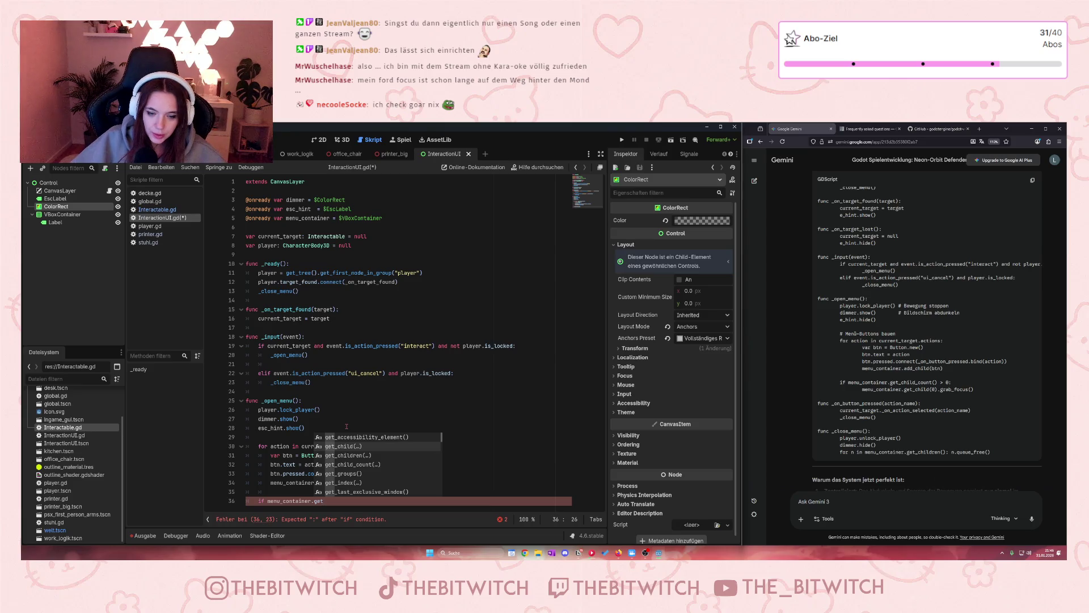
pyautogui.press('Down')
pyautogui.press('Down')
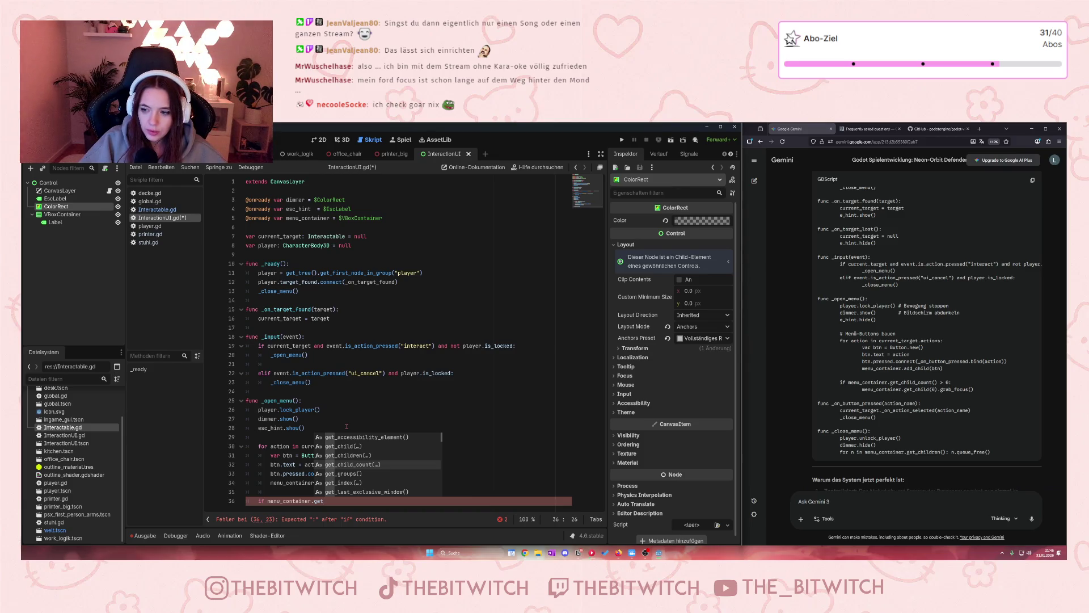
pyautogui.press('Return')
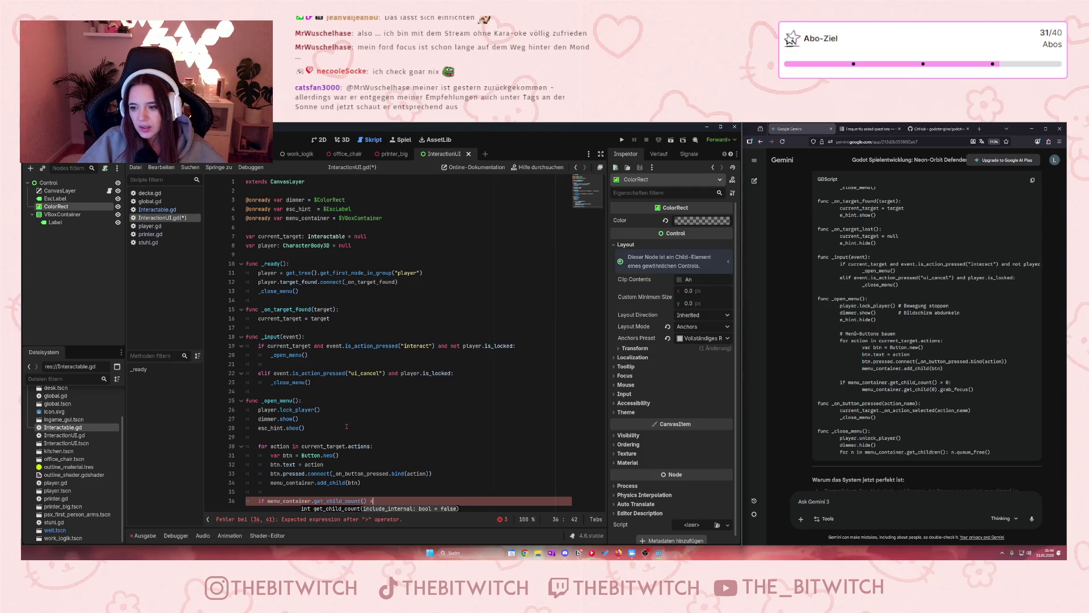
pyautogui.write(' 0:')
pyautogui.press('Return')
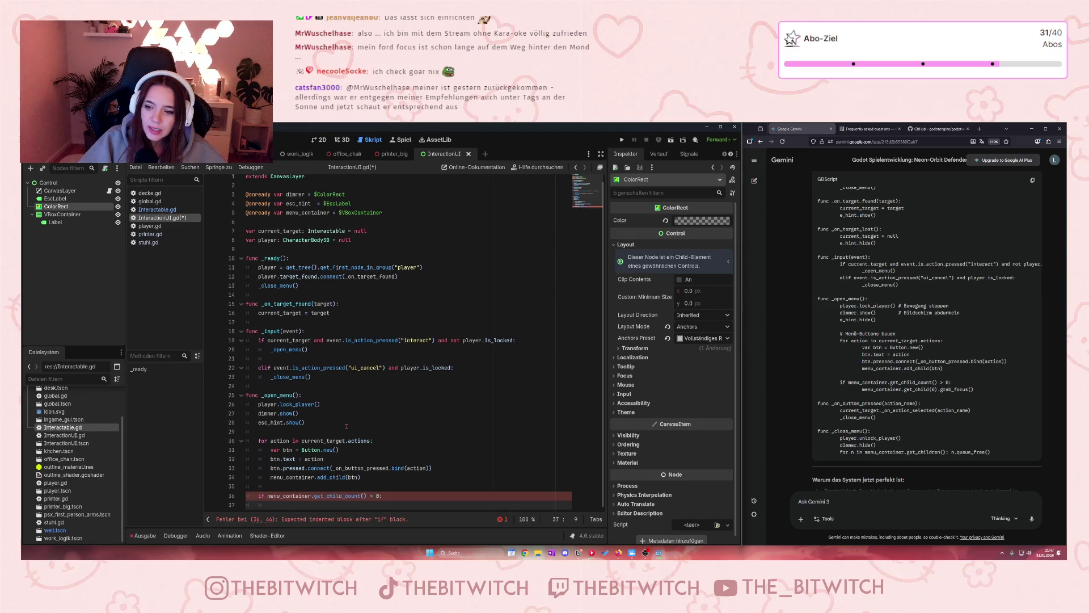
# - Inside the if, call menu_container.get_child(0).grab_focus(), then begin a func _on_button_pressed declaration
pyautogui.write('menu')
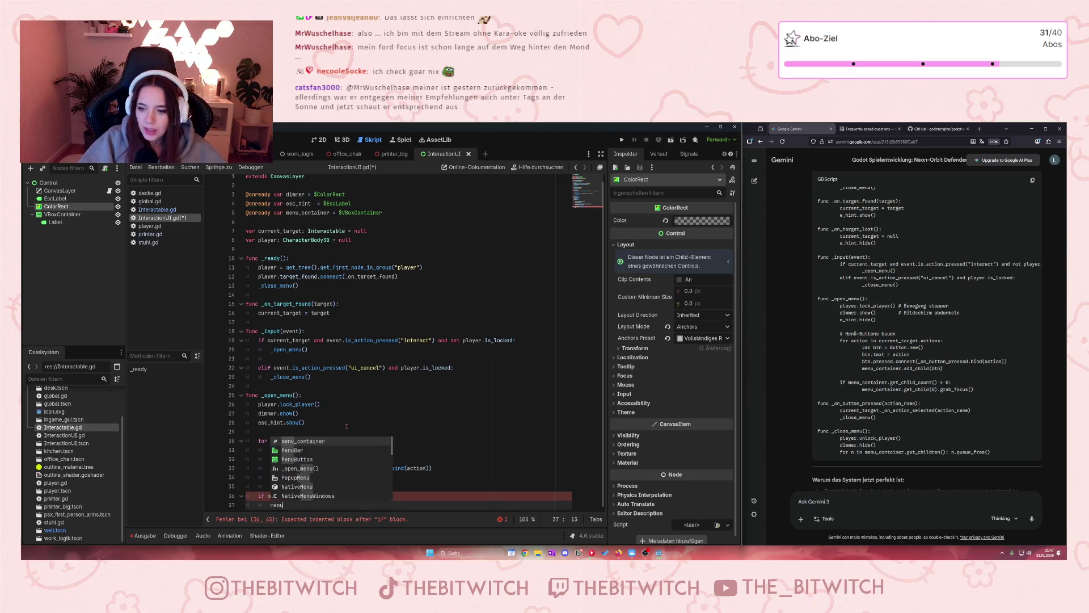
pyautogui.write('_co')
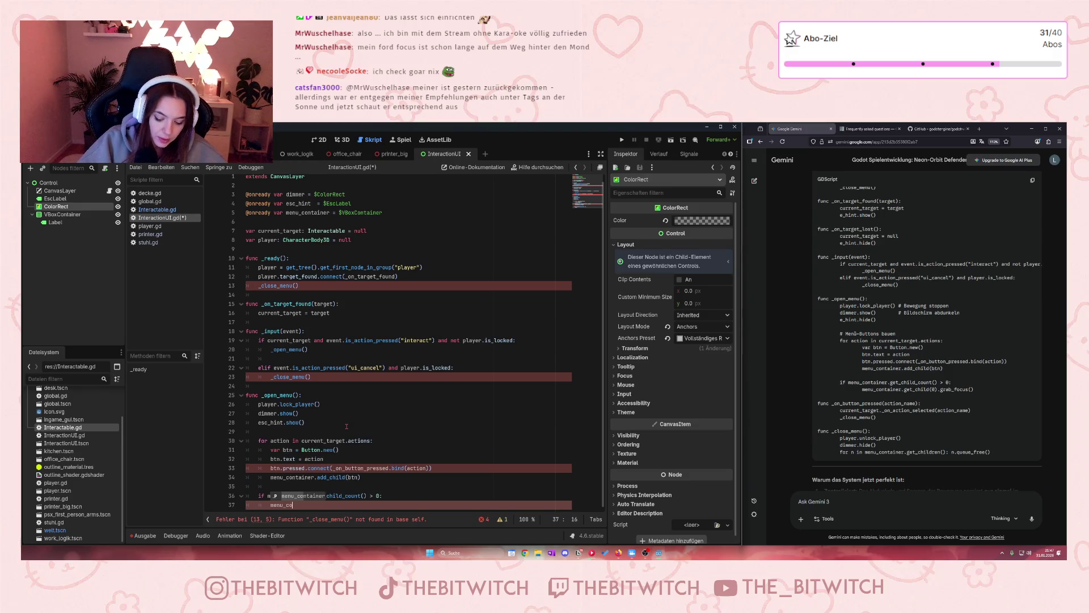
pyautogui.write('ntainer')
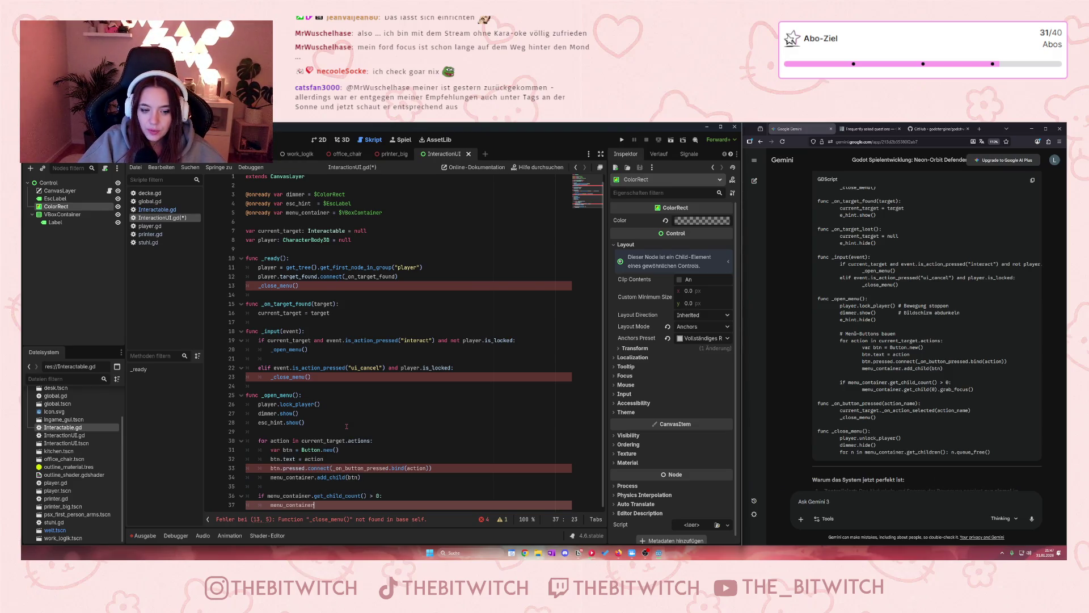
pyautogui.write('.get')
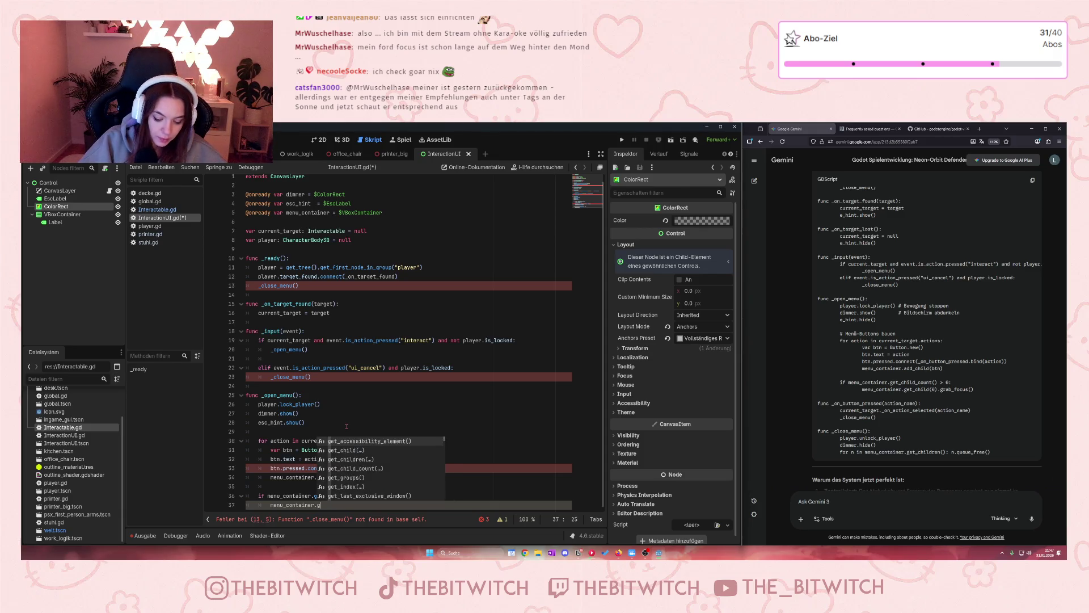
pyautogui.press('Down')
pyautogui.press('Return')
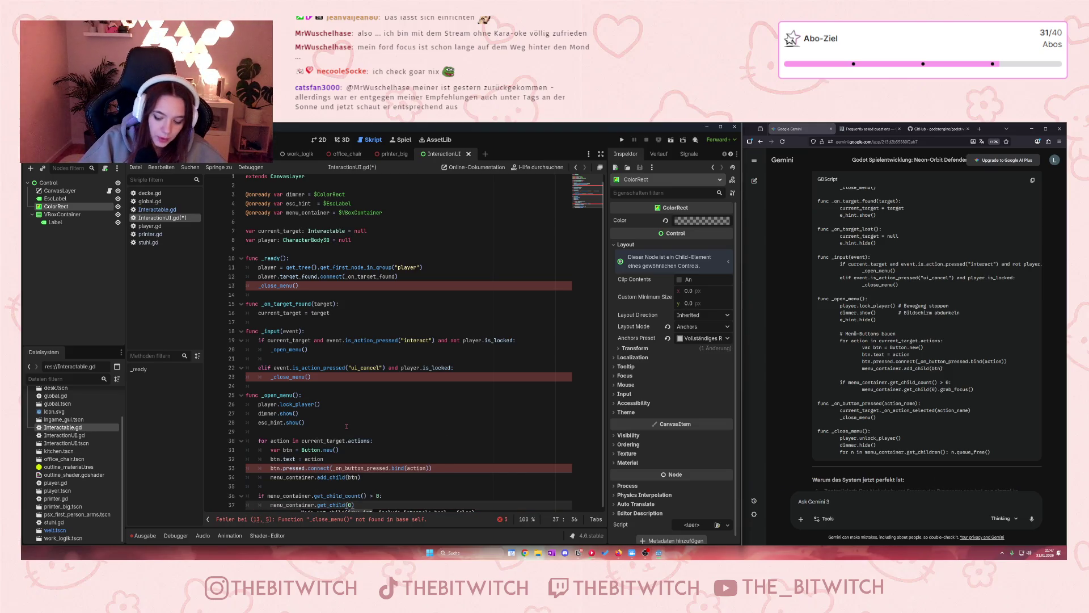
pyautogui.write('.grav')
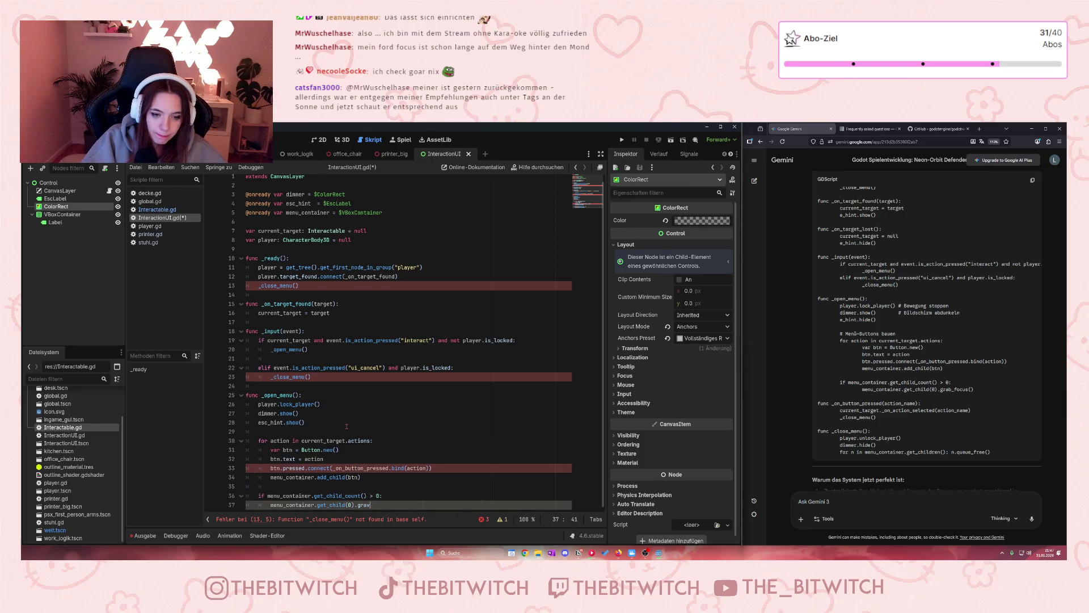
pyautogui.press('BackSpace')
pyautogui.write('b_foc')
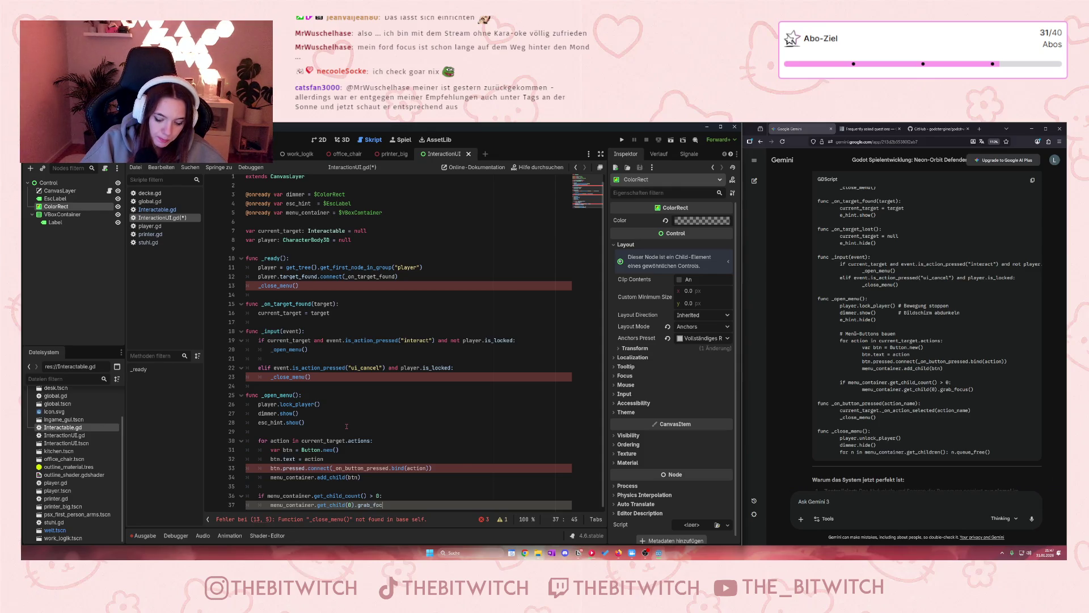
pyautogui.write('us')
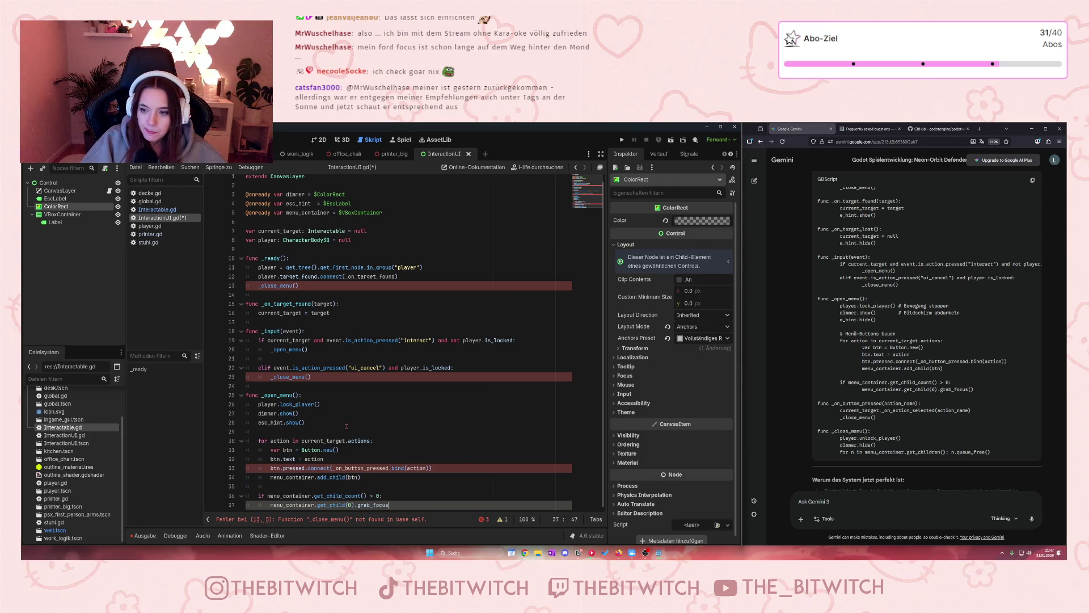
pyautogui.write('()')
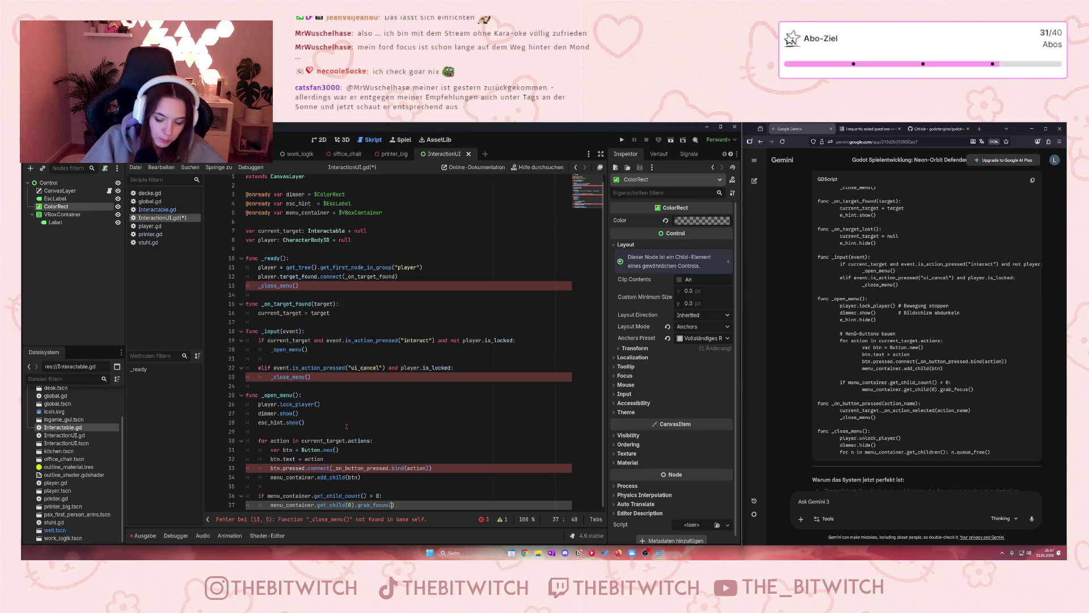
pyautogui.click(397, 418)
pyautogui.click(408, 499)
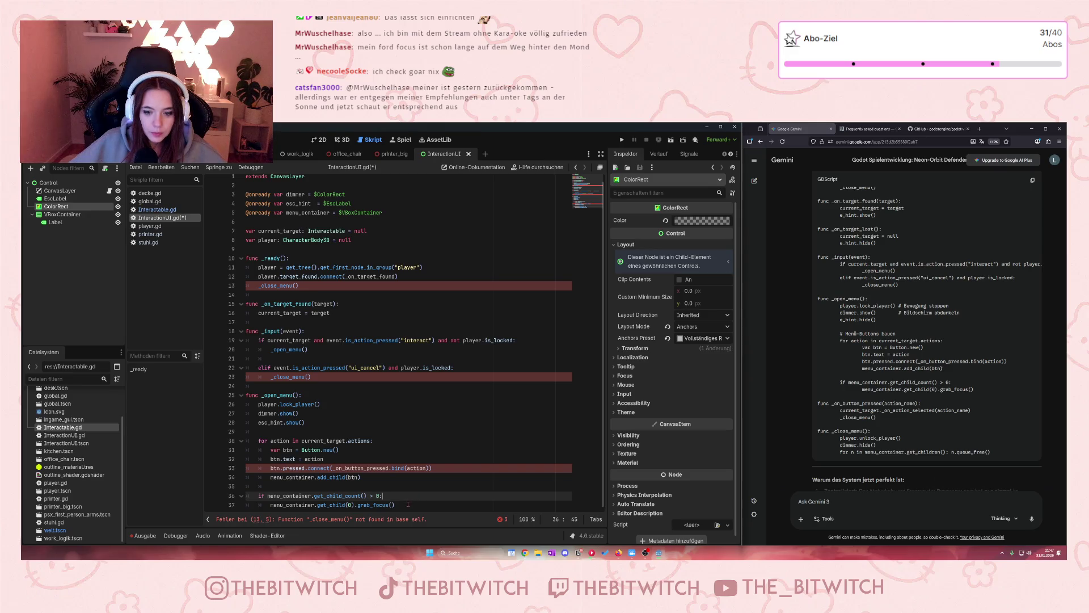
pyautogui.click(408, 504)
pyautogui.press('Return')
pyautogui.press('Return')
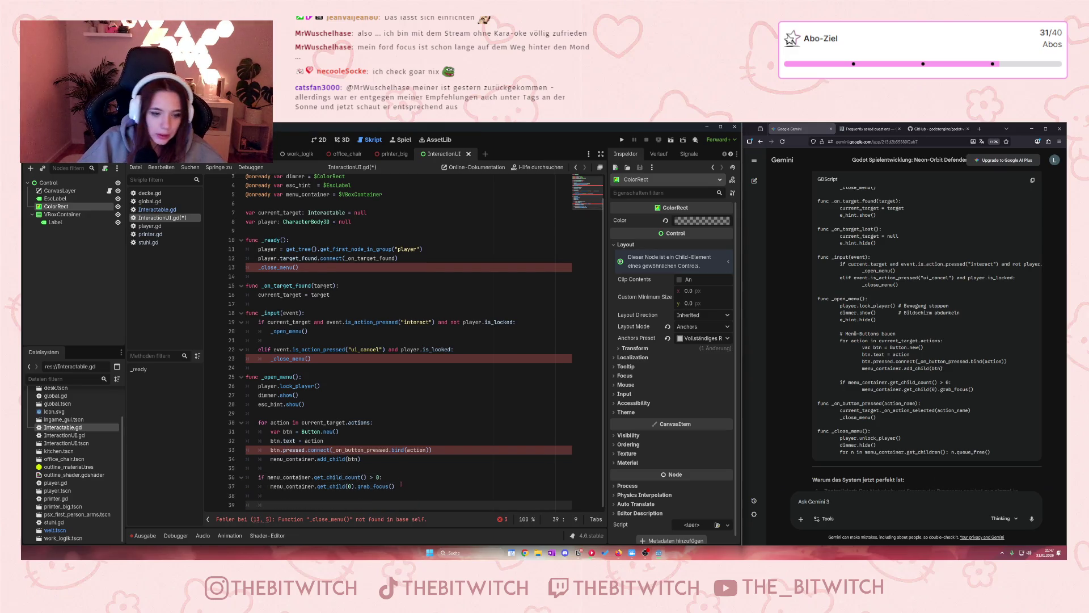
pyautogui.write('func _o')
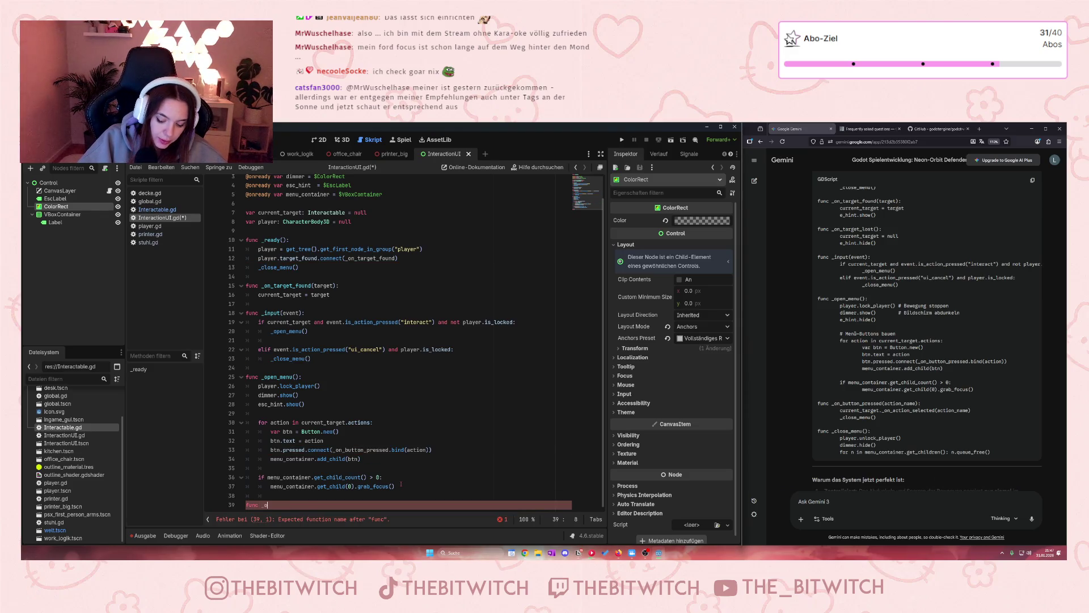
pyautogui.write('n')
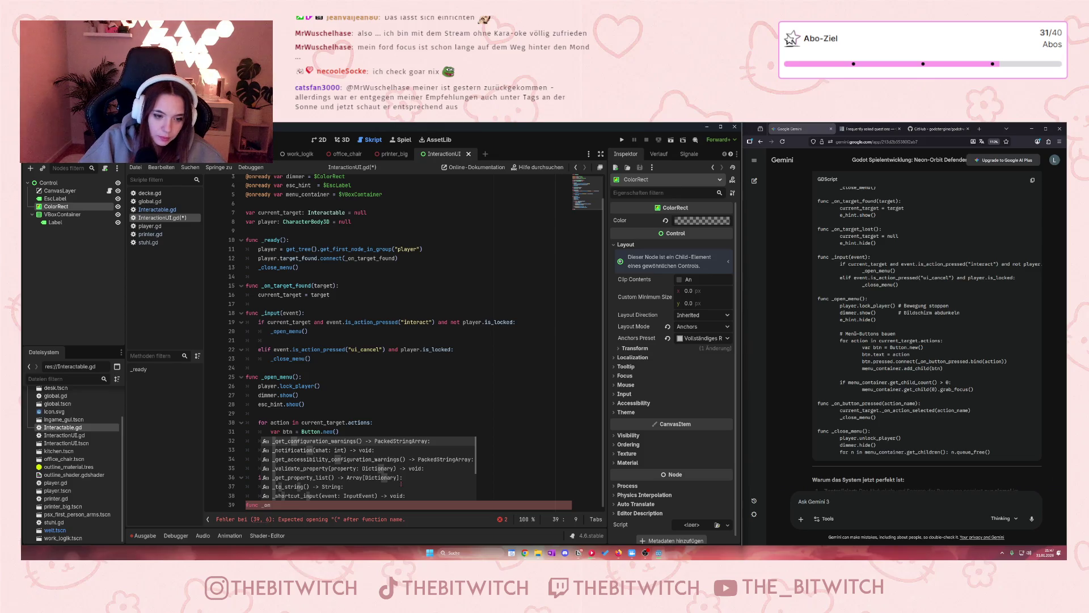
pyautogui.write('_butt')
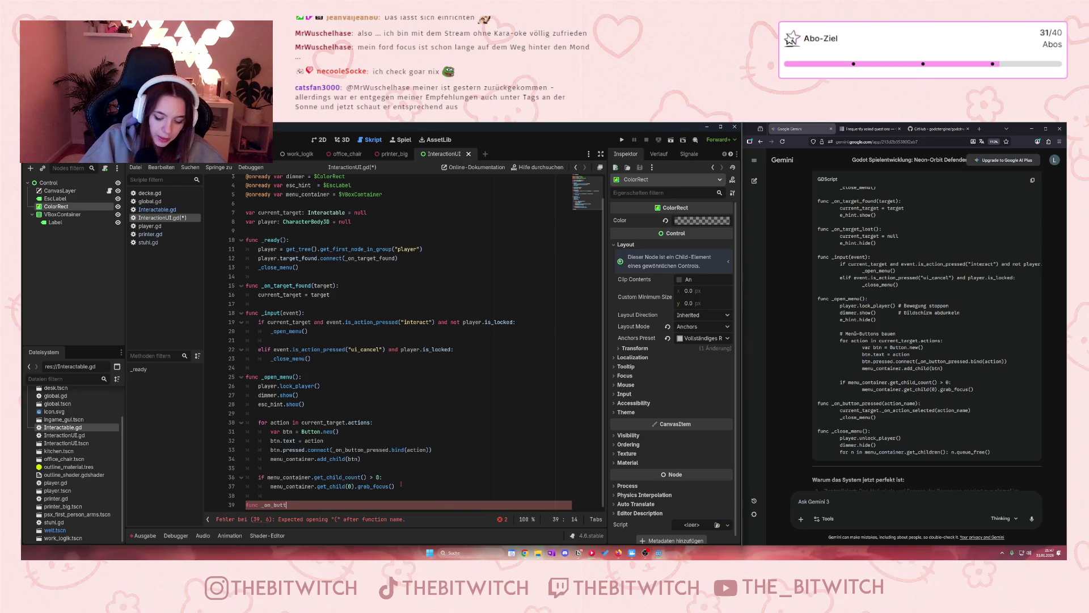
pyautogui.write('on_preses')
# - Complete the declaration 'func _on_button_pressed(action_name):' and start its body
pyautogui.press('BackSpace')
pyautogui.write('sed(action')
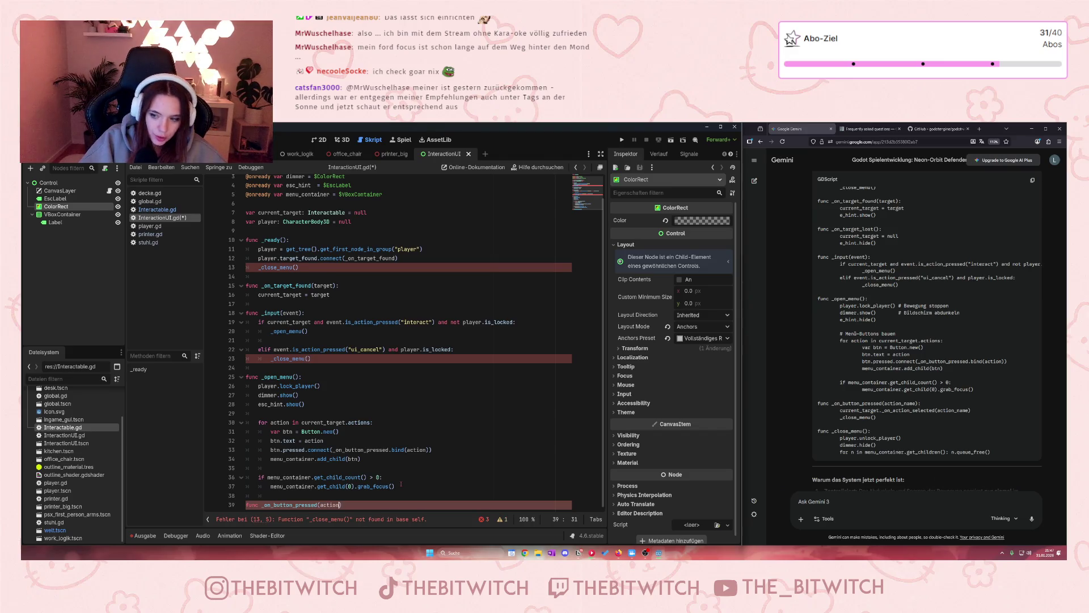
pyautogui.write('_name')
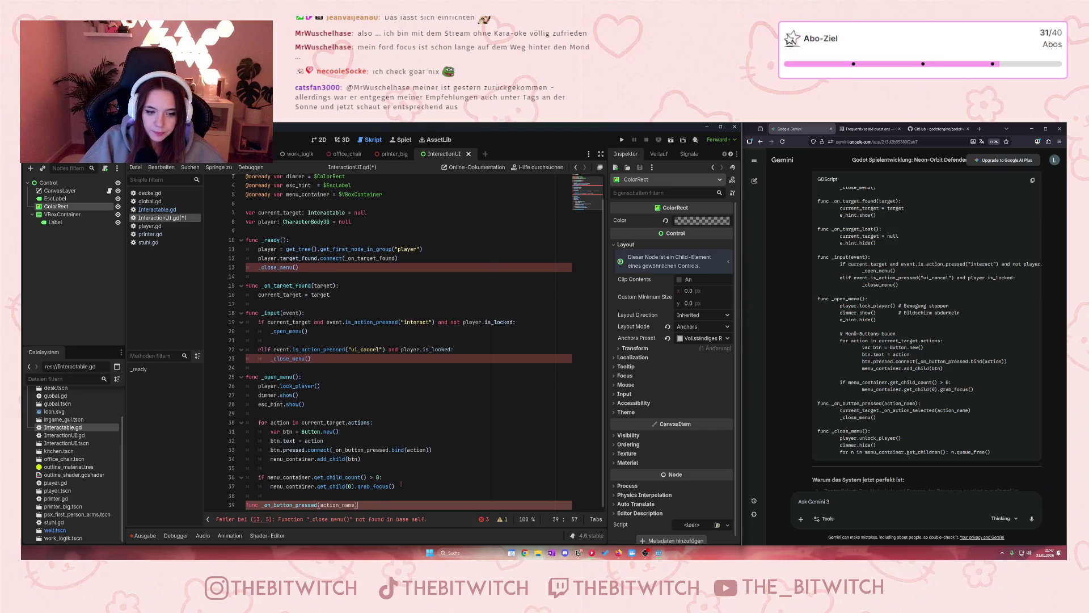
pyautogui.press('Return')
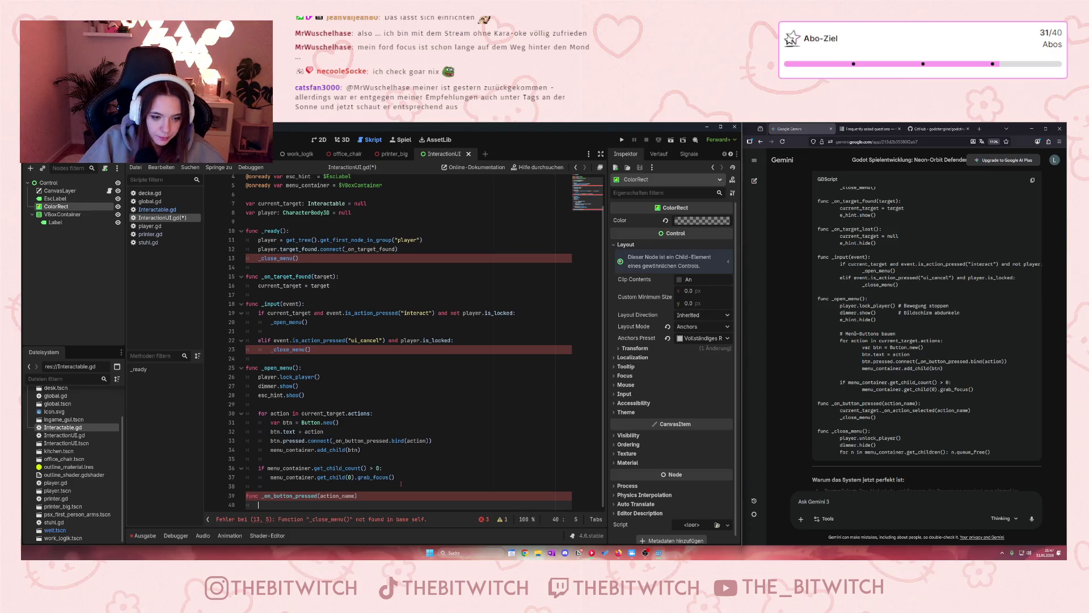
pyautogui.write('current')
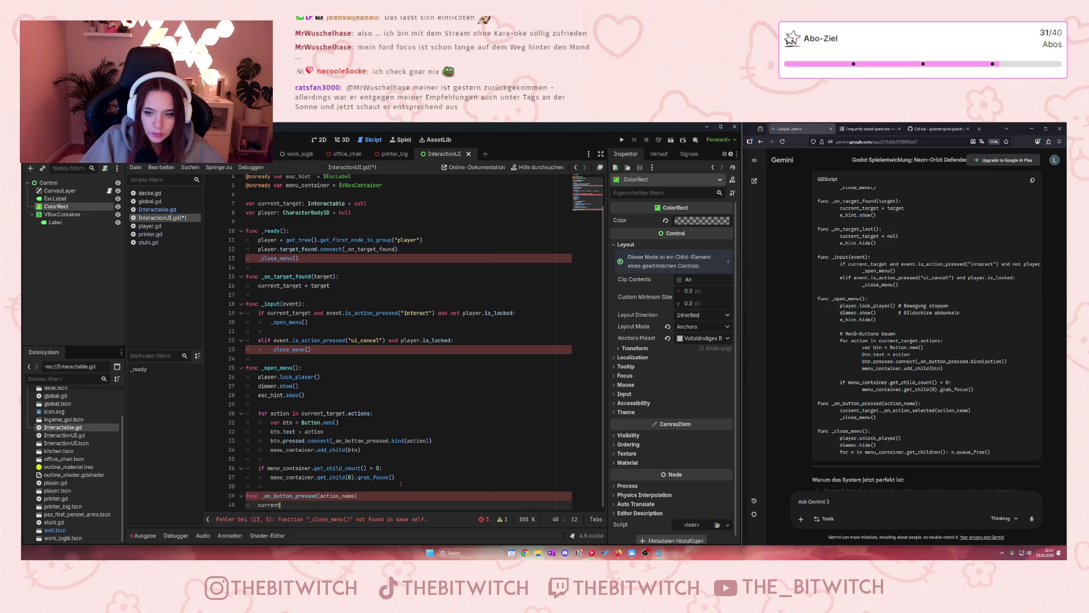
pyautogui.click(370, 495)
pyautogui.write(':')
pyautogui.click(315, 505)
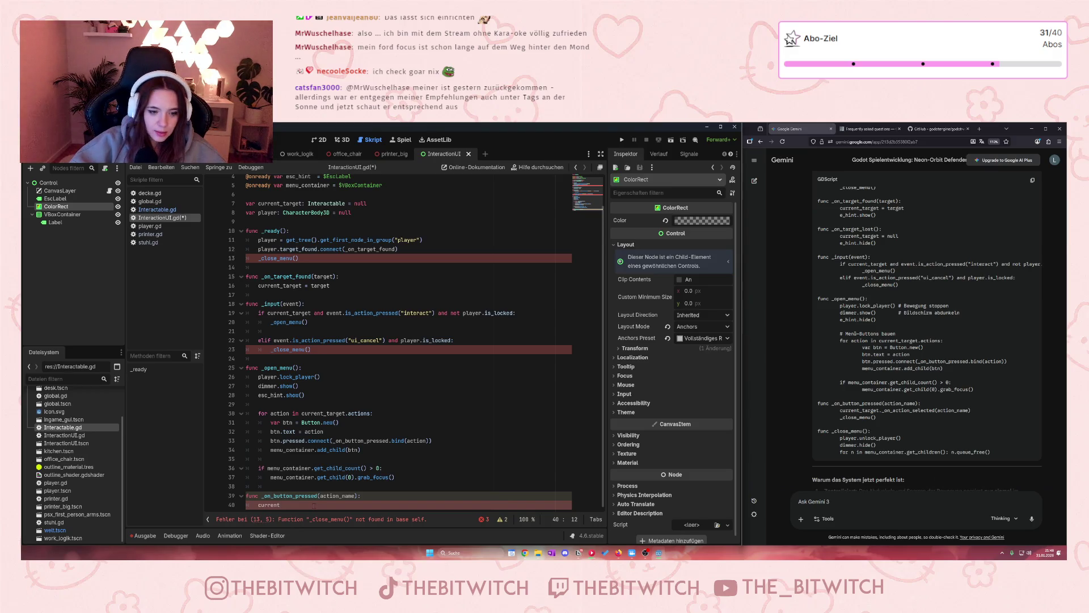
# - Make the body call current_target._on_action_selected(action_name)
pyautogui.write('_targe')
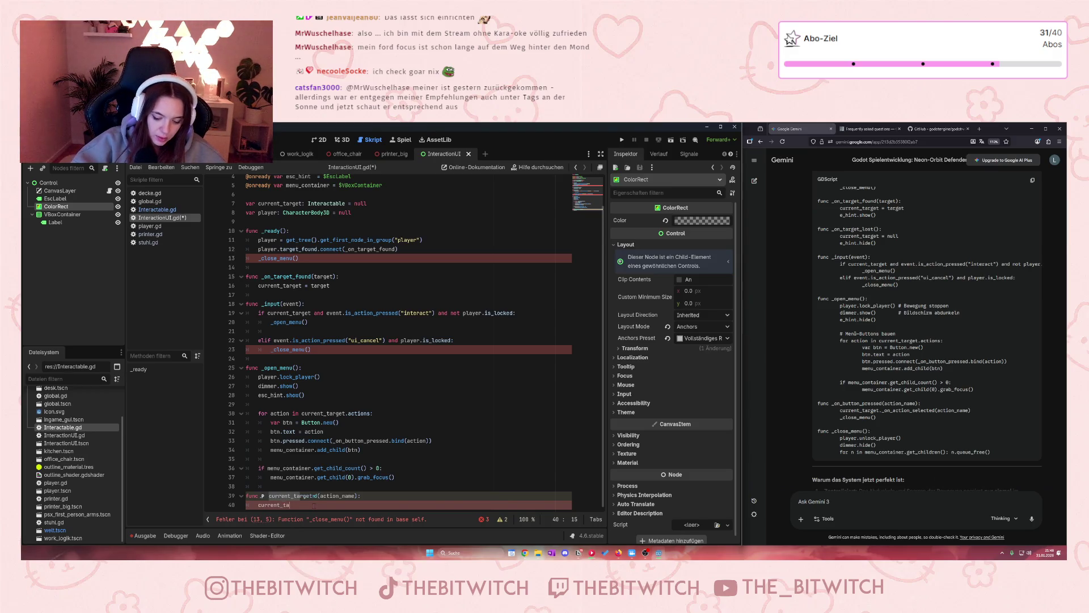
pyautogui.press('BackSpace')
pyautogui.press('BackSpace')
pyautogui.write('get')
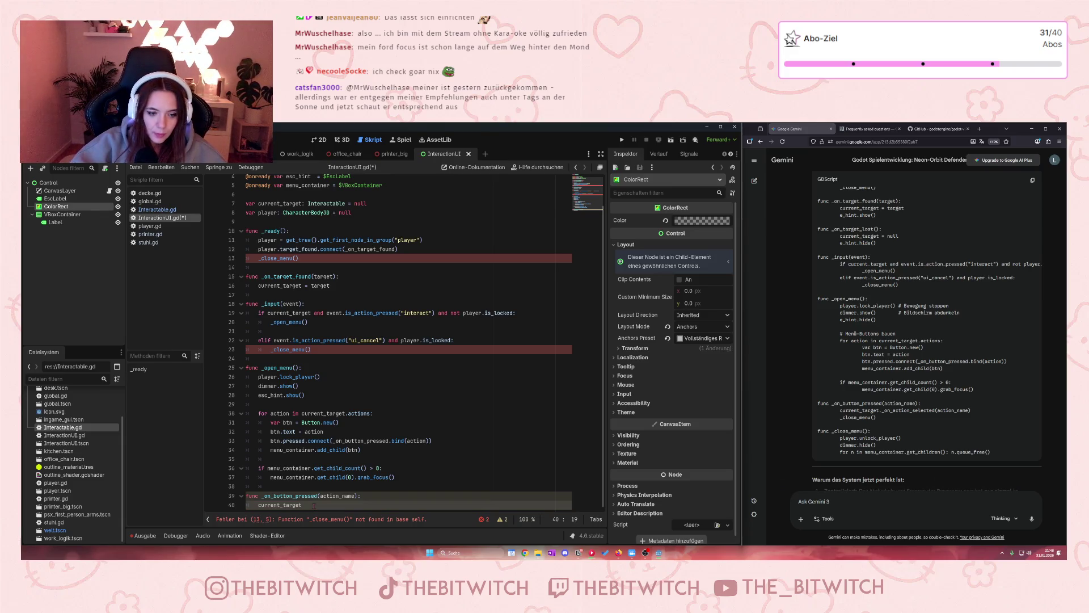
pyautogui.write('._on')
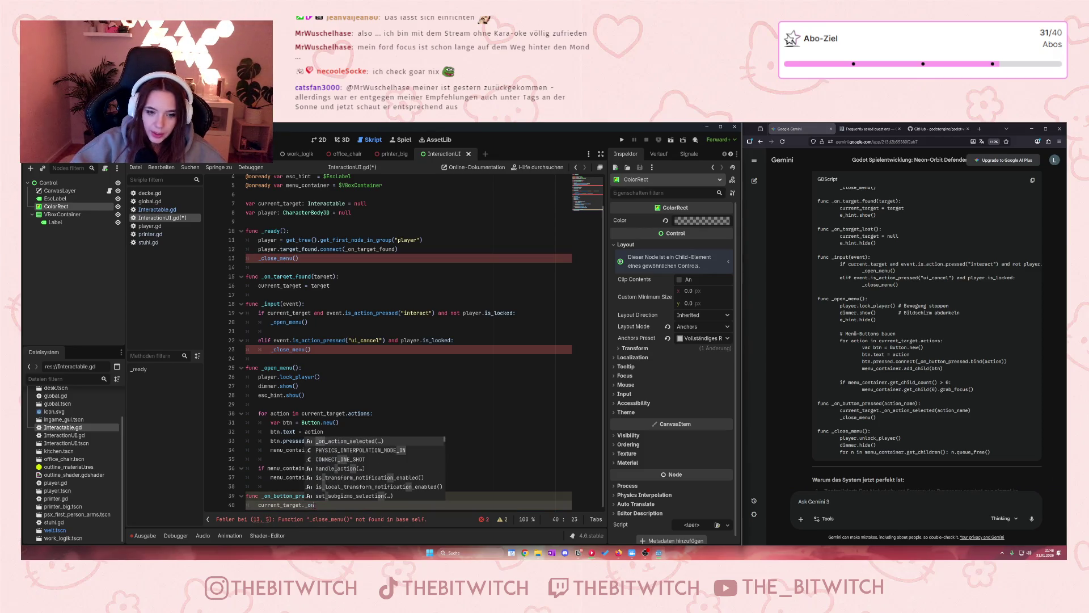
pyautogui.press('Return')
pyautogui.write('action_selected(action')
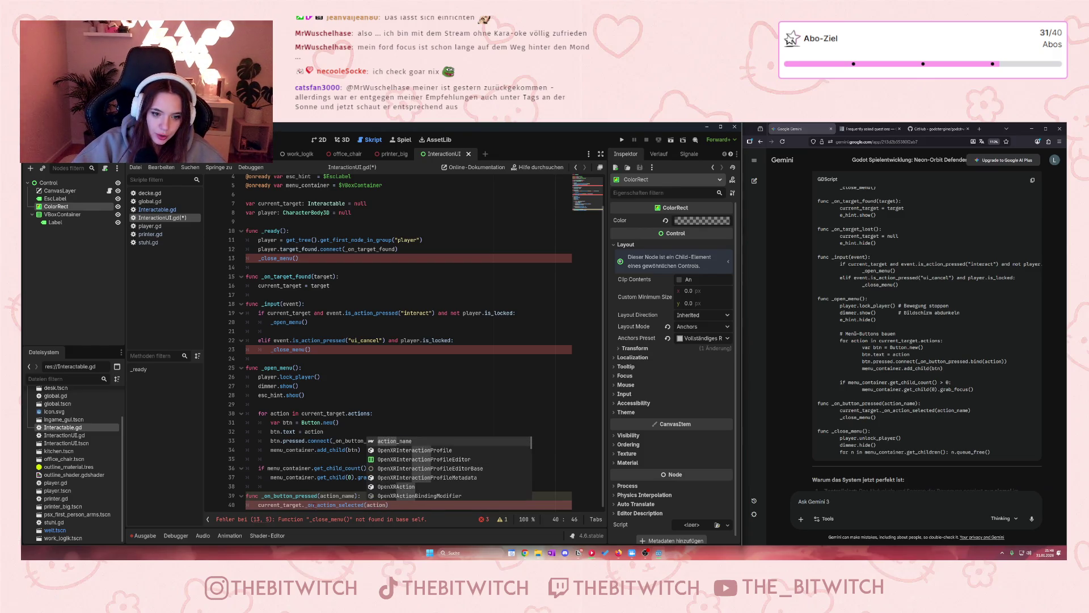
pyautogui.press('Return')
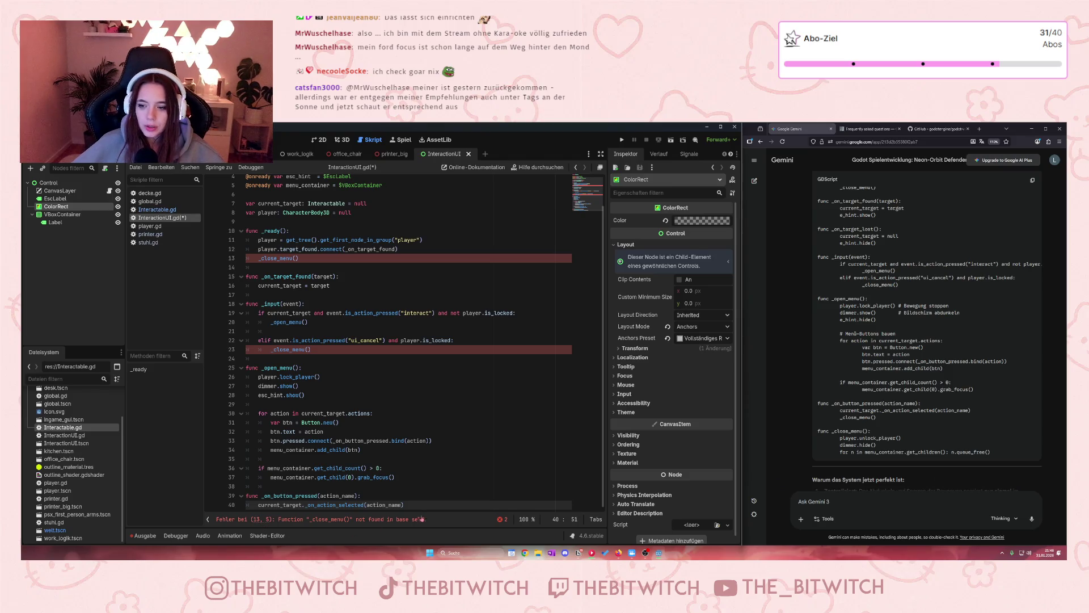
pyautogui.press('Return')
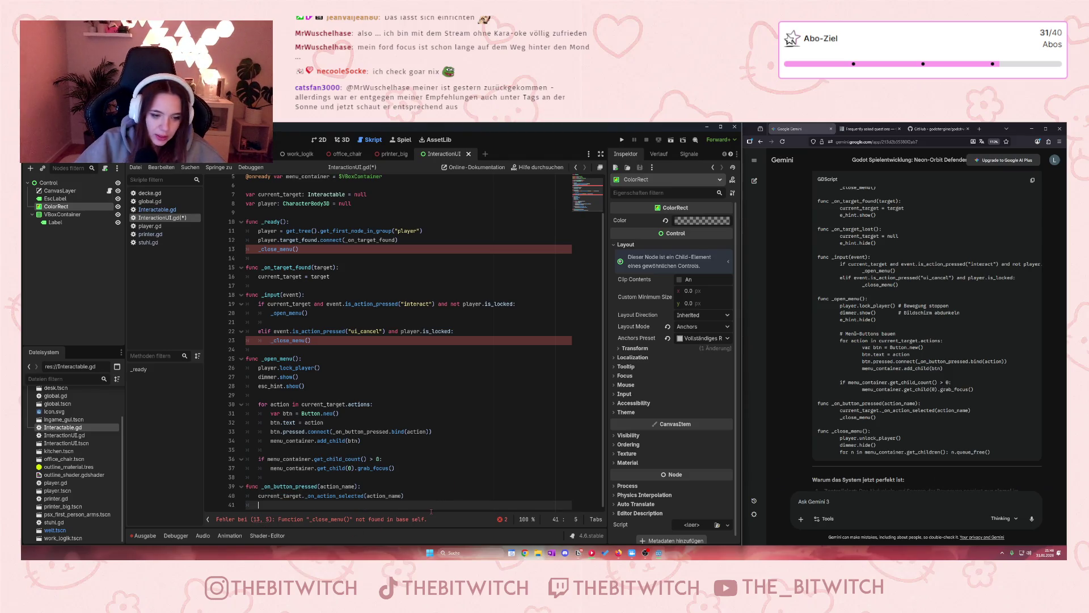
# - Add _close_menu() and esc_hint.hide() calls after the action call in _on_button_pressed
pyautogui.write('_close')
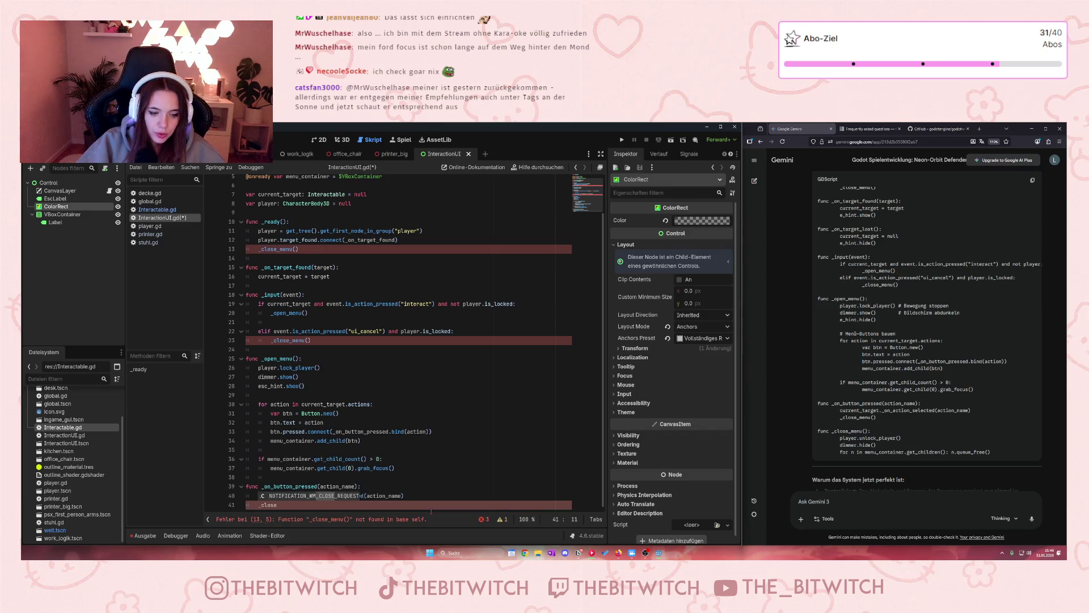
pyautogui.write('_men')
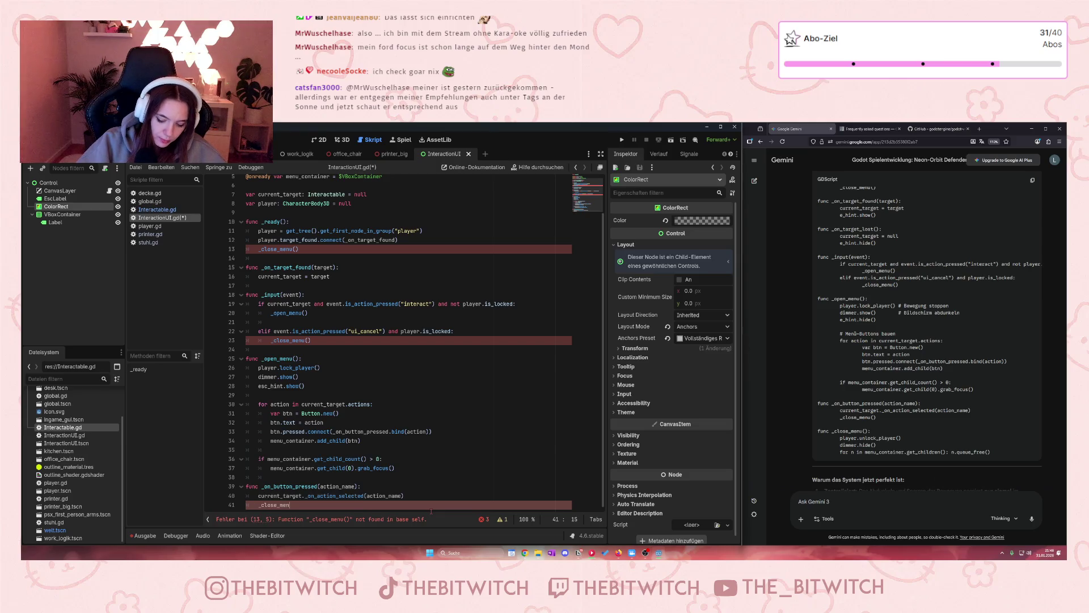
pyautogui.write('u()')
pyautogui.press('Return')
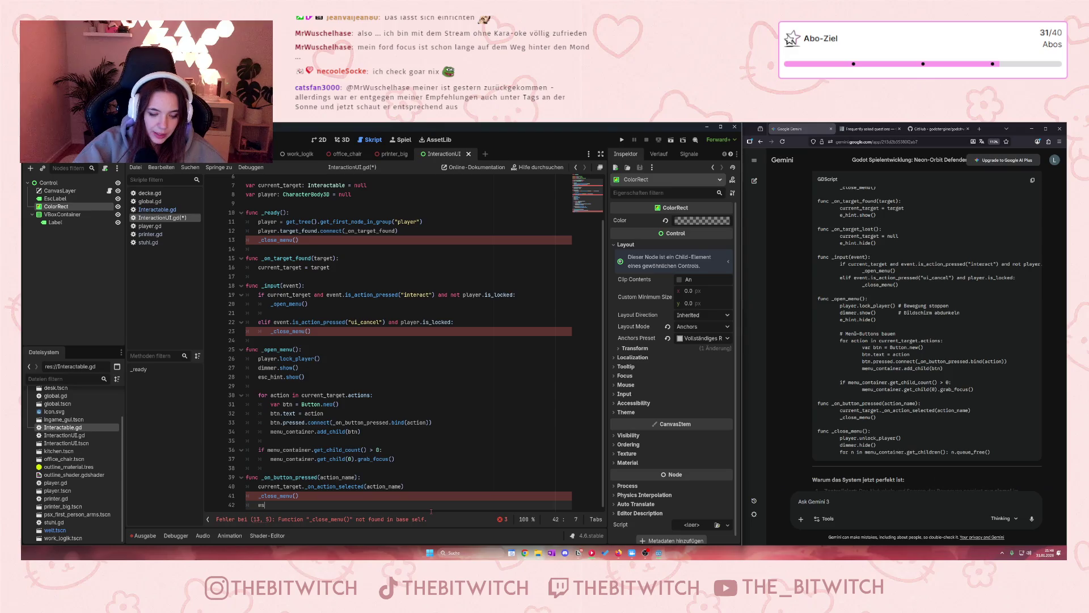
pyautogui.write('c')
pyautogui.press('Return')
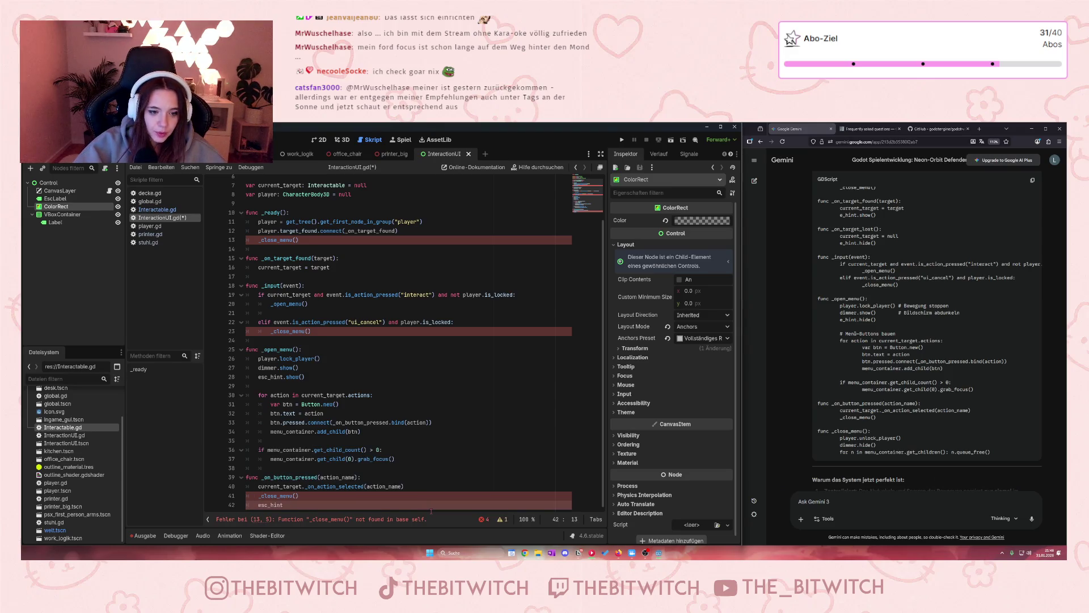
pyautogui.write('.hide')
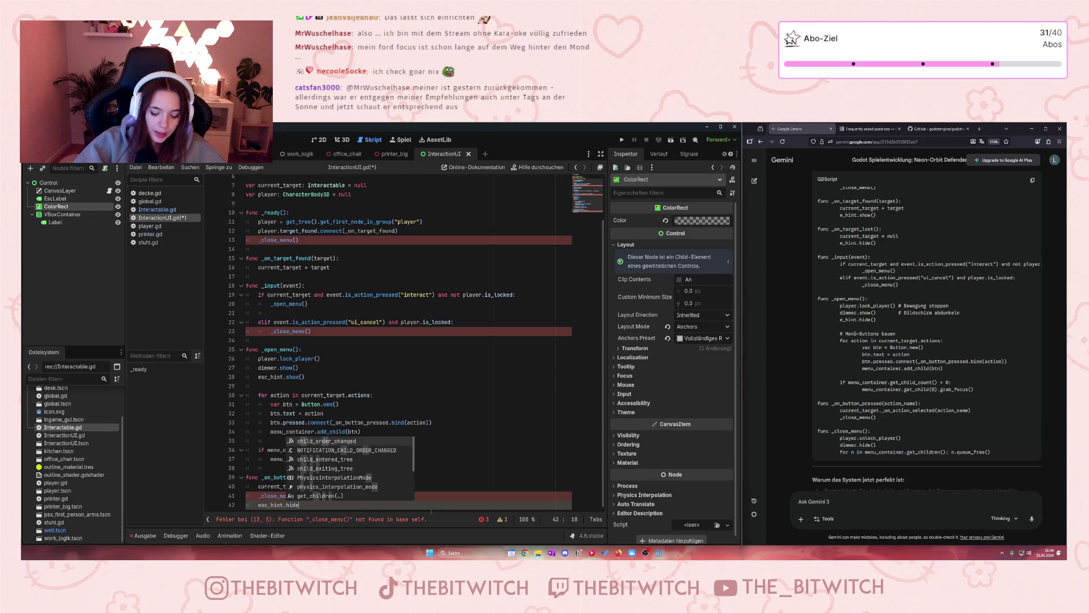
pyautogui.press('Return')
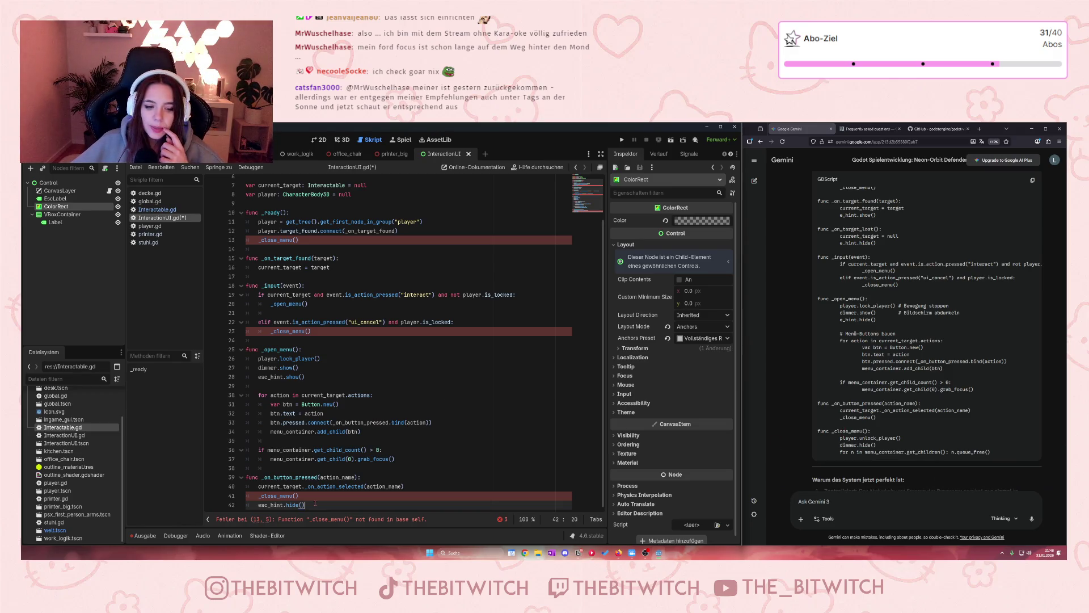
# - Leave a blank line after the handler and start a new func declaration
pyautogui.press('Return')
pyautogui.press('Return')
pyautogui.press('BackSpace')
pyautogui.write('func ')
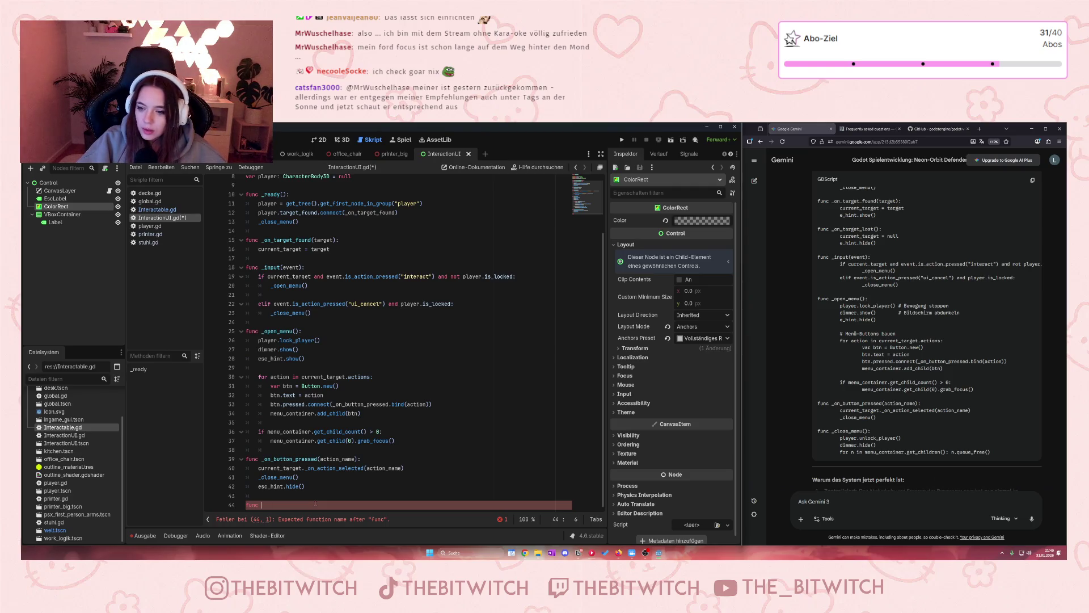
# - Declare _close_menu() and move the esc_hint.hide() call from the button handler into it
pyautogui.write('_close_menu')
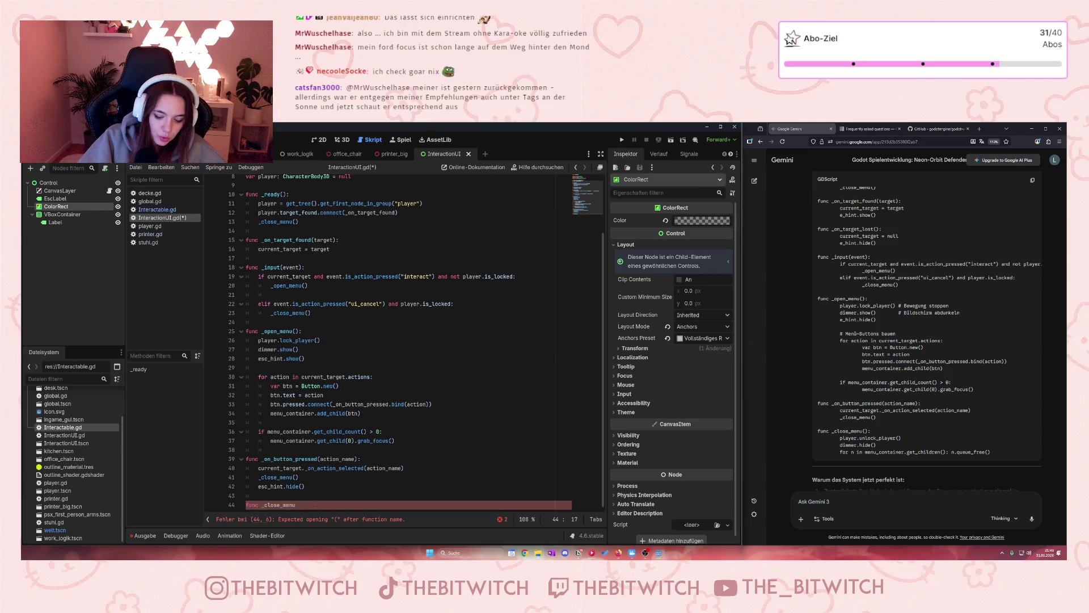
pyautogui.write('():')
pyautogui.press('Return')
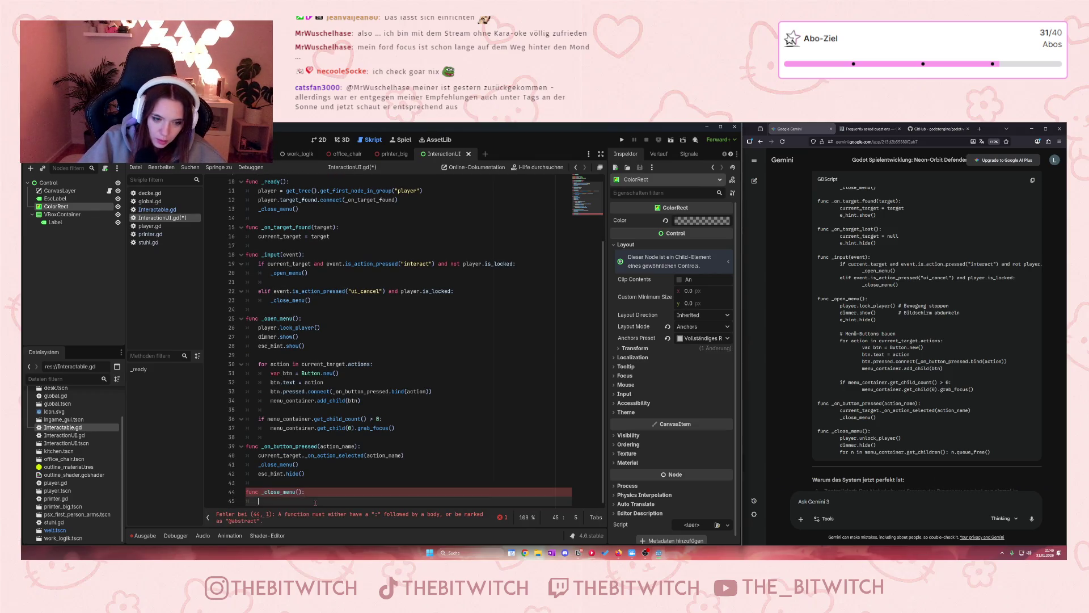
pyautogui.moveTo(305, 483); pyautogui.dragTo(259, 483)
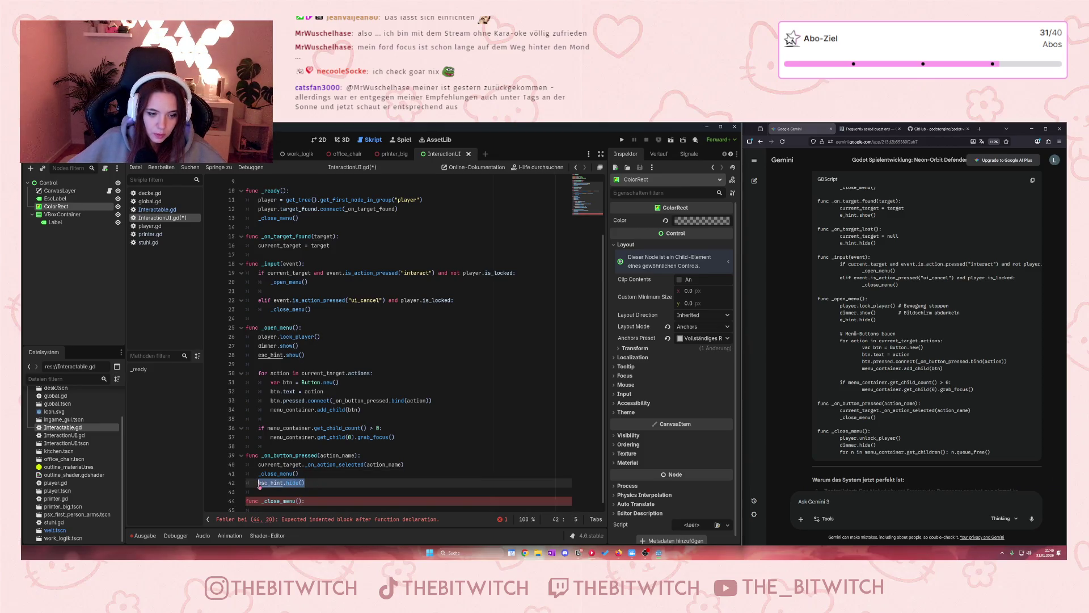
pyautogui.hotkey('ctrl', 'x')
pyautogui.click(278, 505)
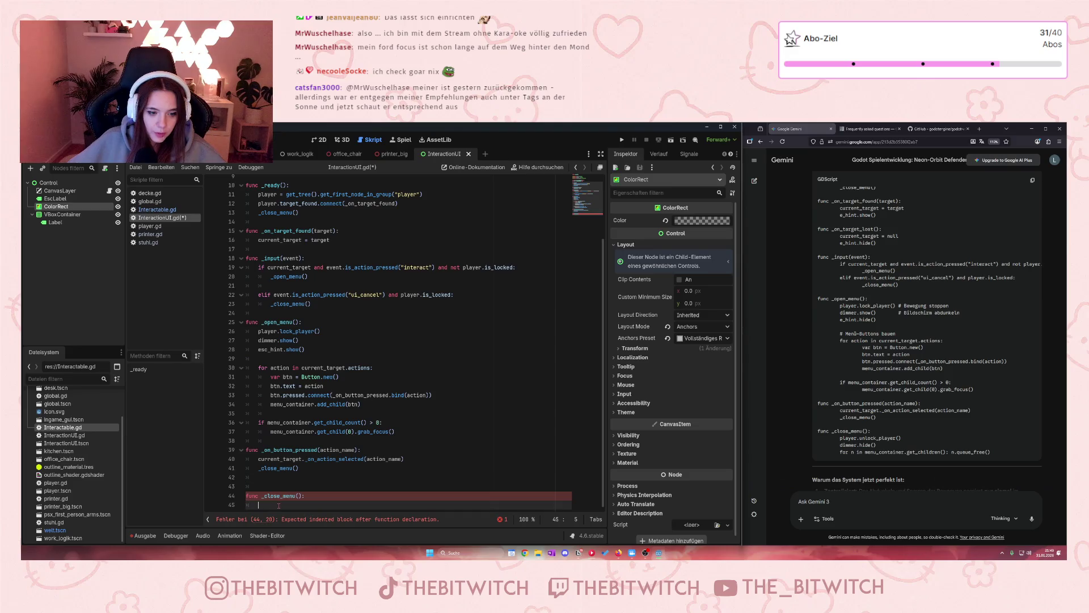
pyautogui.press('Return')
pyautogui.click(278, 505)
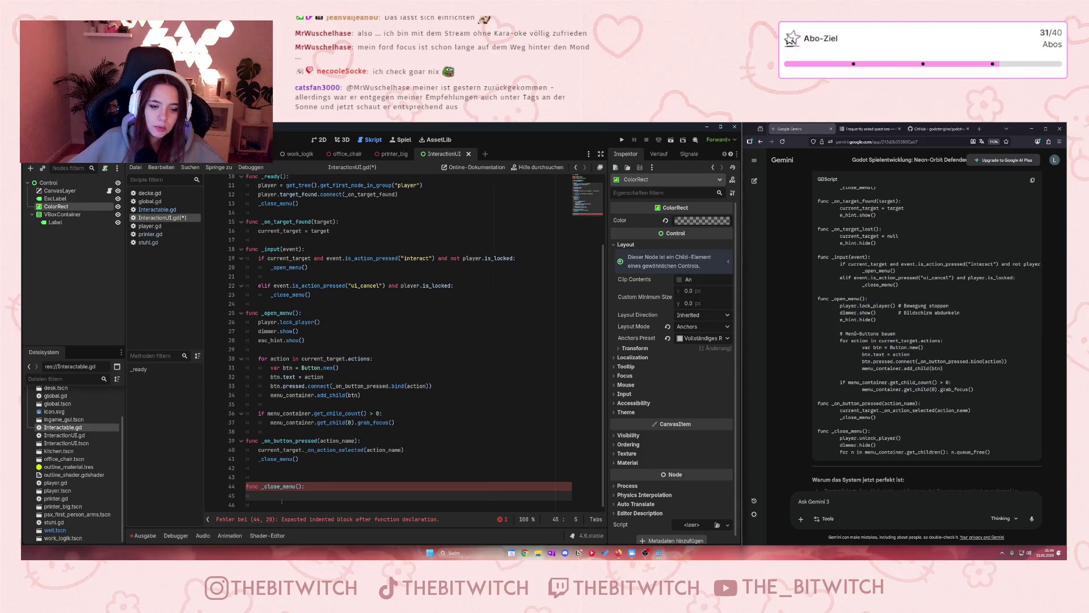
pyautogui.write('esc_hint')
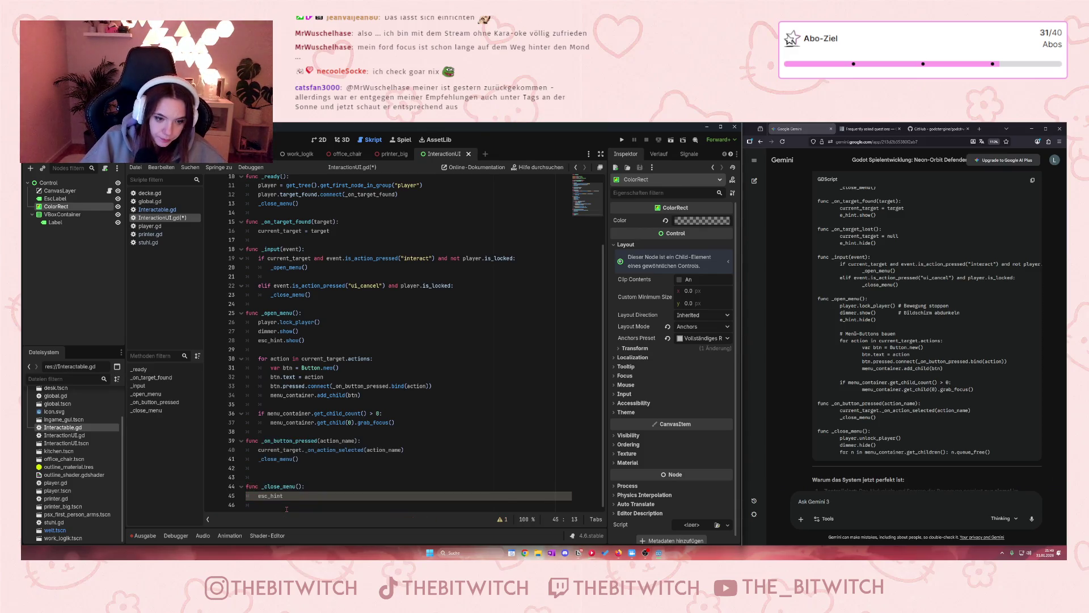
pyautogui.write('.hide')
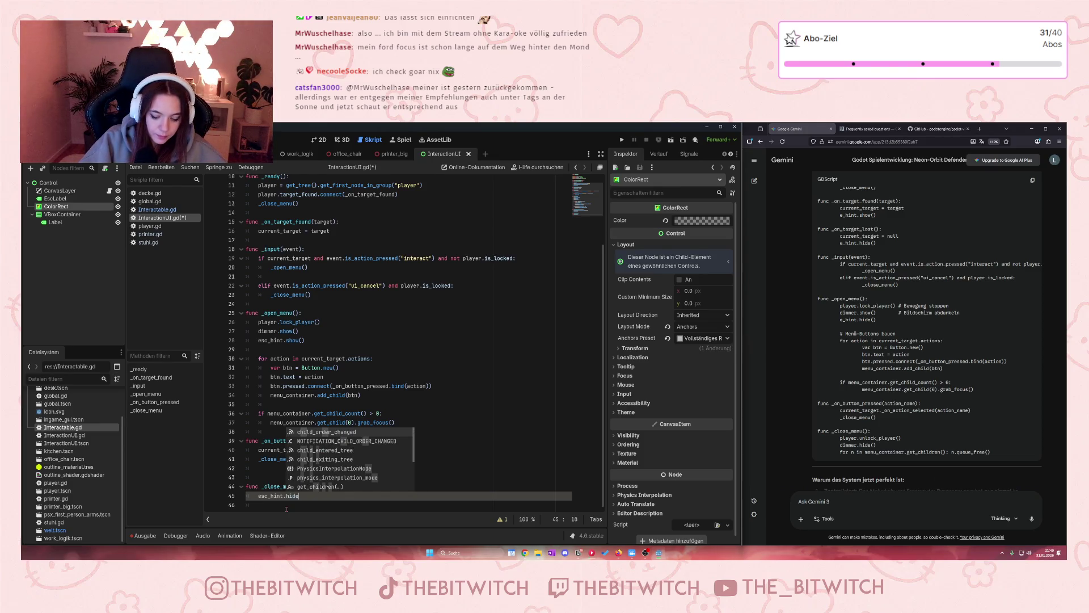
pyautogui.write('()')
# - Add player.unlock_player() and dimmer.hide() to _close_menu
pyautogui.click(286, 509)
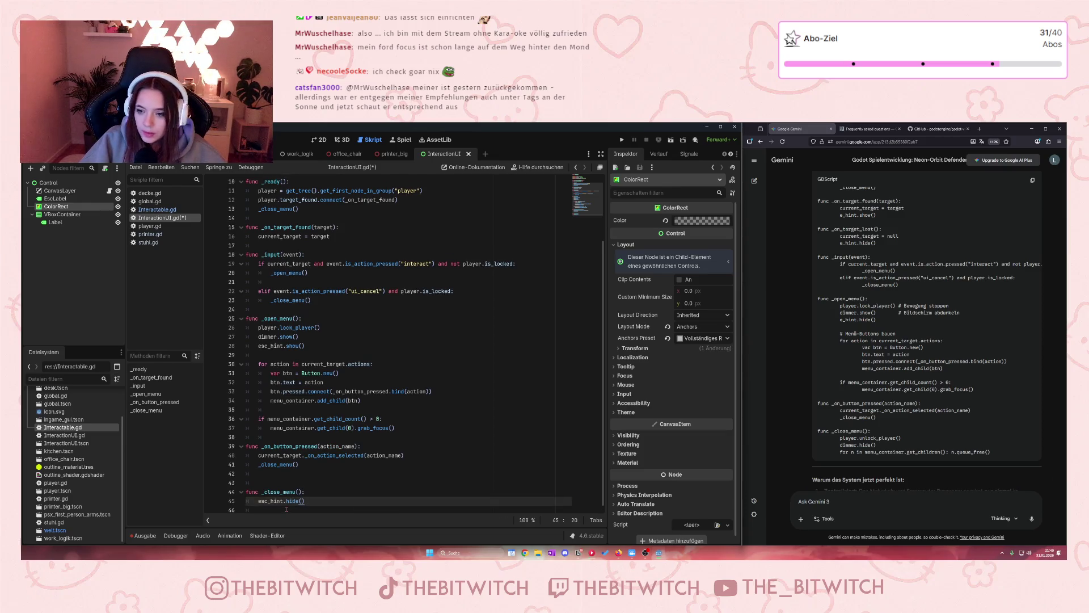
pyautogui.write('play')
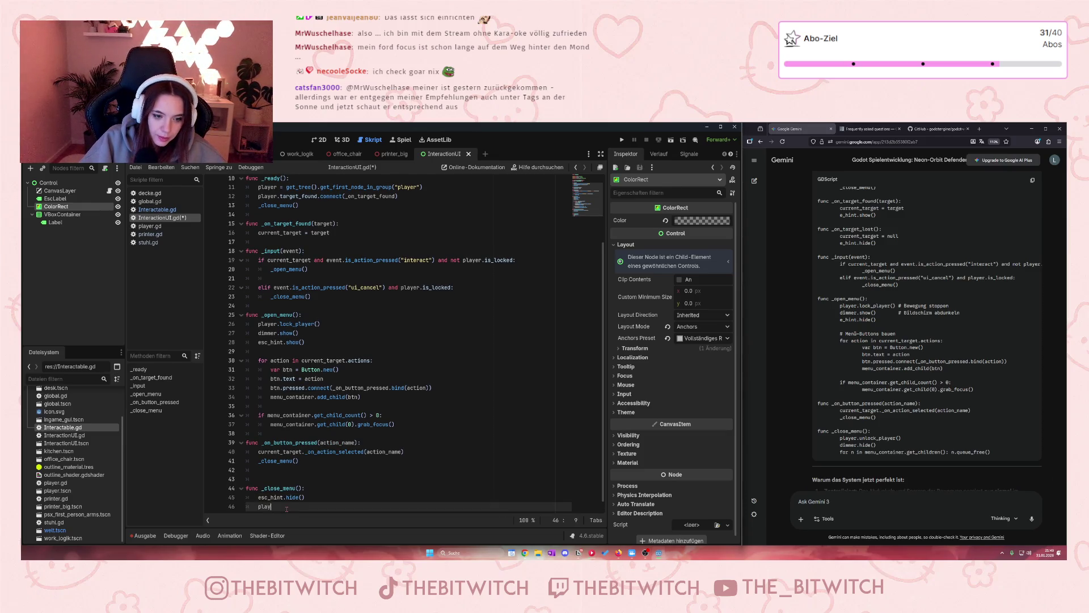
pyautogui.write('er')
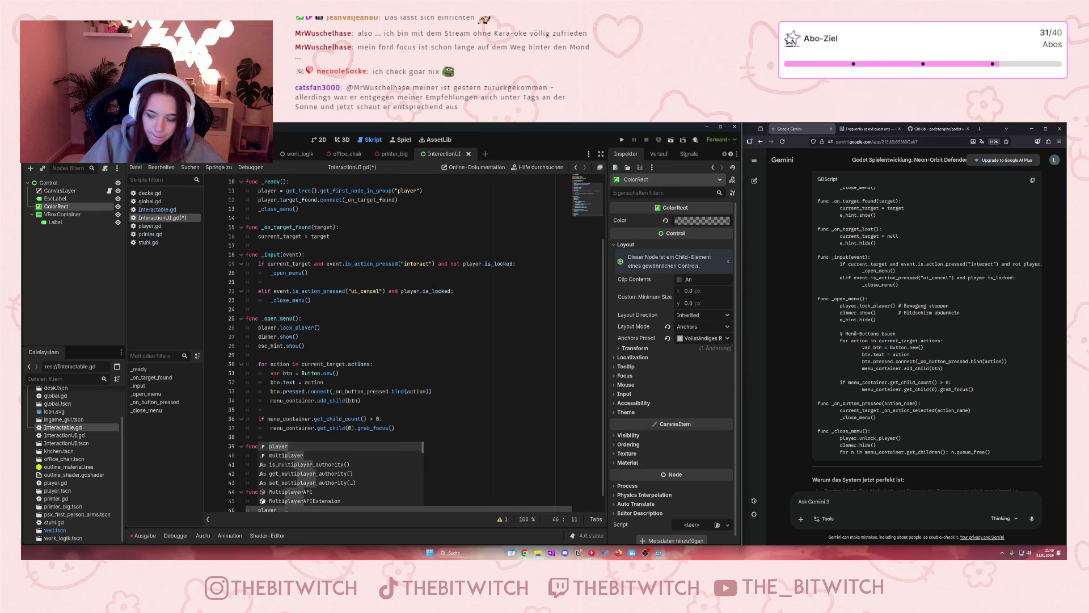
pyautogui.write('.unlock')
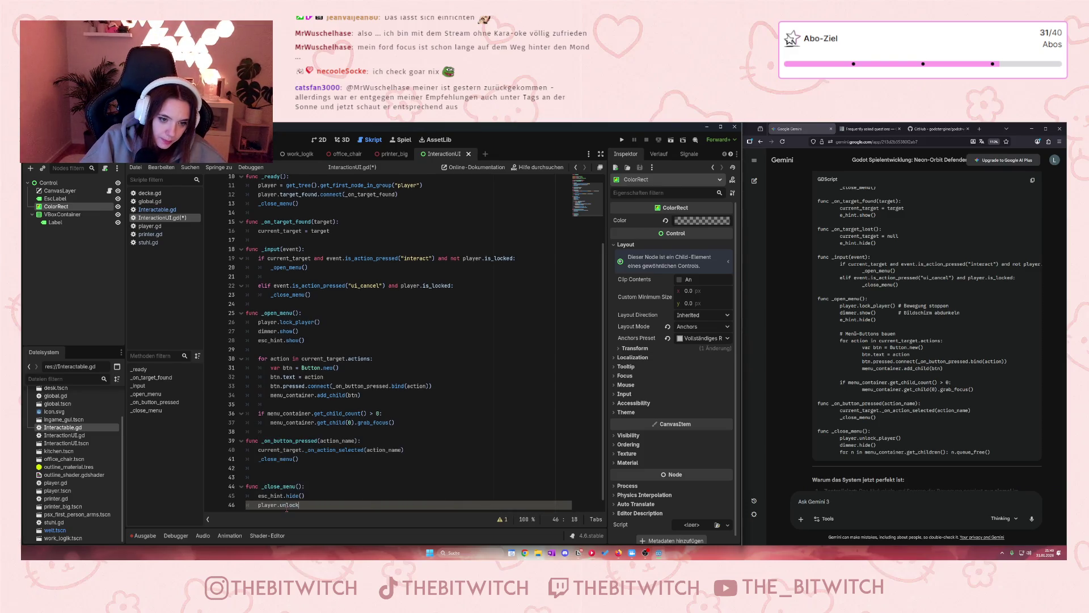
pyautogui.write('_player(')
pyautogui.press('Return')
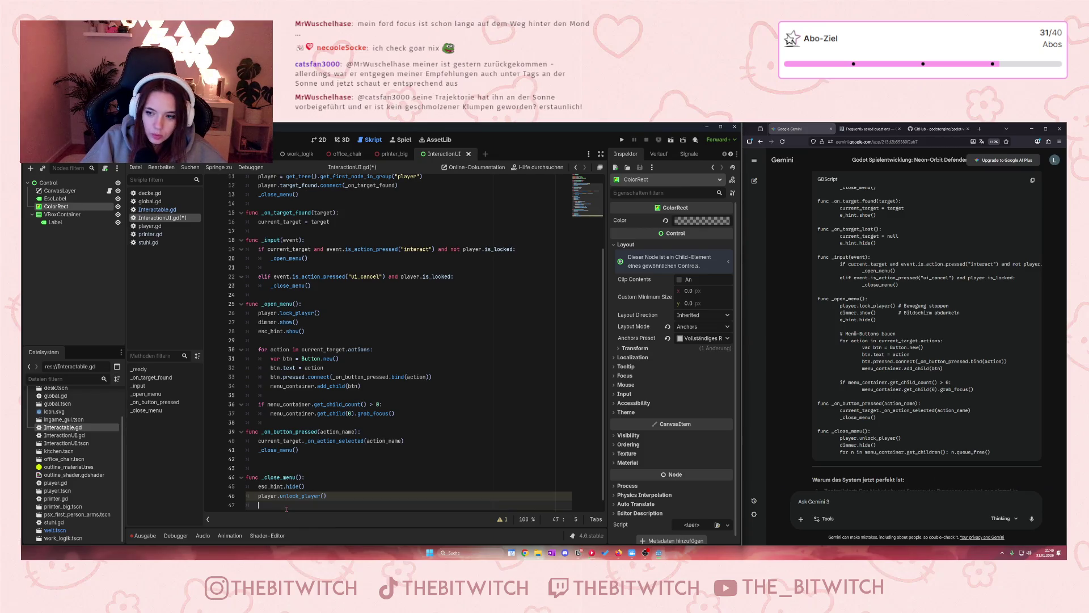
pyautogui.write('ddimm')
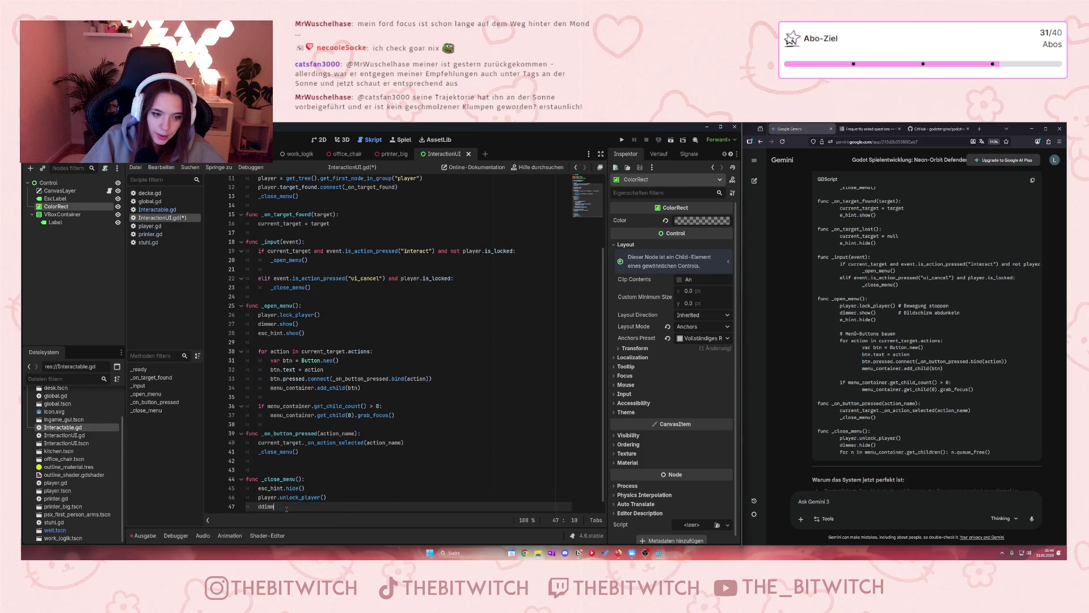
pyautogui.press('Return')
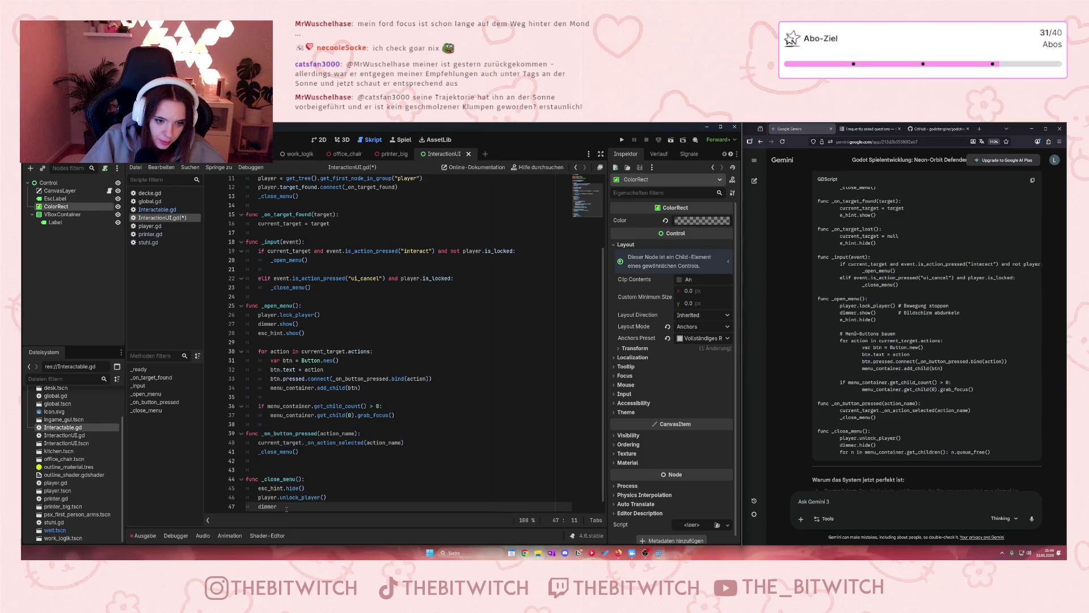
pyautogui.write('.hide')
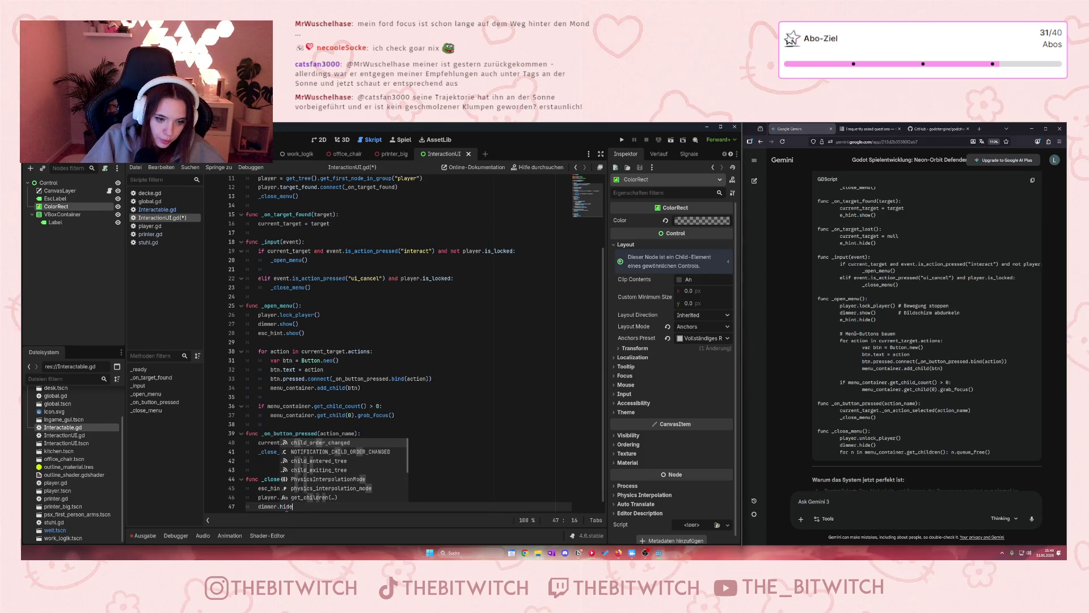
pyautogui.write('(')
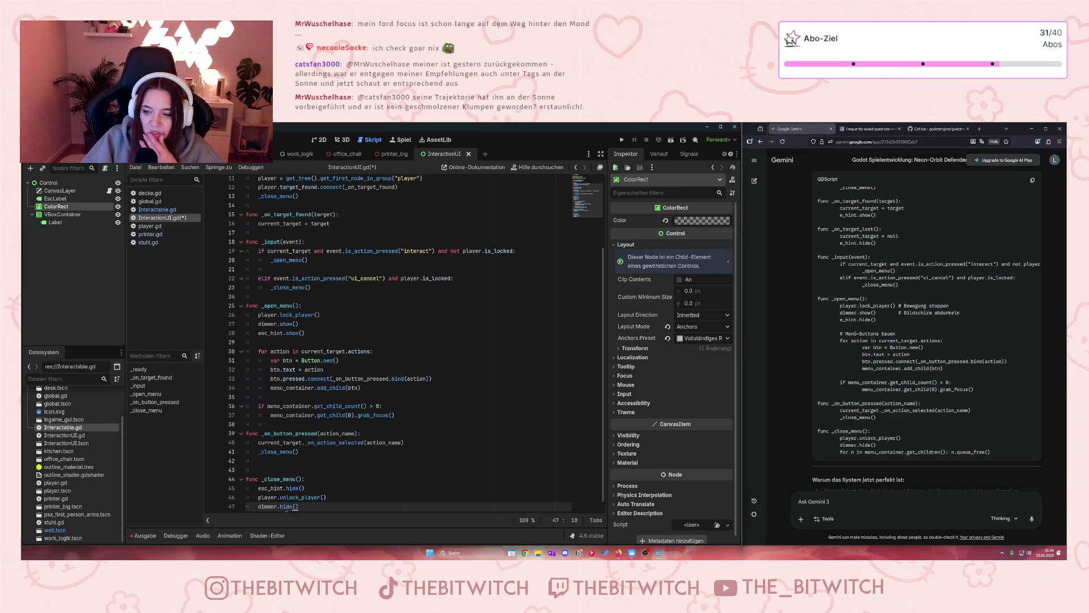
pyautogui.press('Return')
# - Free every menu button with 'for n in menu_container.get_children(): n.queue_free()' and save the script
pyautogui.write('for ')
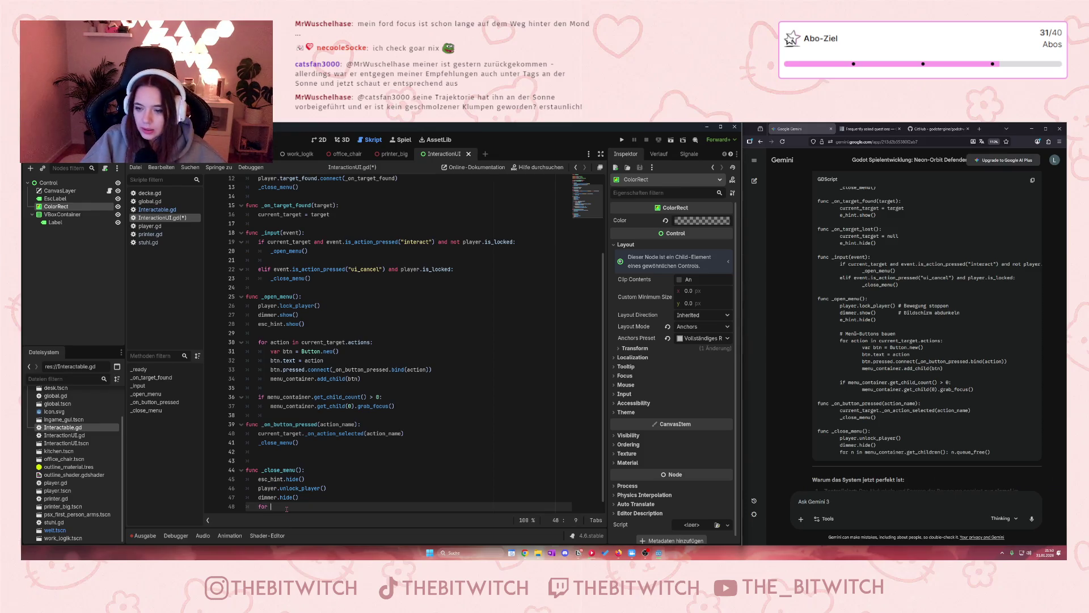
pyautogui.write('n in menu')
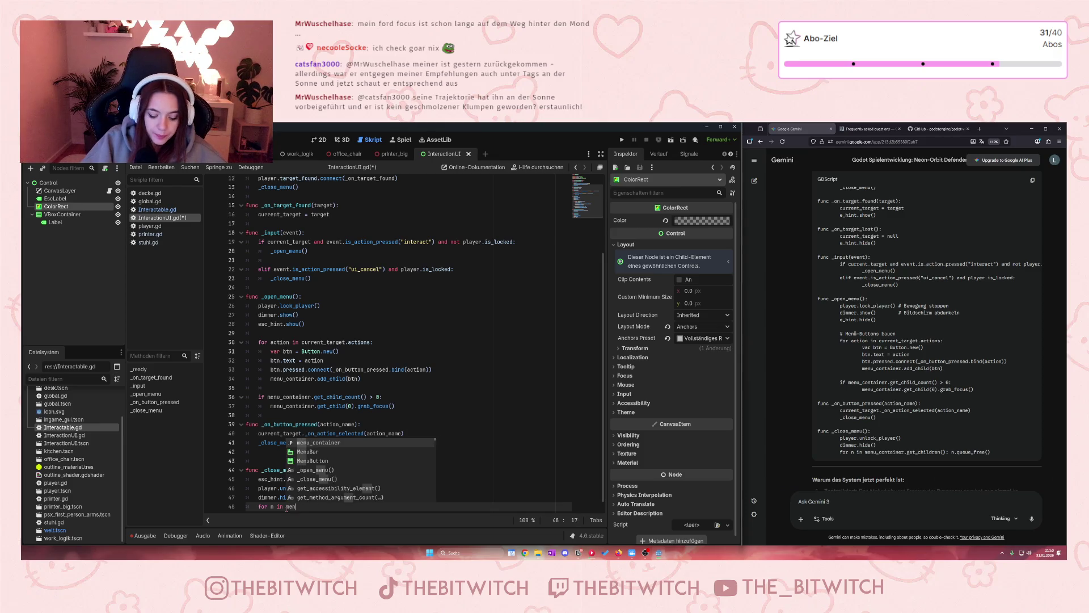
pyautogui.press('Return')
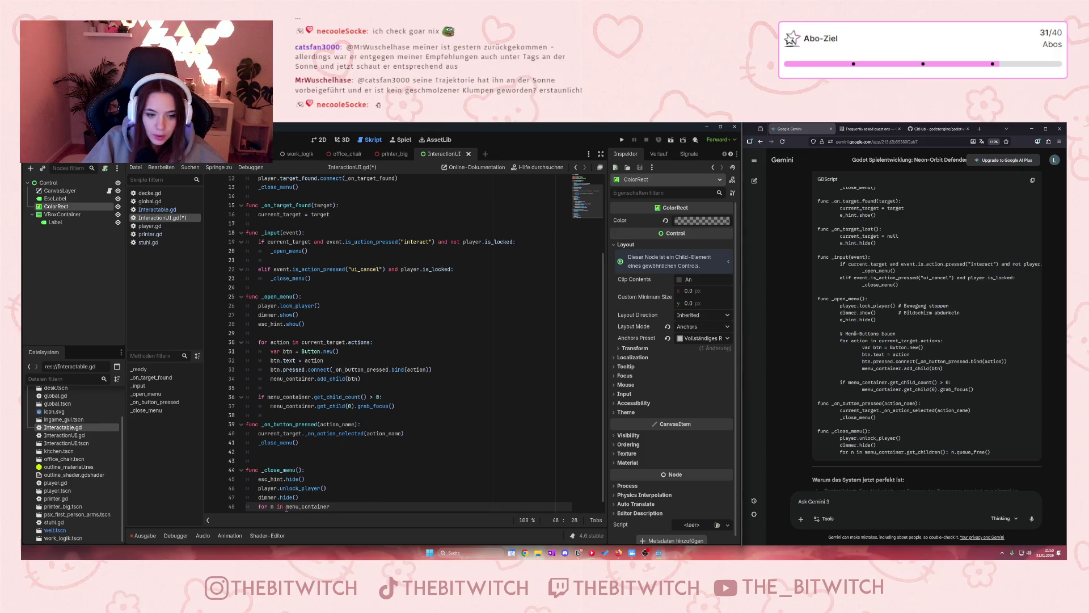
pyautogui.write('.')
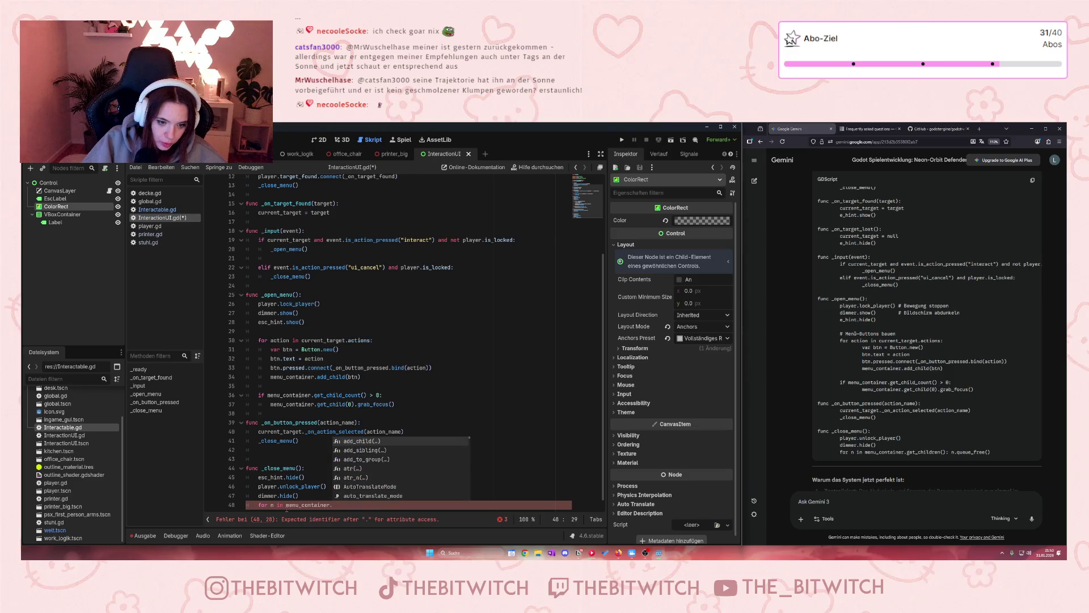
pyautogui.write('get')
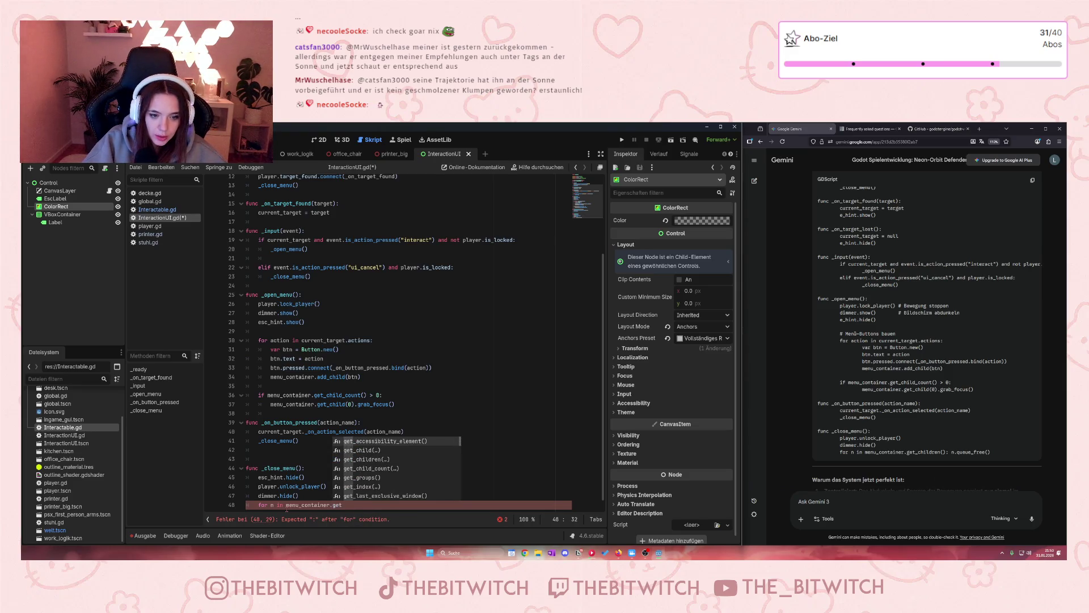
pyautogui.press('Down')
pyautogui.press('Down')
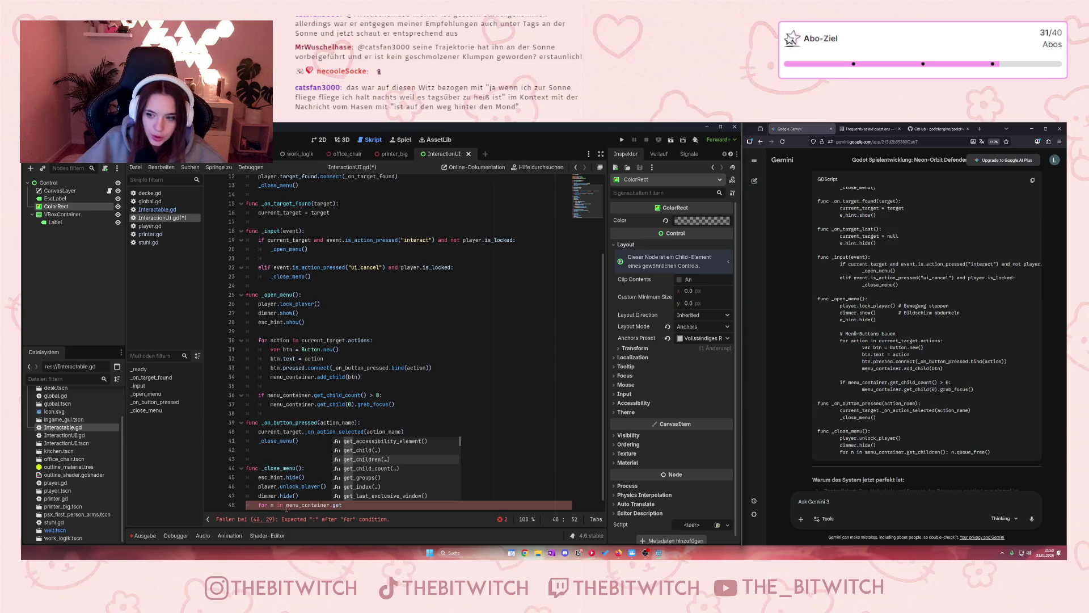
pyautogui.press('Return')
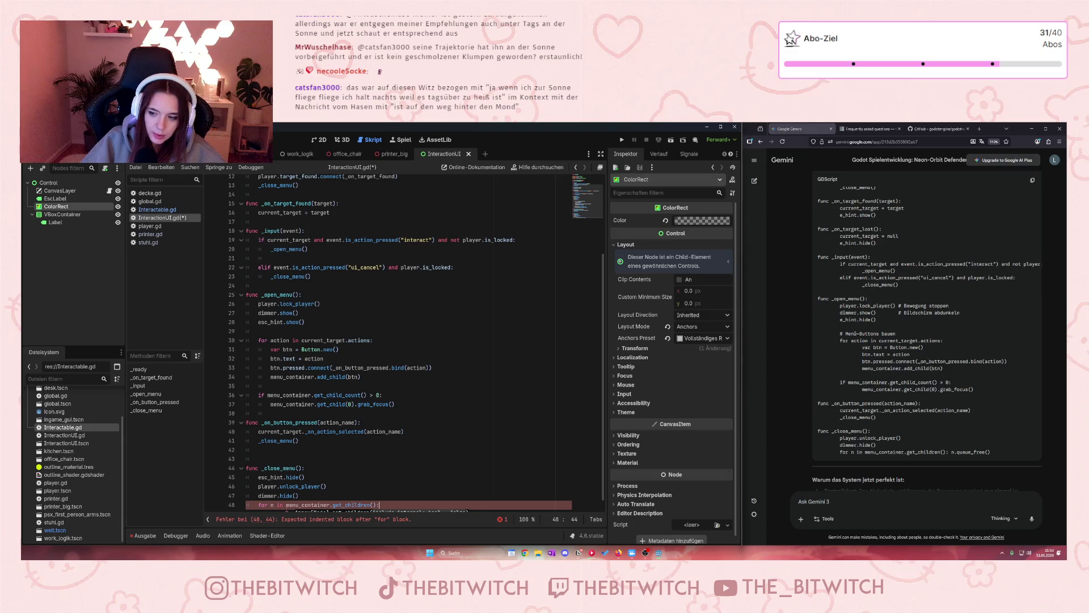
pyautogui.write(' n.que')
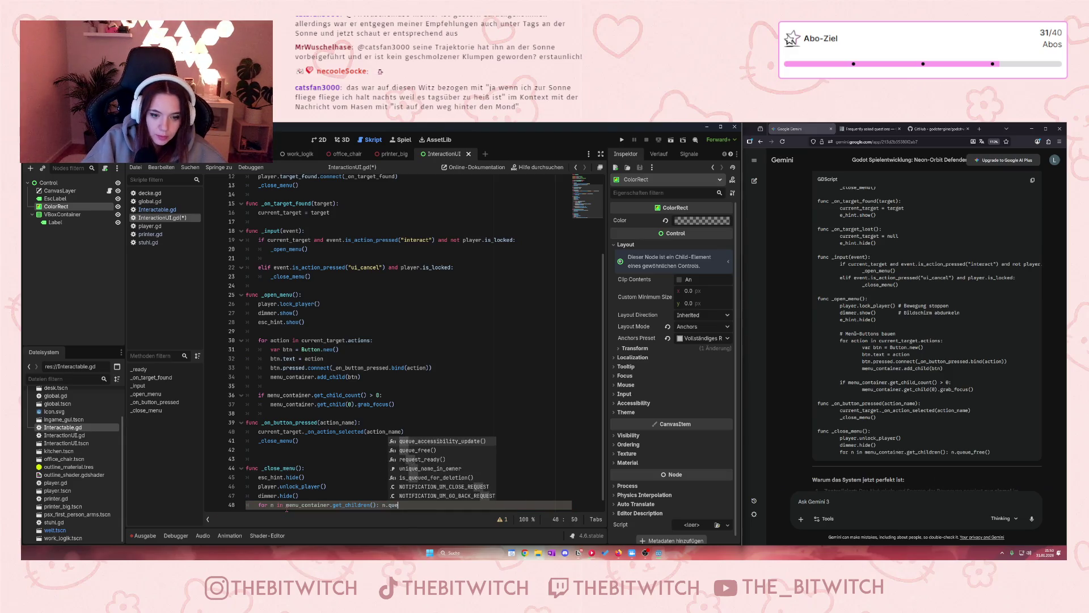
pyautogui.press('Return')
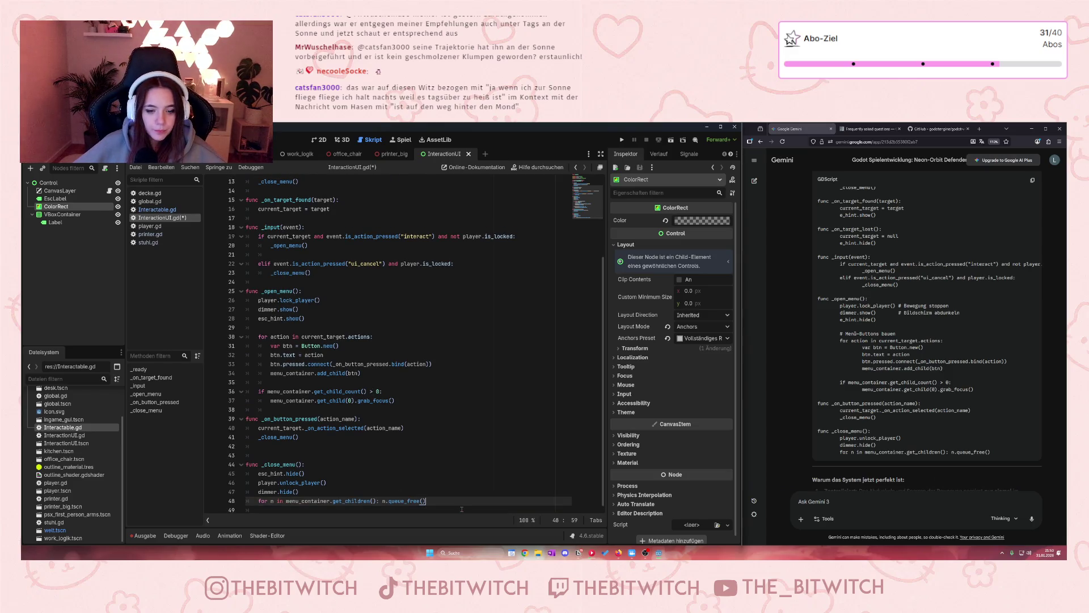
pyautogui.hotkey('ctrl', 's')
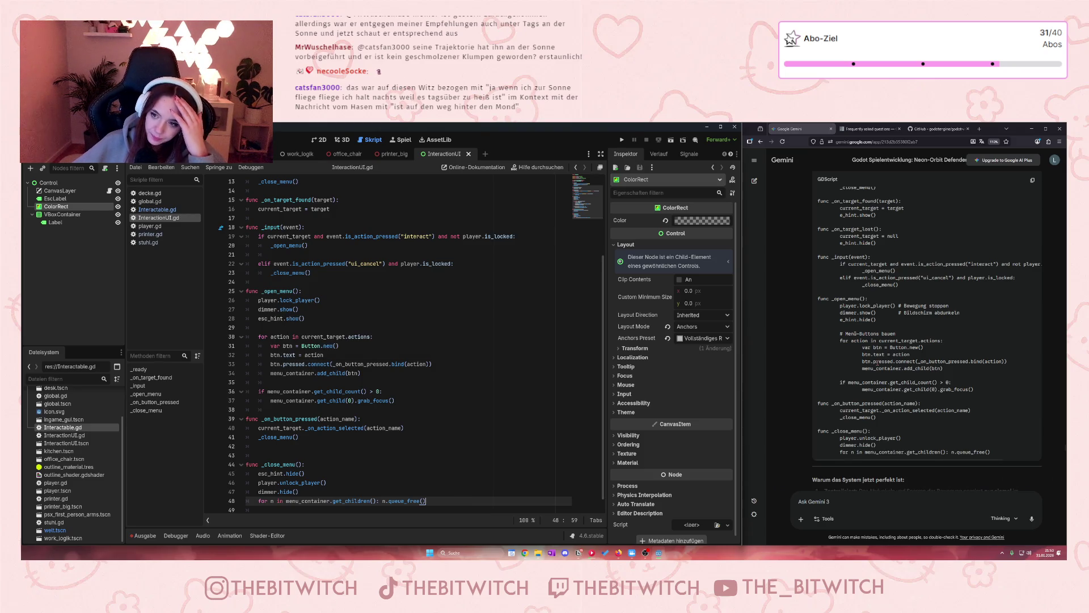
pyautogui.scroll(-2, 876, 361)
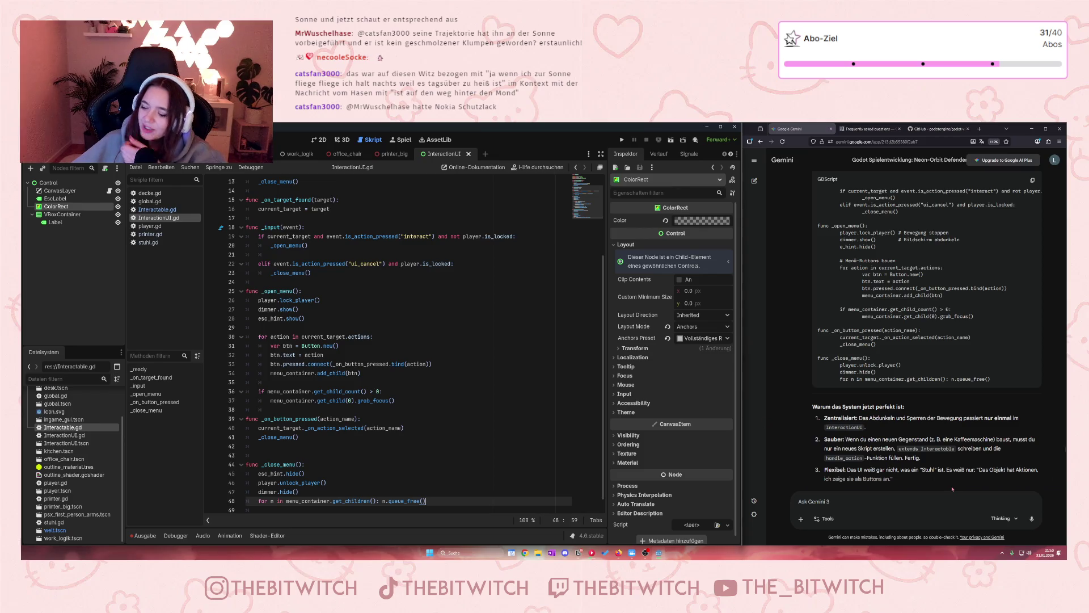
# - Play the game, walk toward the desks, stop it, and jump from the Errors list to player.gd line 59
pyautogui.click(621, 139)
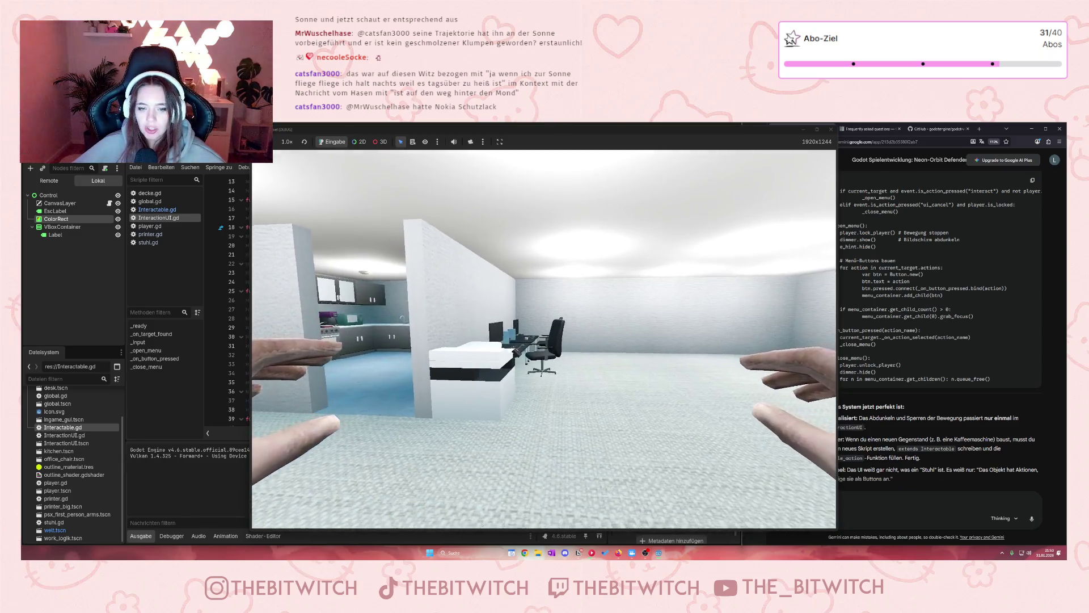
pyautogui.press('w')
pyautogui.press('w')
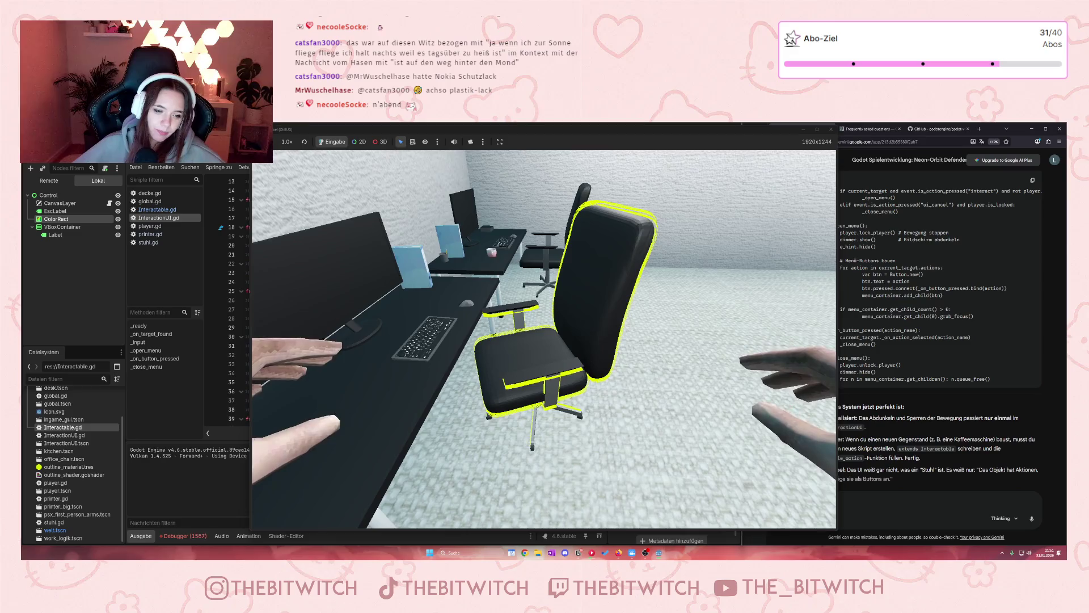
pyautogui.press('F8')
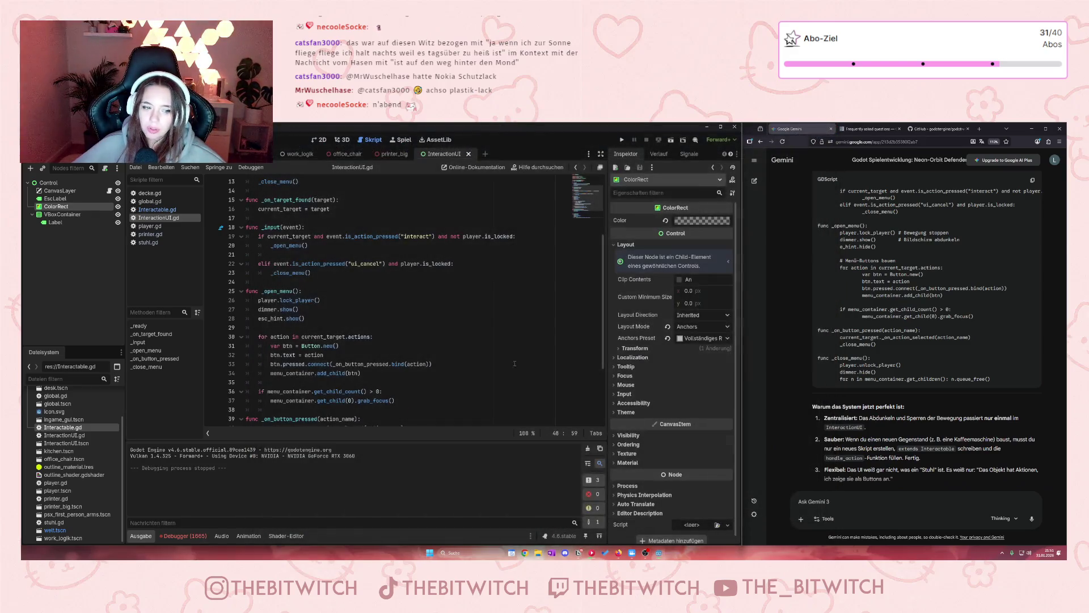
pyautogui.click(201, 535)
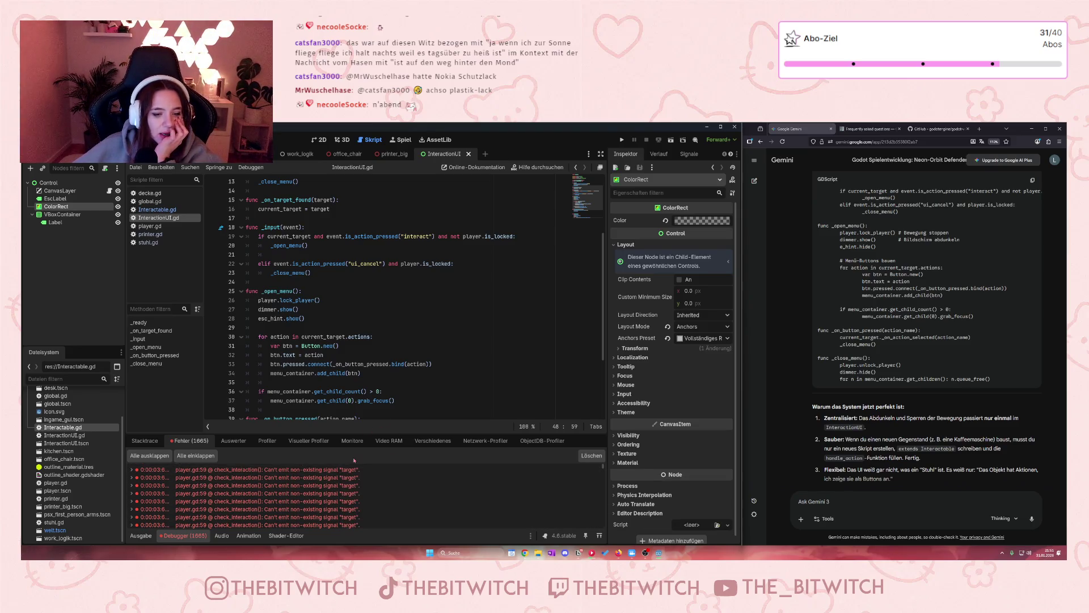
pyautogui.click(335, 470)
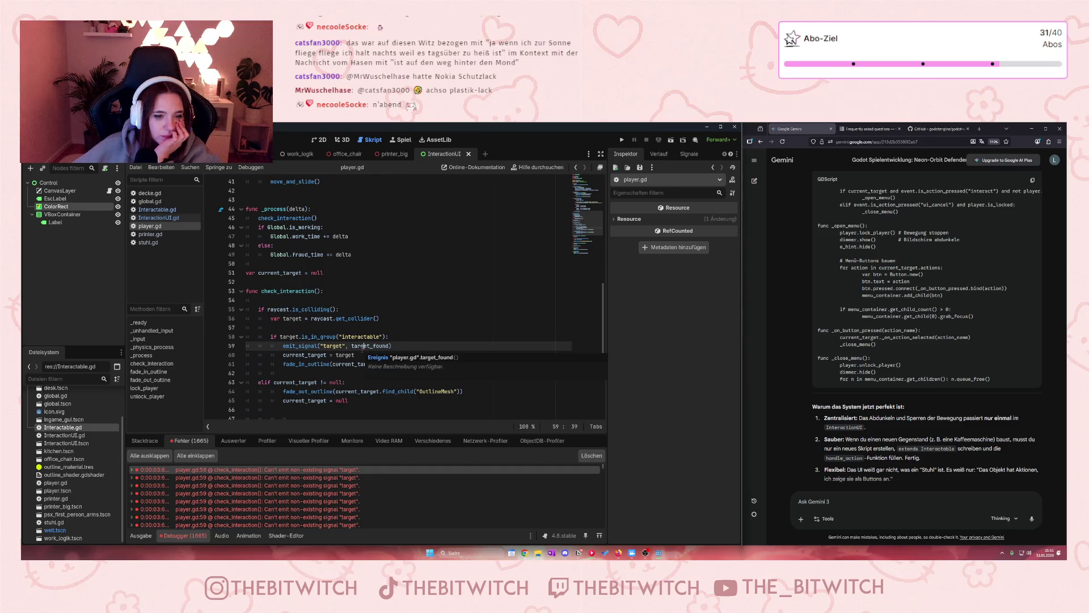
pyautogui.scroll(12, 357, 351)
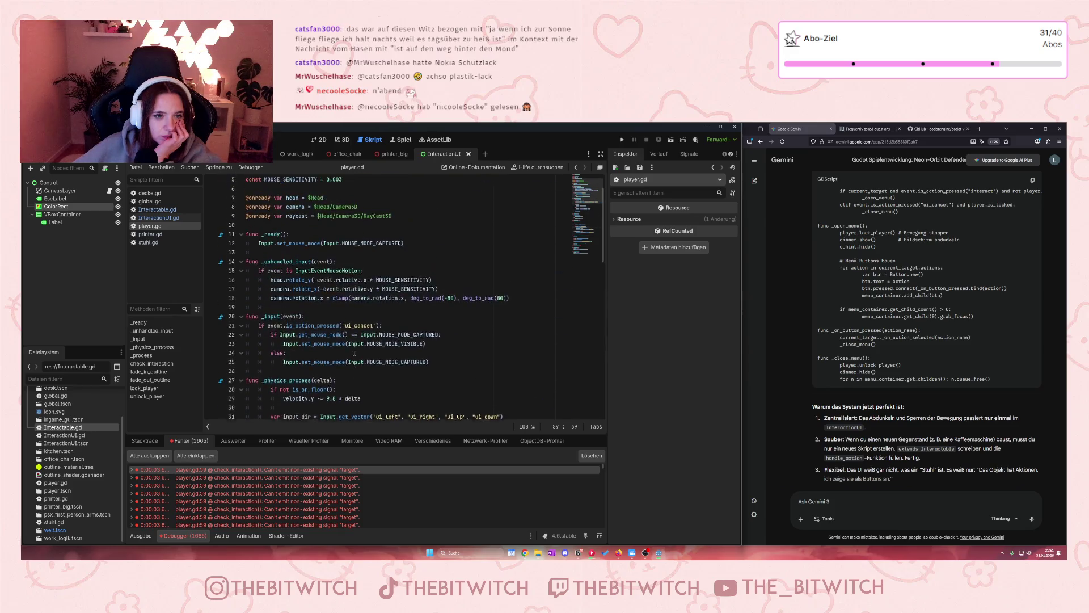
pyautogui.scroll(2, 355, 353)
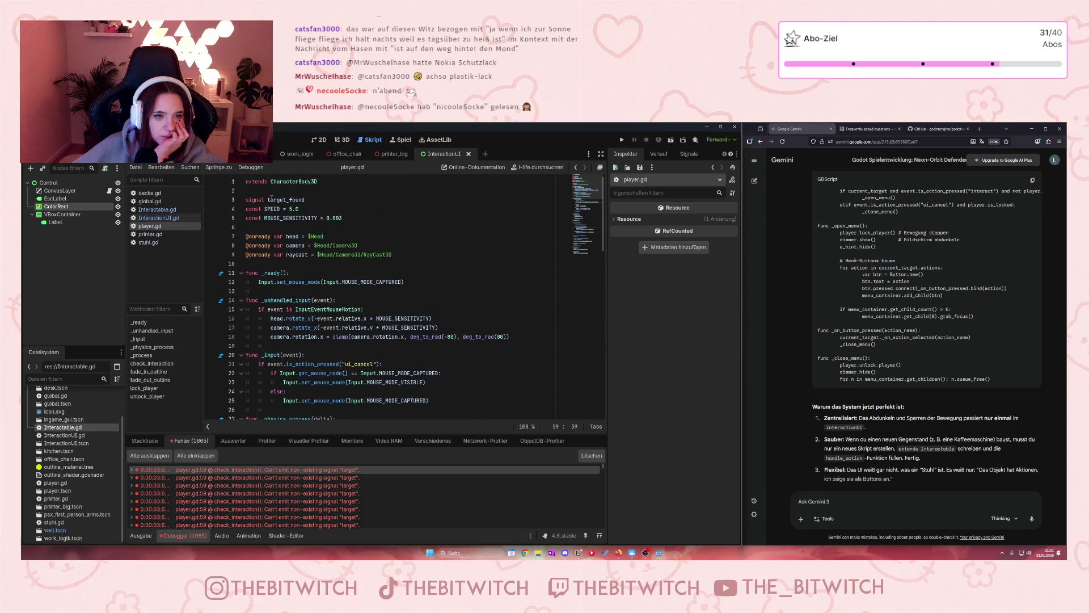
pyautogui.moveTo(305, 200); pyautogui.dragTo(288, 199)
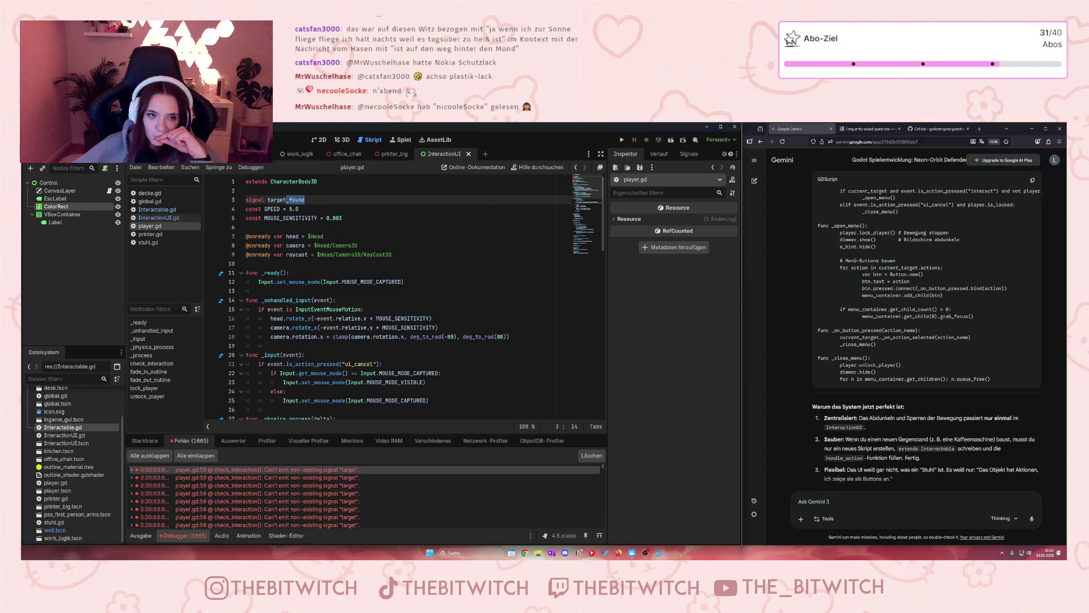
pyautogui.scroll(-10, 296, 323)
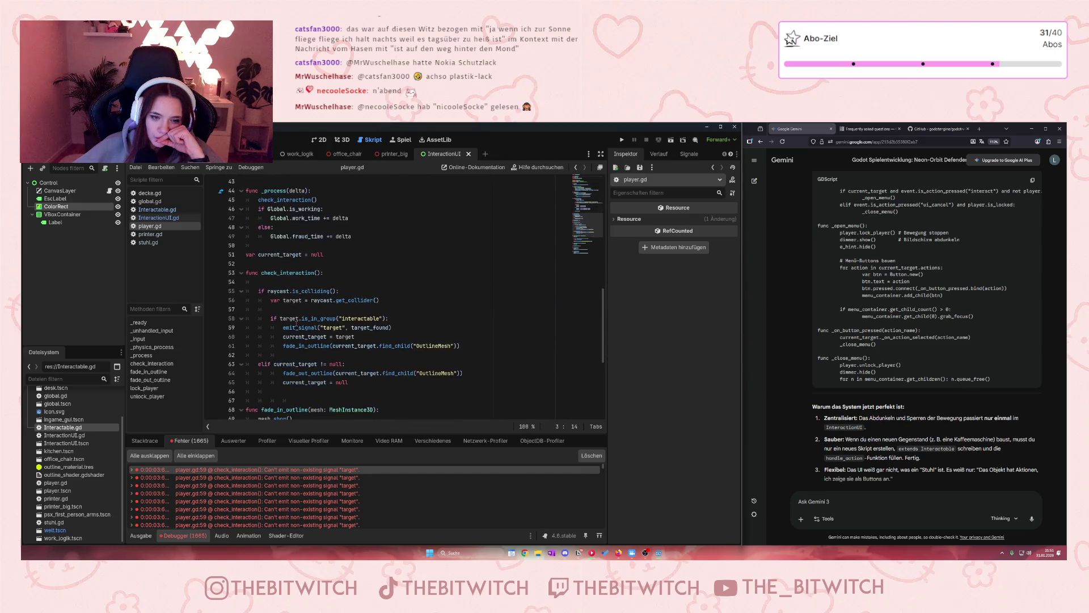
pyautogui.scroll(-3, 296, 322)
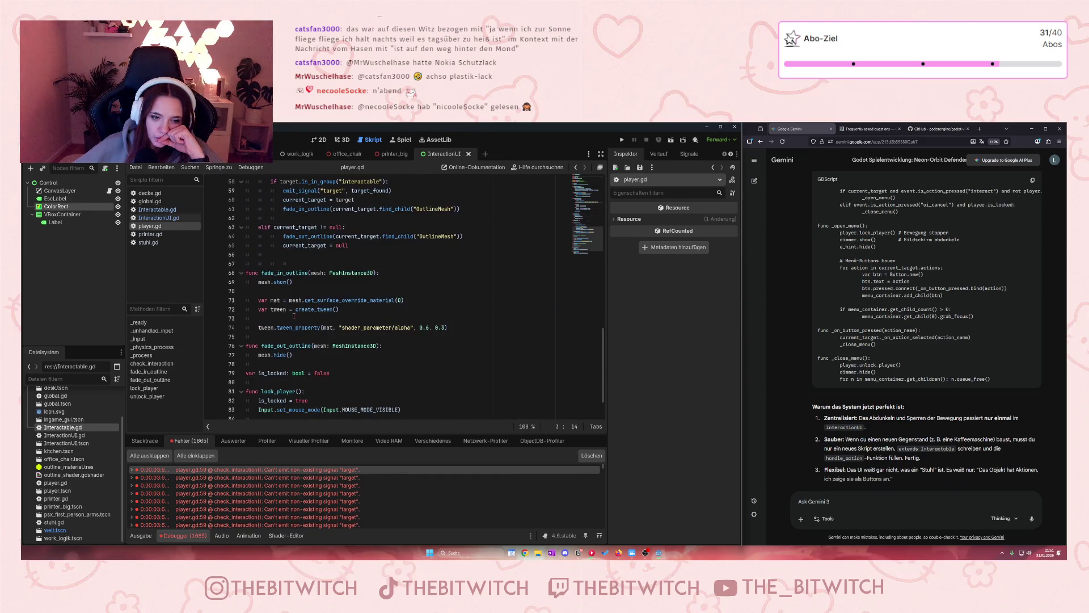
pyautogui.scroll(2, 294, 316)
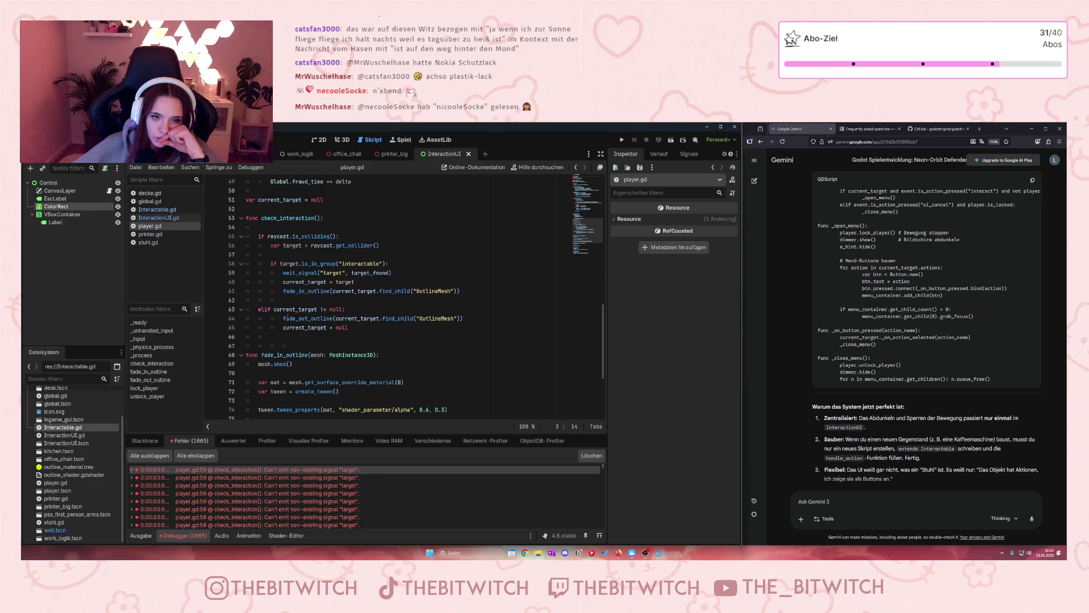
pyautogui.moveTo(287, 317)
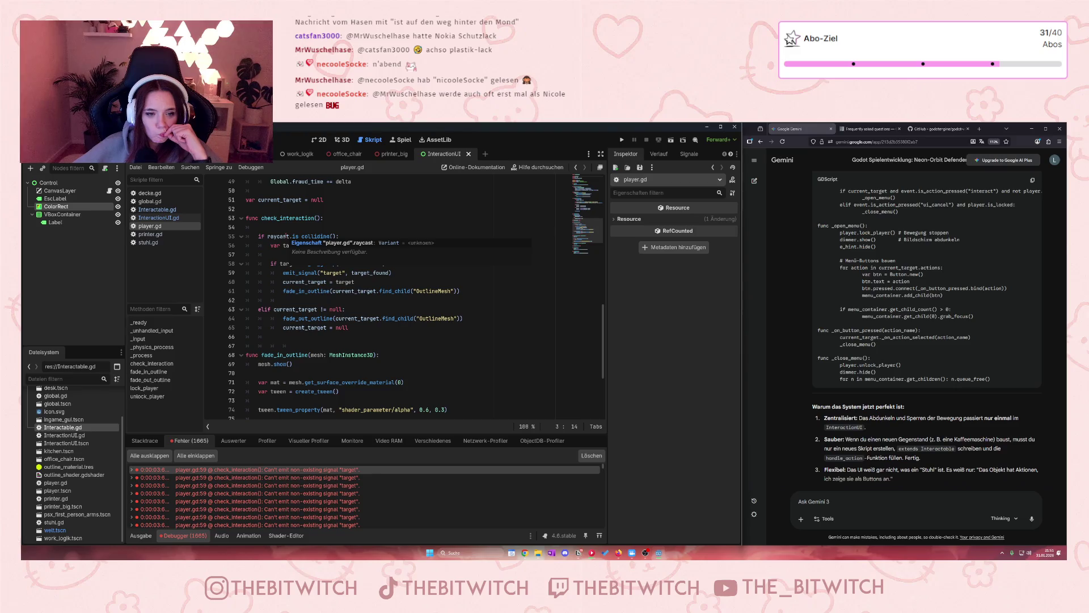
# - Paste the whole player.gd script into Gemini's prompt box
pyautogui.click(338, 291)
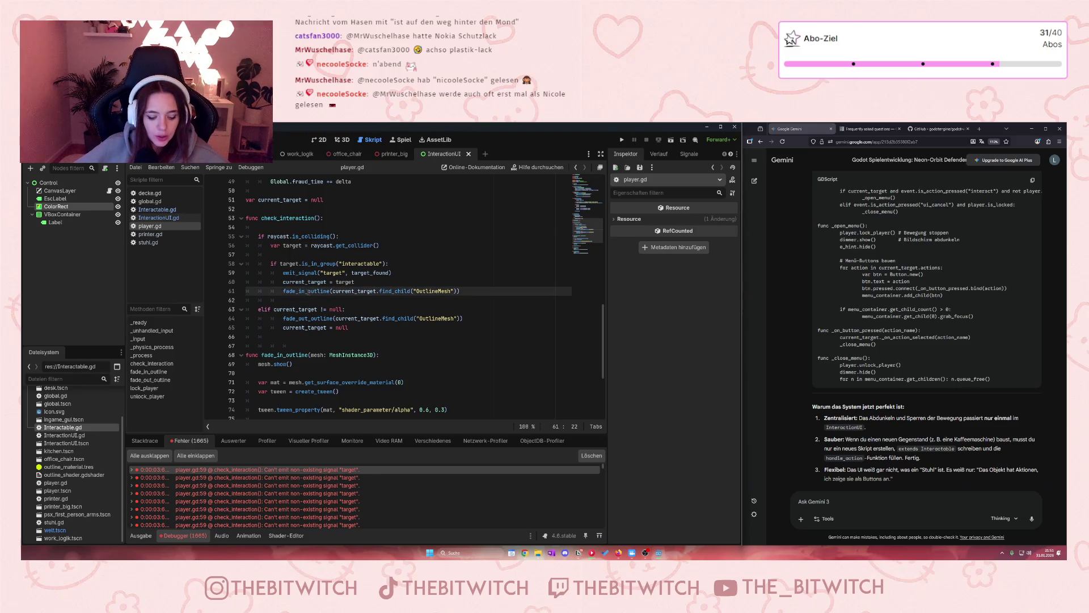
pyautogui.hotkey('ctrl', 'a')
pyautogui.click(838, 504)
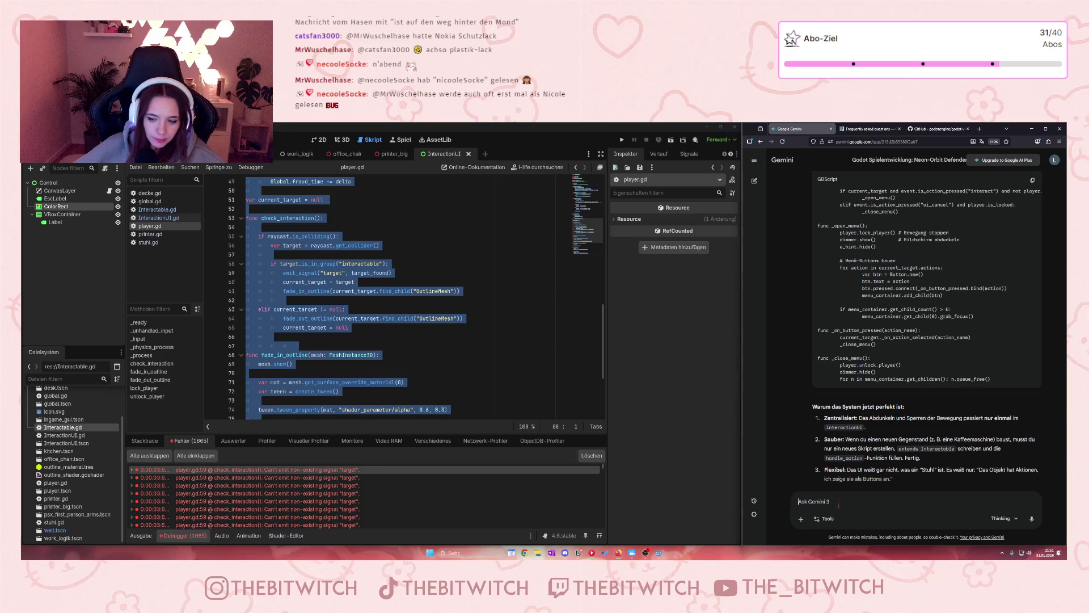
pyautogui.hotkey('ctrl', 'v')
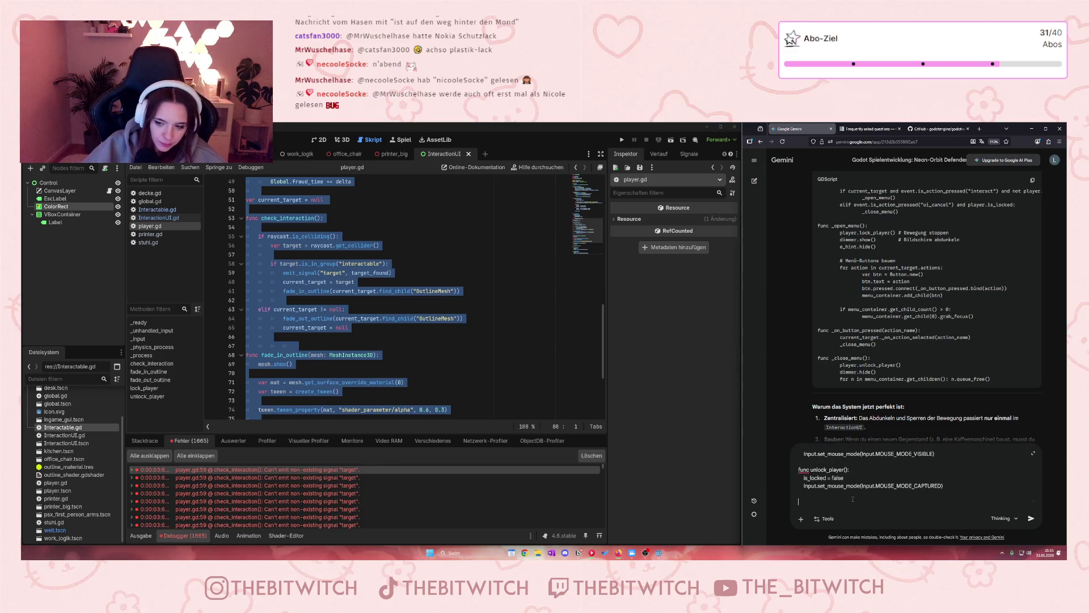
# - Append 'Da kommt fehler:' with the copied signal error message and send the question
pyautogui.click(244, 475)
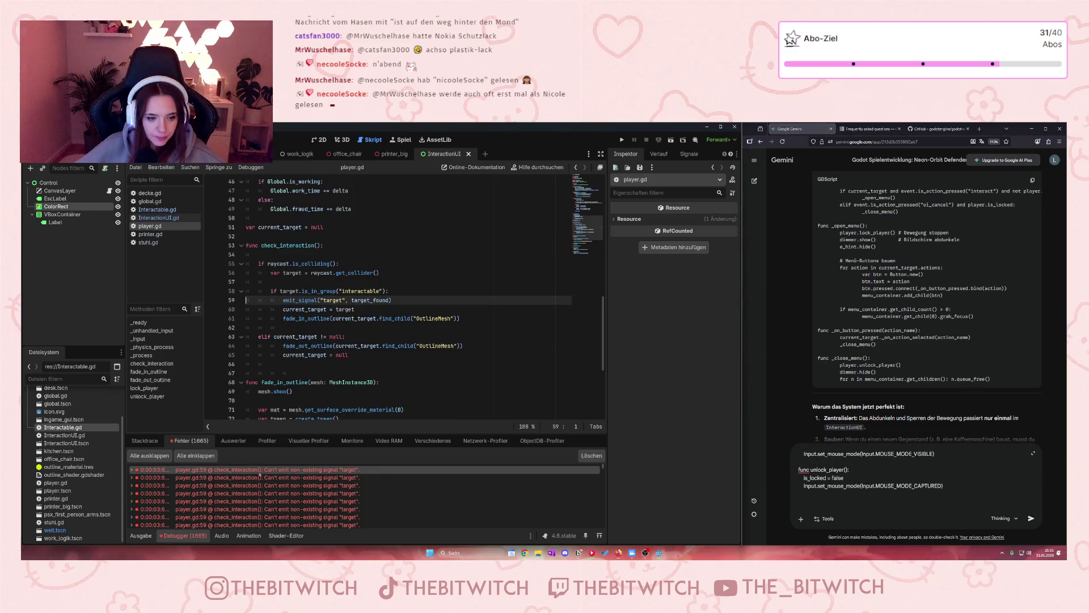
pyautogui.click(809, 500)
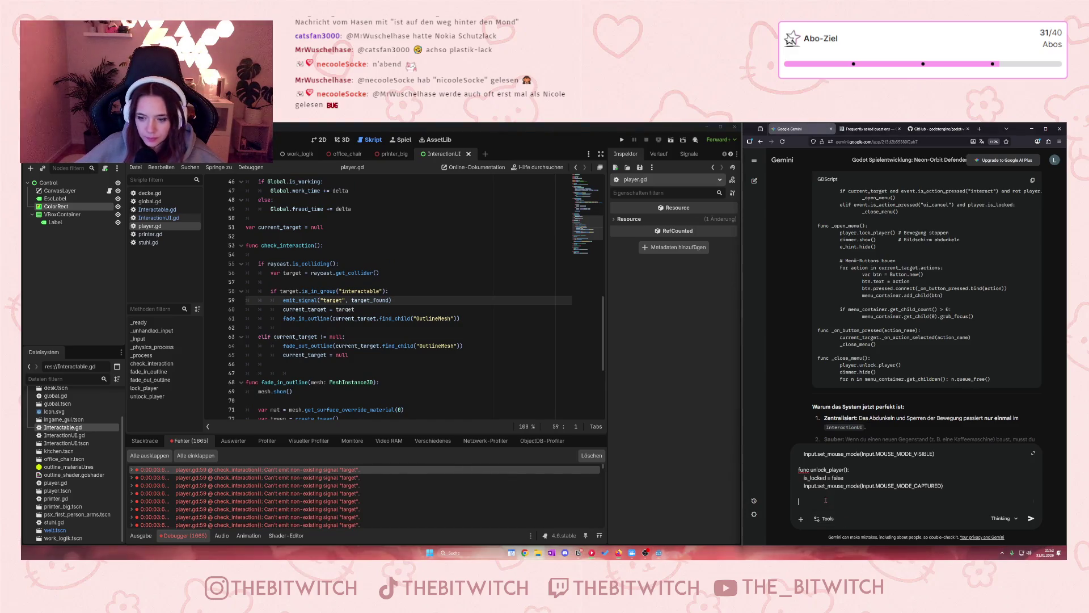
pyautogui.write('Da kommt fehler:')
pyautogui.write('emit_signal("target", target_found)')
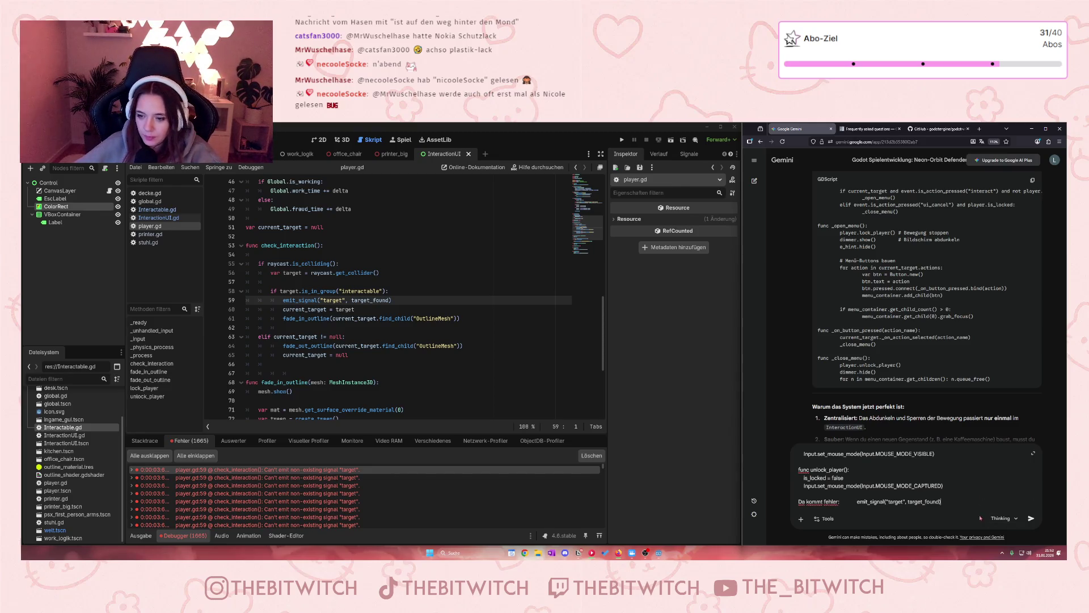
pyautogui.moveTo(941, 502); pyautogui.dragTo(857, 501)
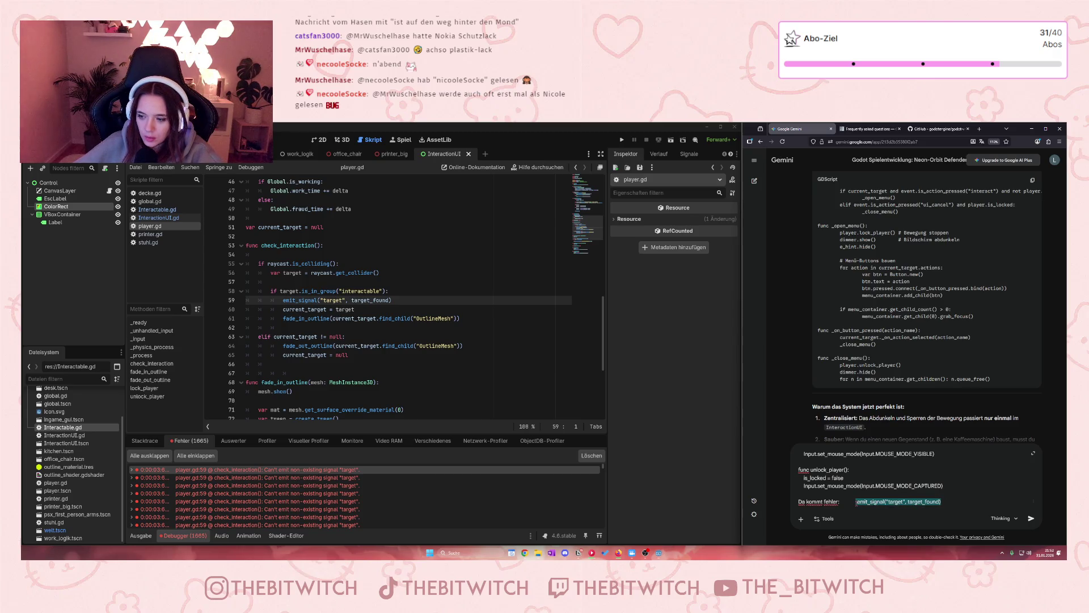
pyautogui.press('BackSpace')
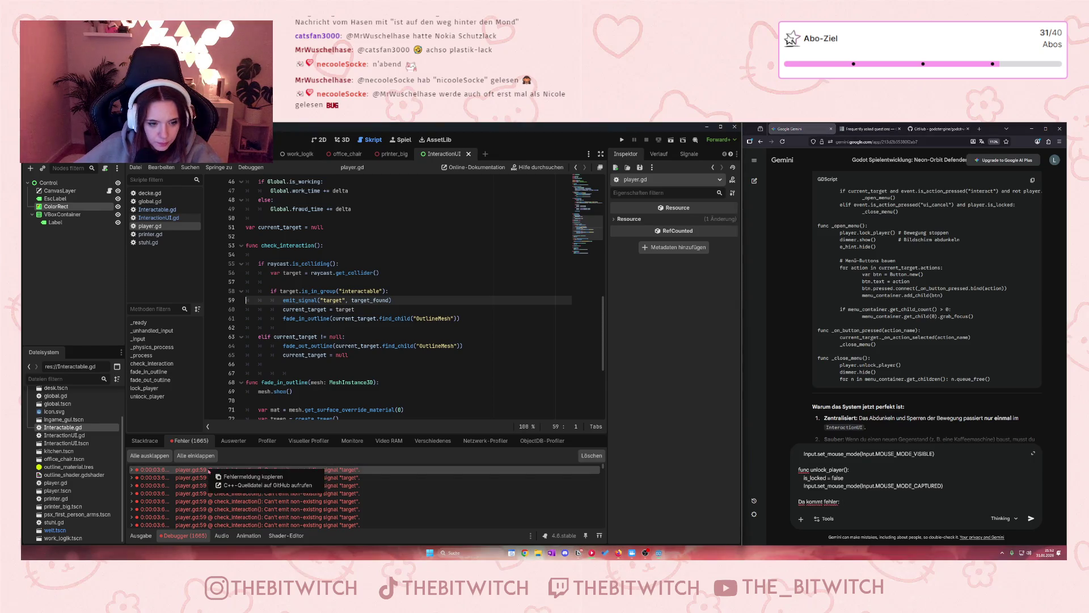
pyautogui.click(822, 501)
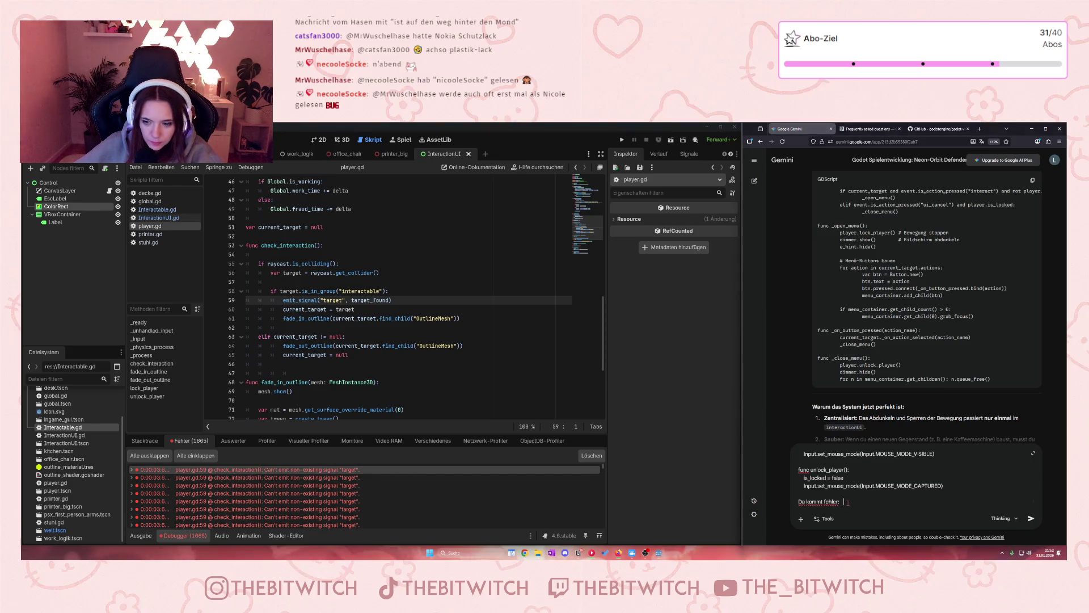
pyautogui.hotkey('ctrl', 'v')
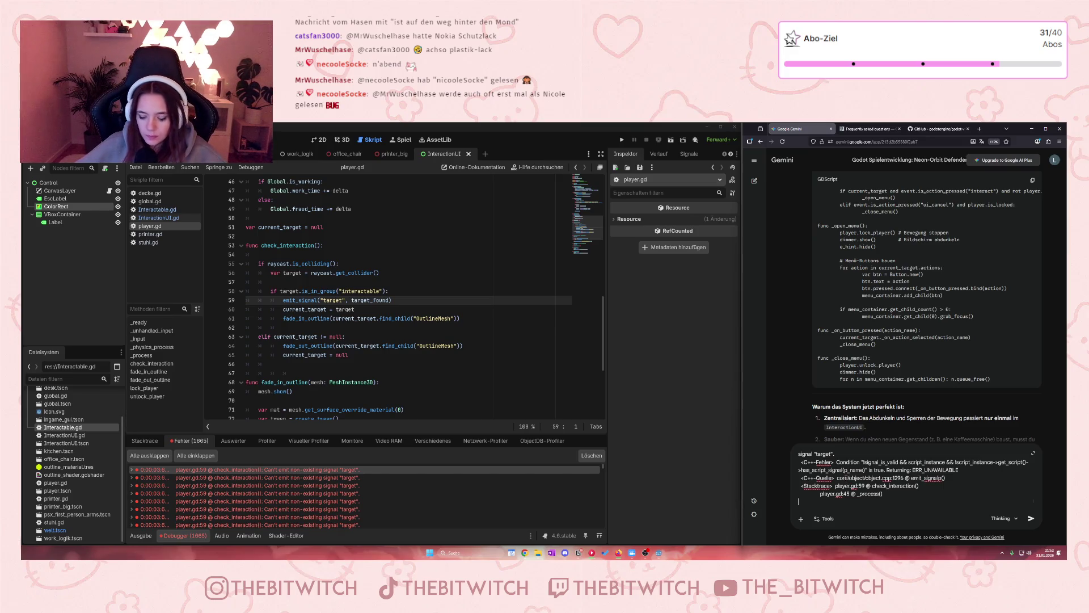
pyautogui.press('Return')
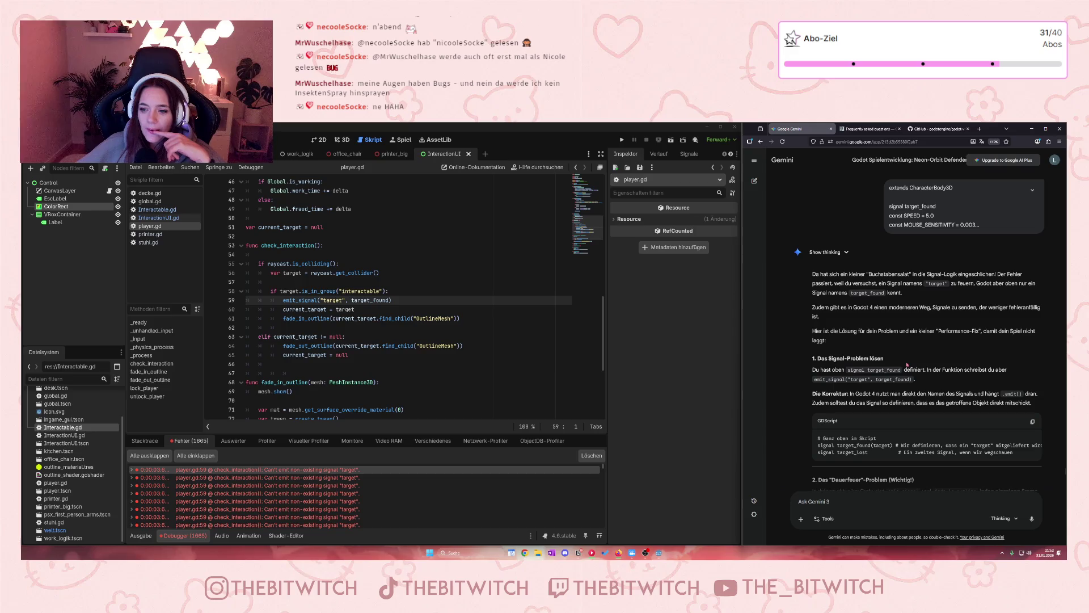
# - Read through Gemini's answer about the target signal
pyautogui.moveTo(847, 379); pyautogui.dragTo(868, 379)
pyautogui.click(868, 379)
pyautogui.scroll(-2, 883, 375)
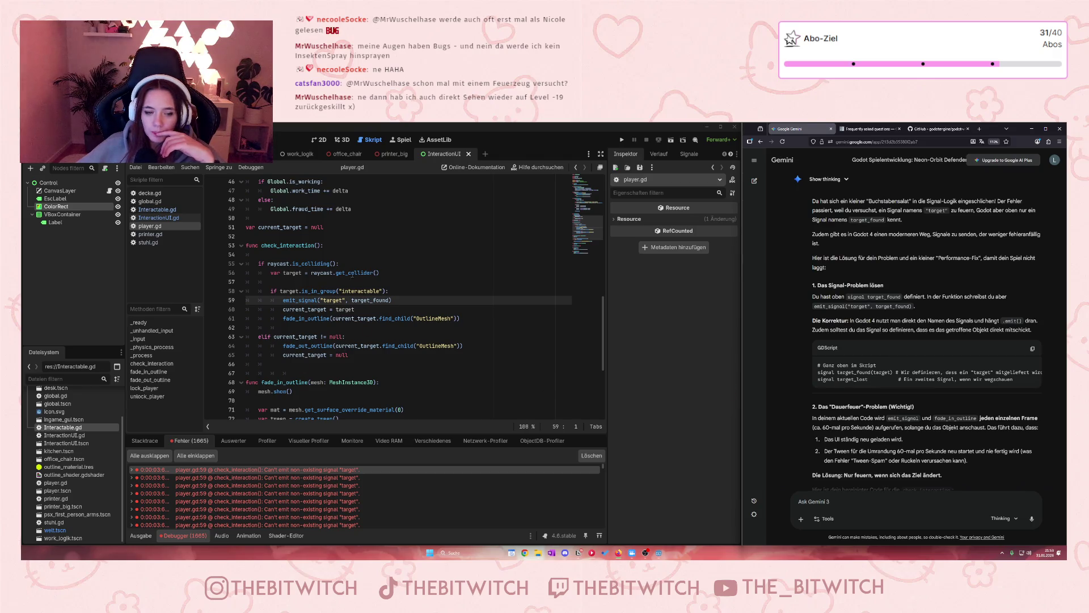
# - Change line 59's emit_signal("target", target_found) to target_found.emit(), save player.gd, and run the game
pyautogui.moveTo(398, 305); pyautogui.dragTo(282, 301)
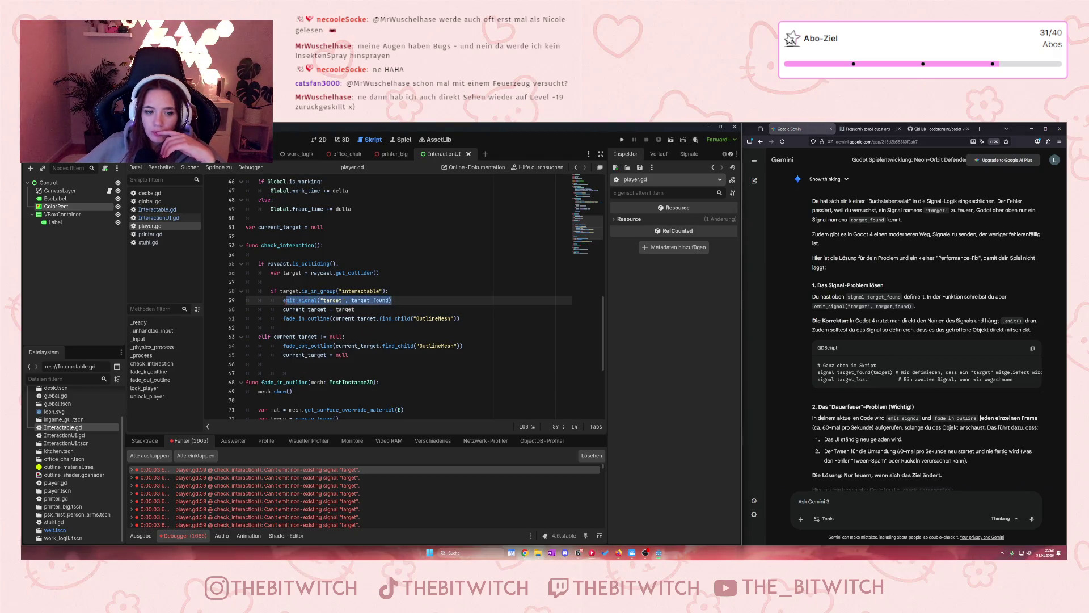
pyautogui.write('target')
pyautogui.press('Return')
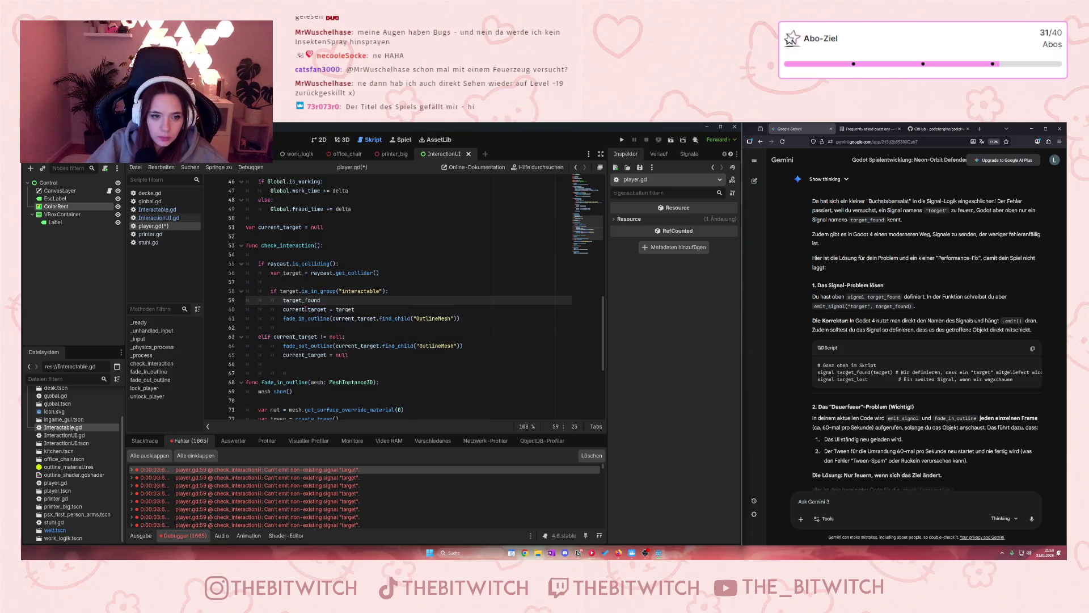
pyautogui.write('.emit()')
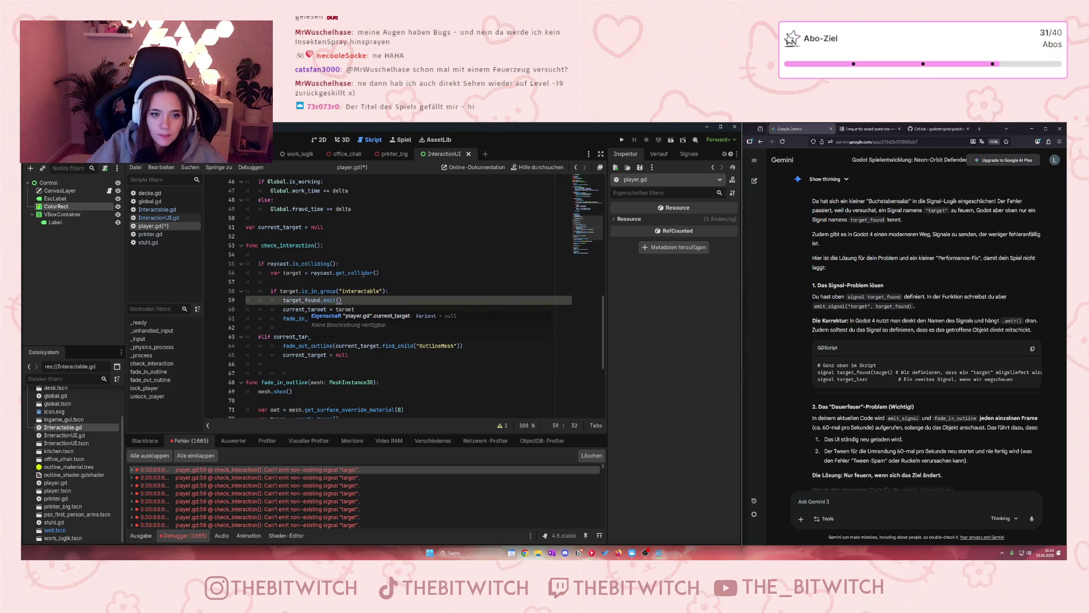
pyautogui.click(444, 329)
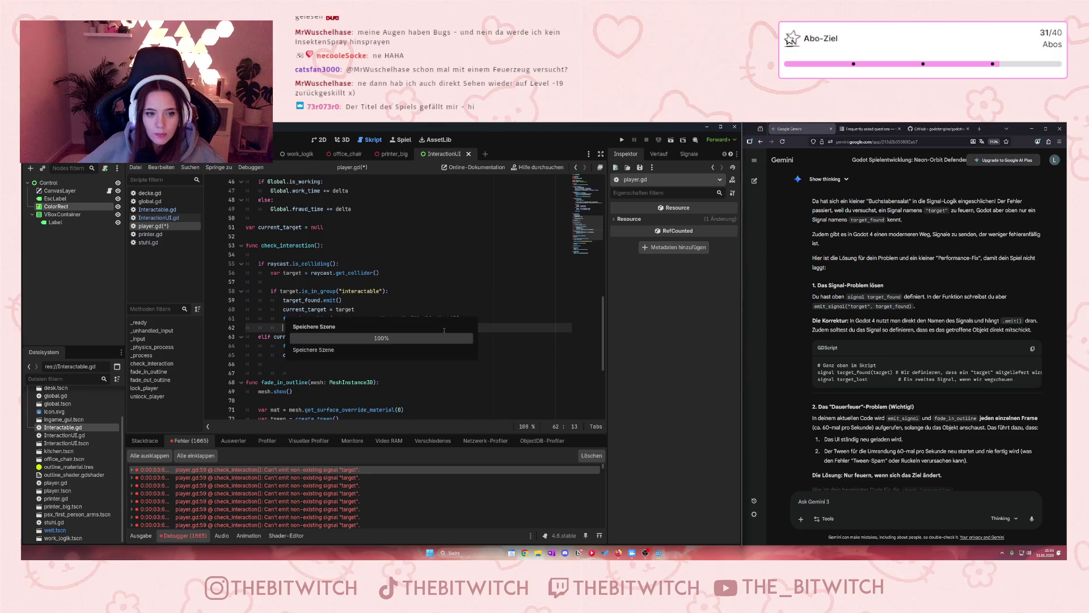
pyautogui.hotkey('ctrl', 's')
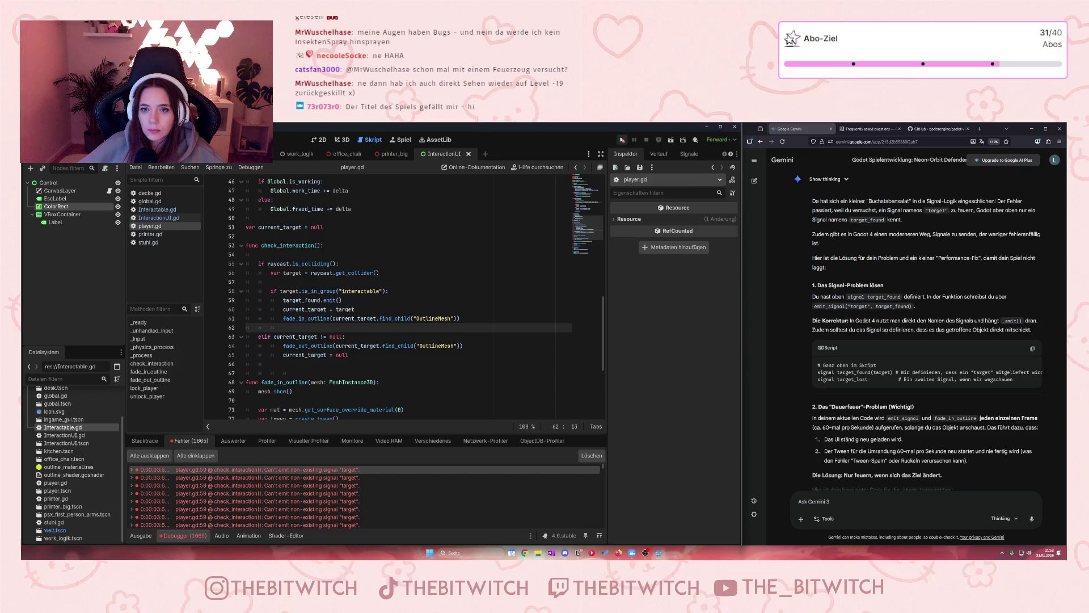
pyautogui.click(621, 139)
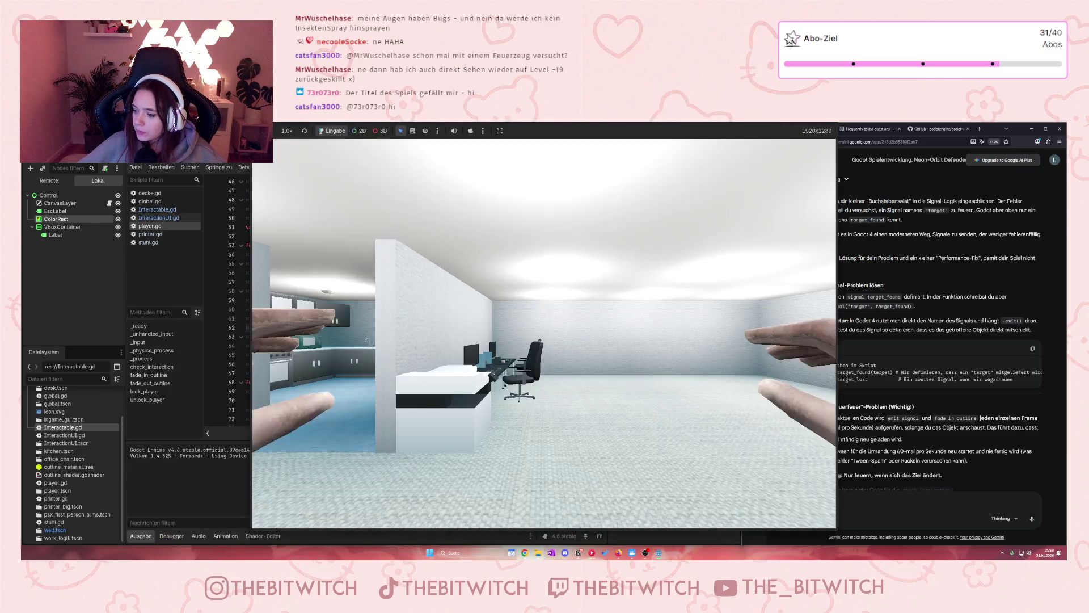
# - Walk up to the office chair to confirm its yellow outline, then stop the game
pyautogui.press('w')
pyautogui.press('w')
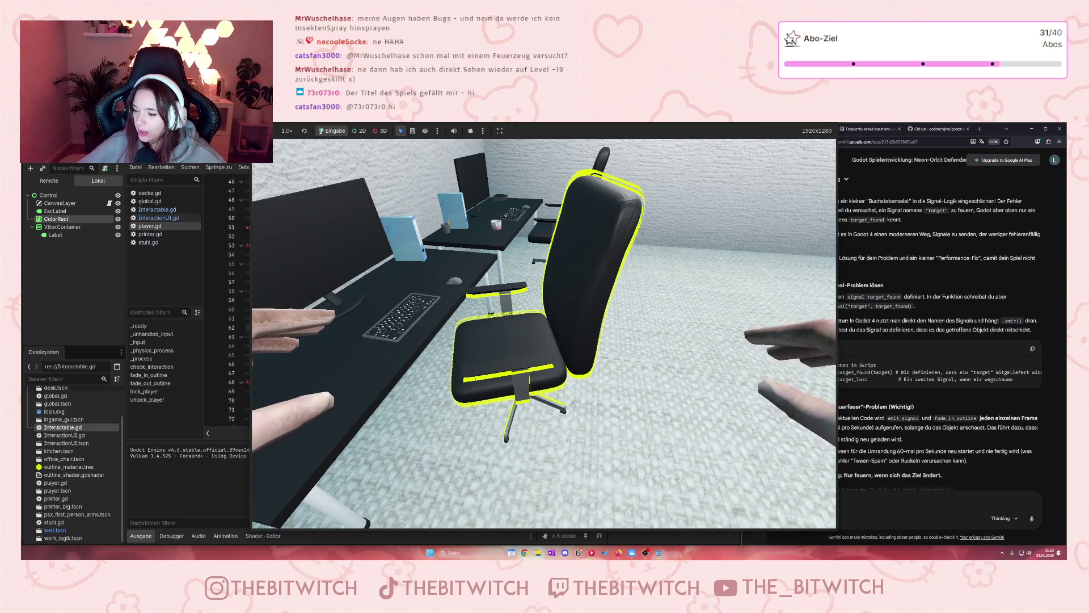
pyautogui.press('s')
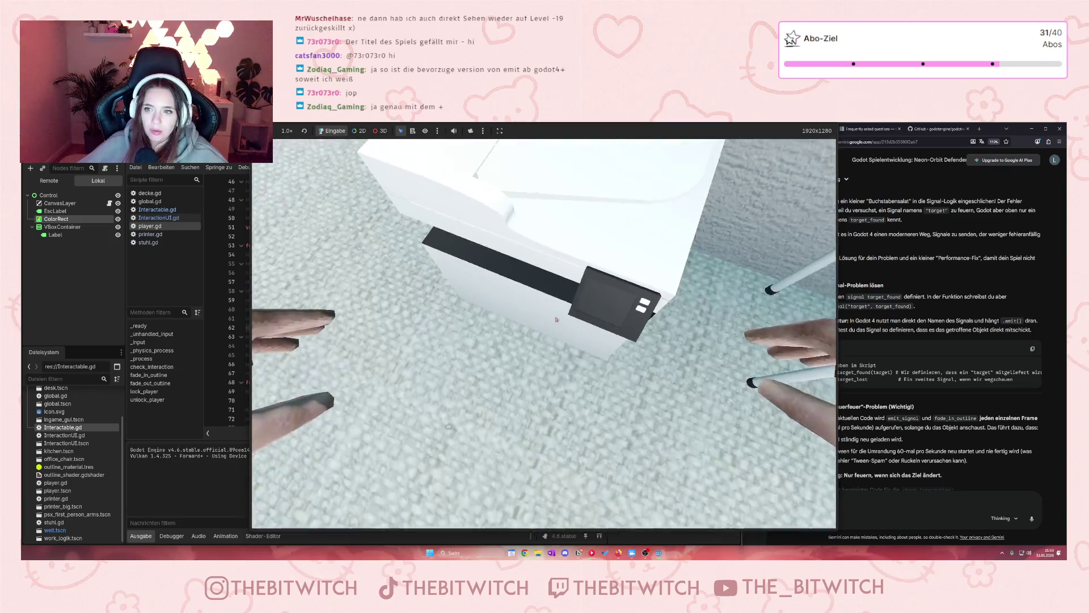
pyautogui.press('Escape')
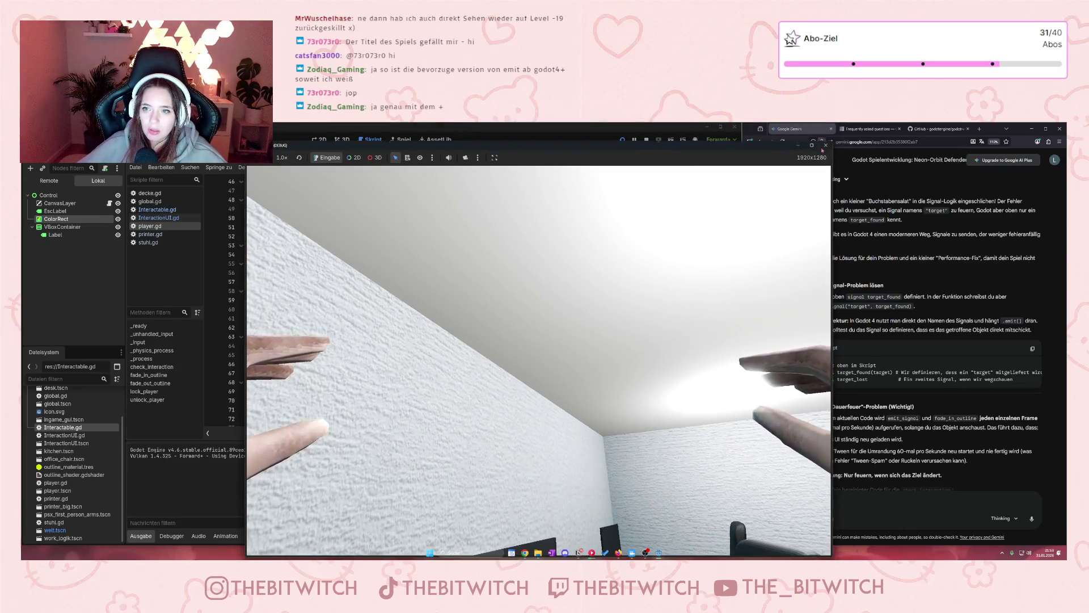
pyautogui.click(825, 146)
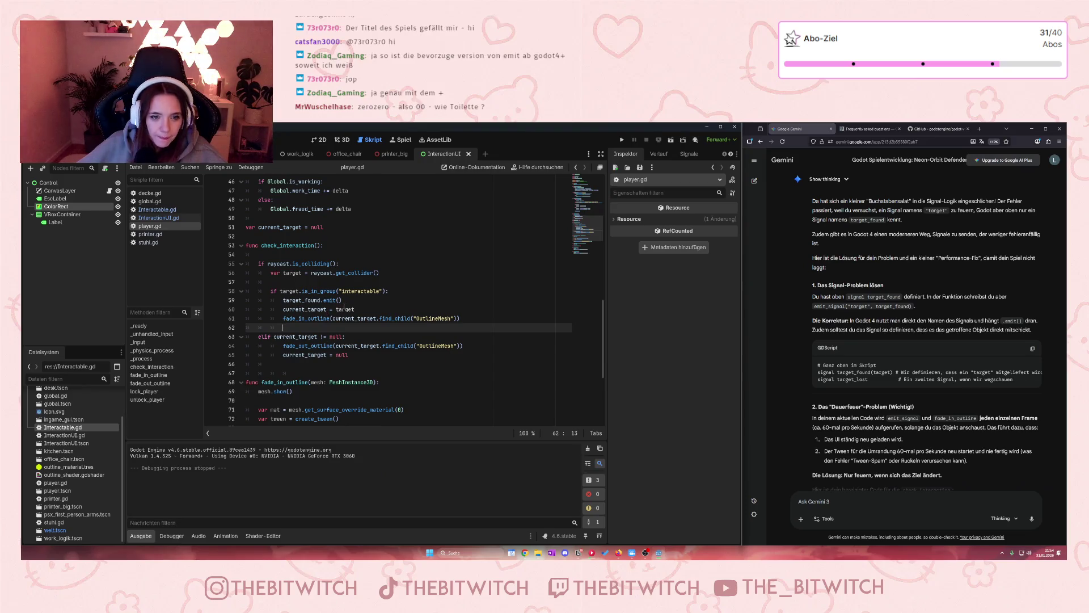
# - Review Interactable.gd and InteractionUI.gd's interact check on line 19, then relaunch the game
pyautogui.click(318, 300)
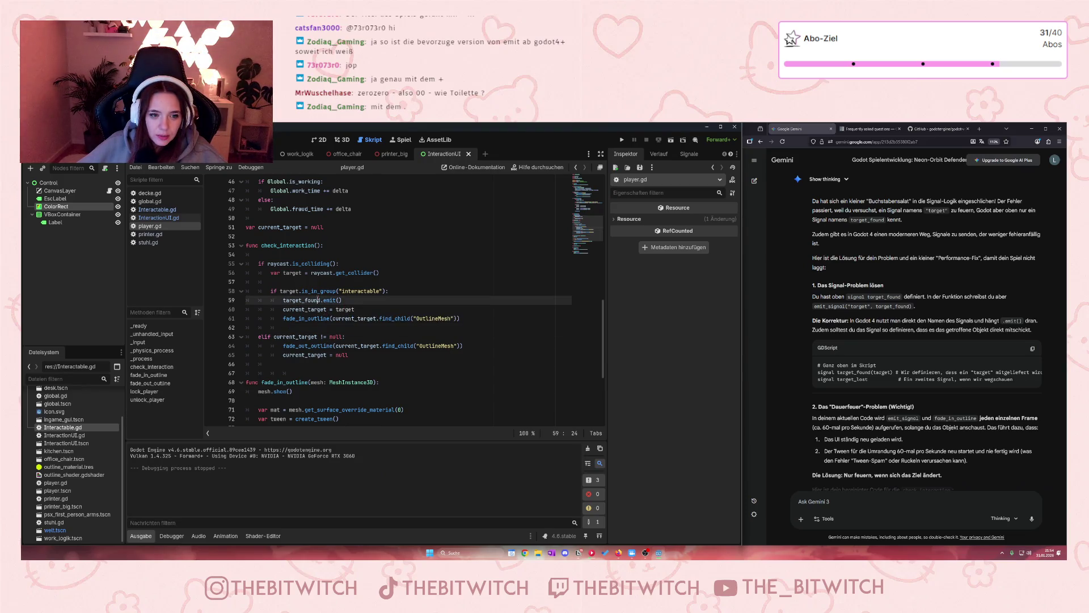
pyautogui.scroll(-5, 340, 338)
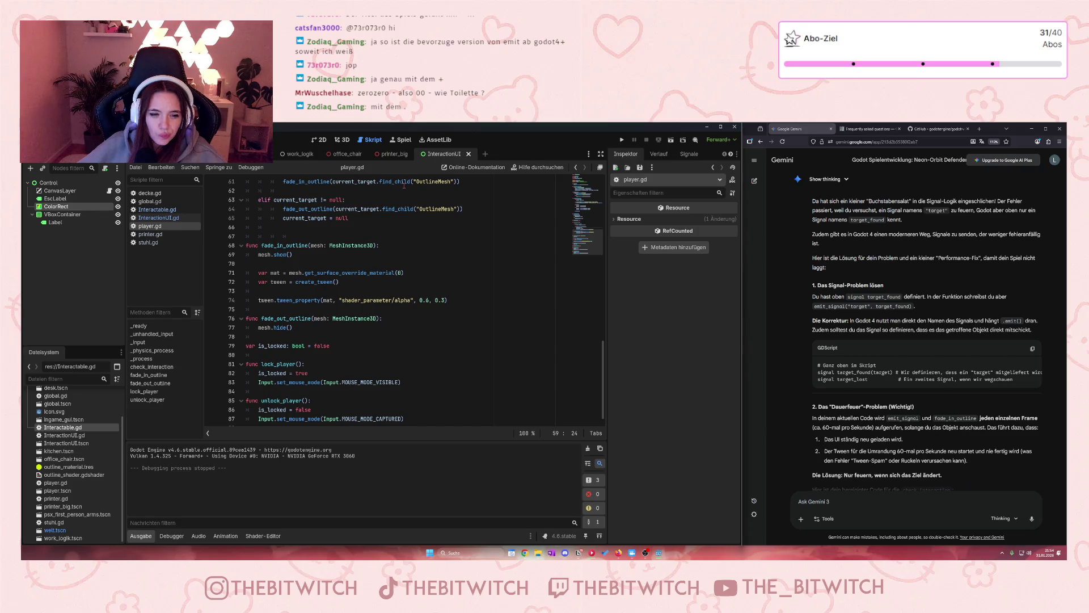
pyautogui.click(158, 210)
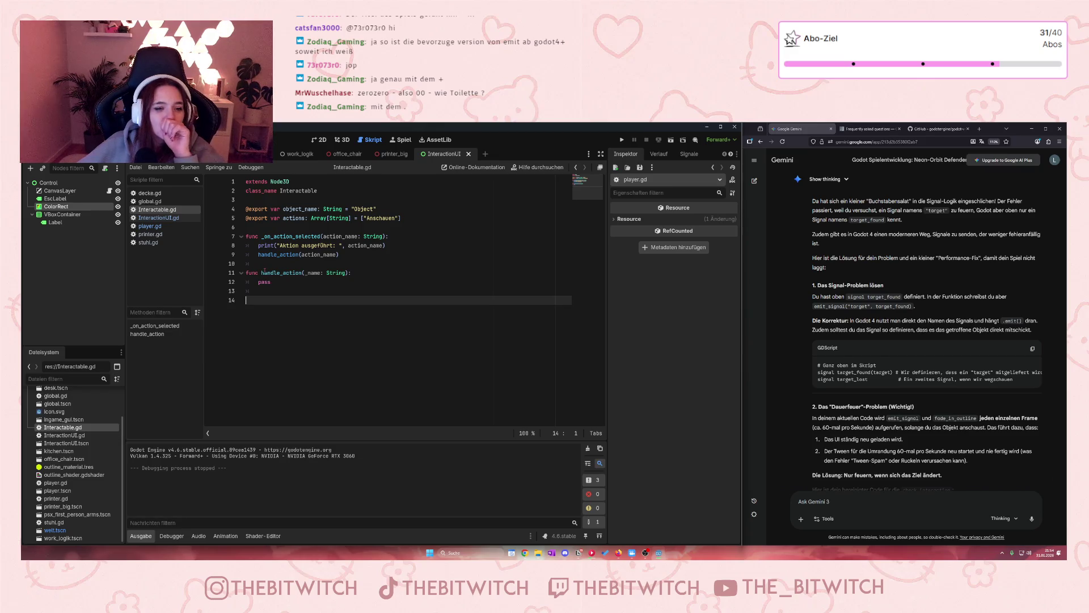
pyautogui.click(159, 218)
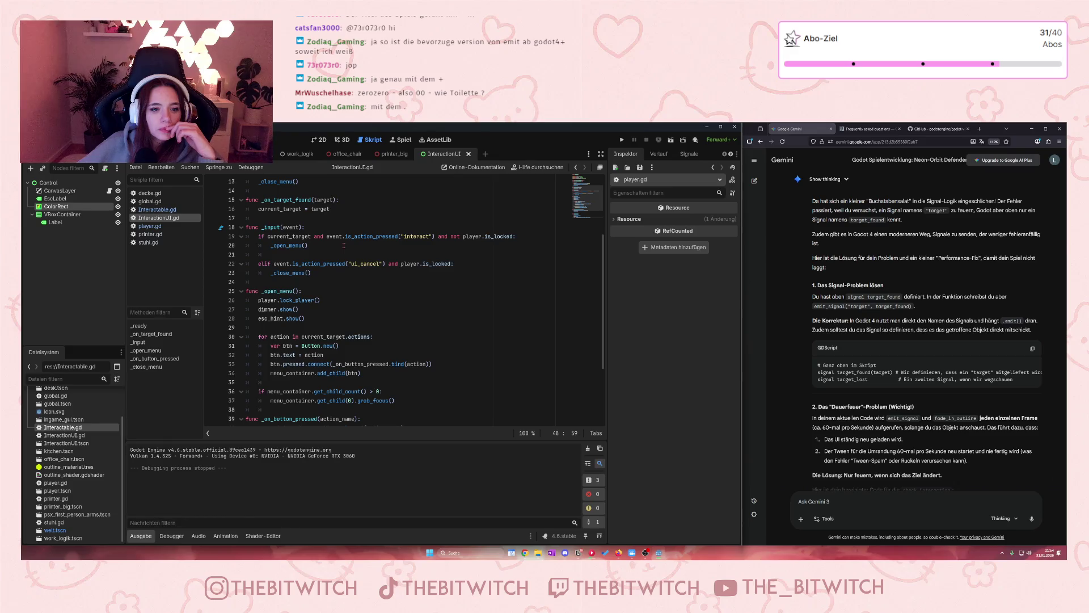
pyautogui.click(406, 236)
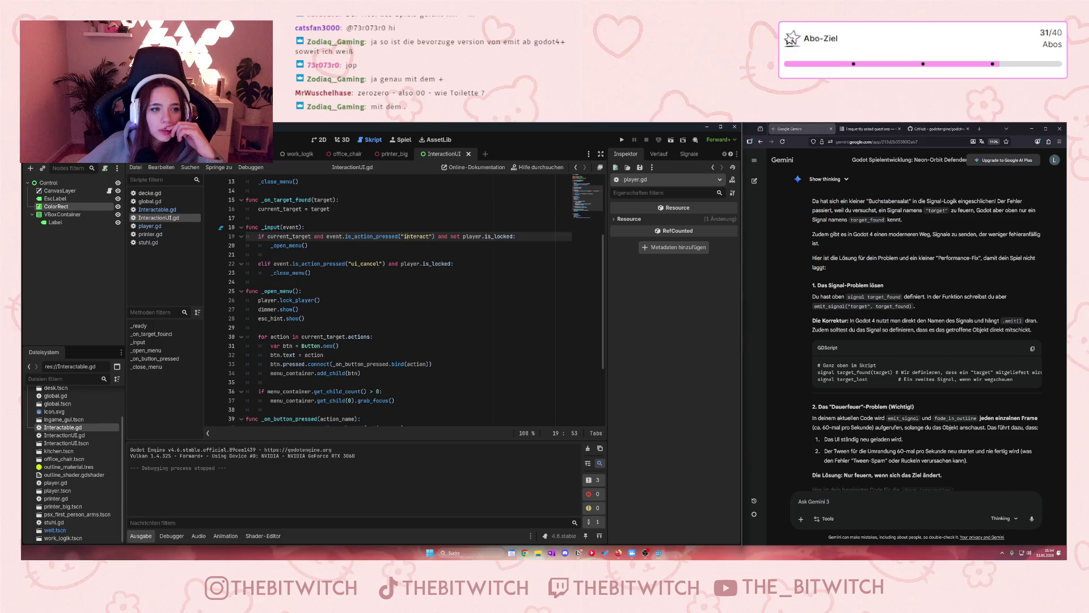
pyautogui.click(621, 139)
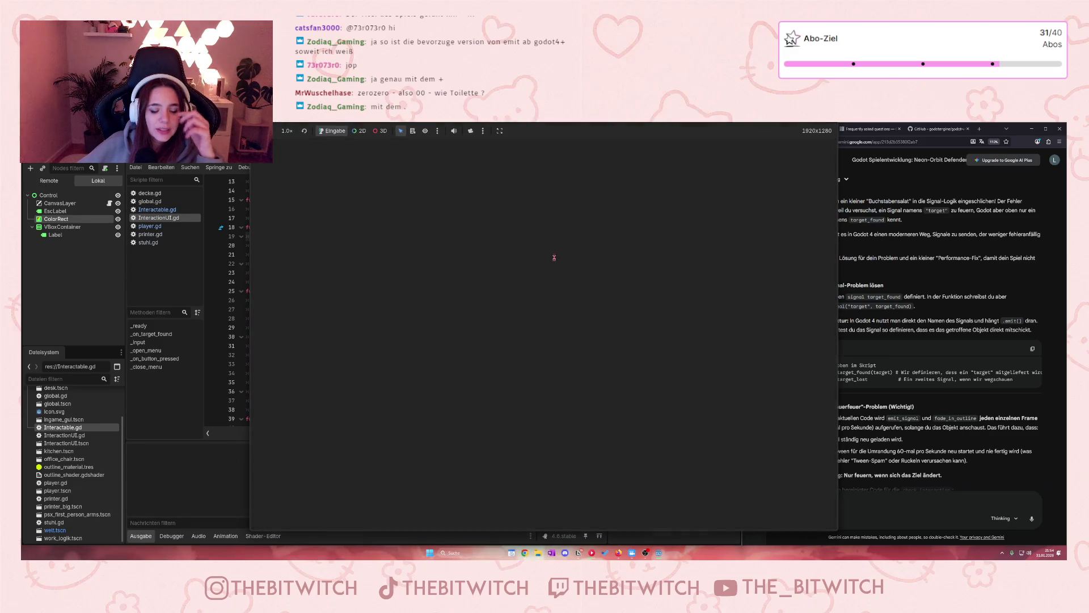
# - Walk to the office chair to see its yellow outline, then stop the game with F8
pyautogui.press('w')
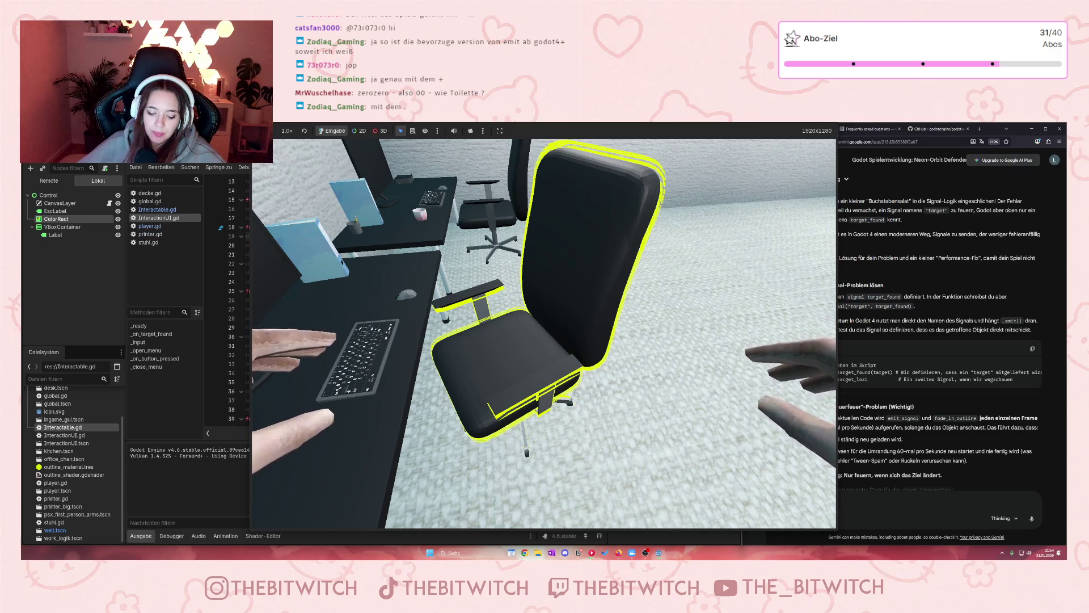
pyautogui.press('F8')
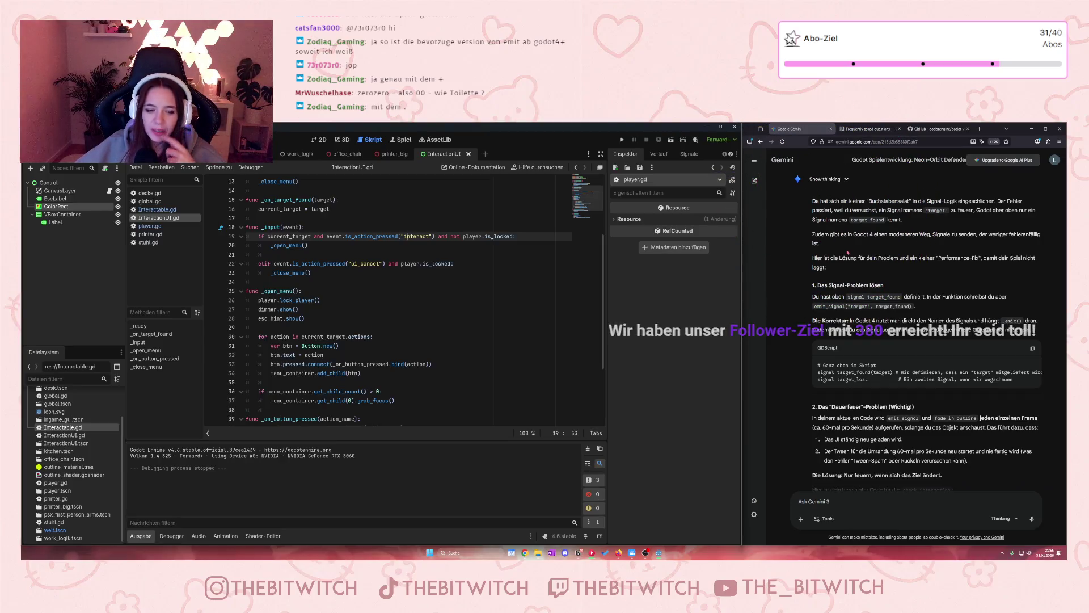
pyautogui.scroll(-4, 413, 353)
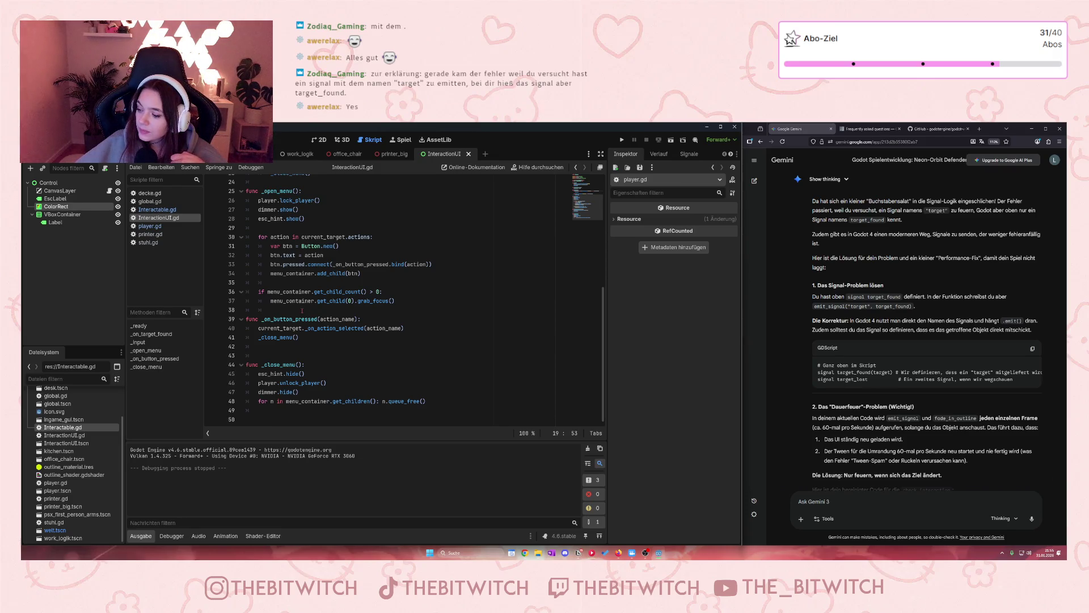
pyautogui.scroll(7, 302, 290)
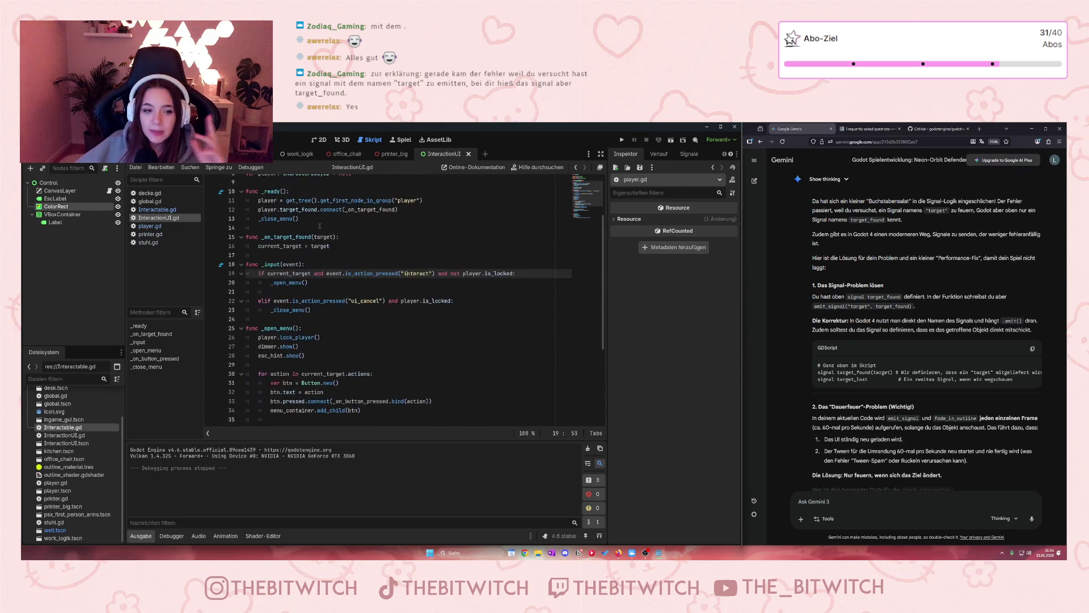
pyautogui.scroll(-4, 315, 328)
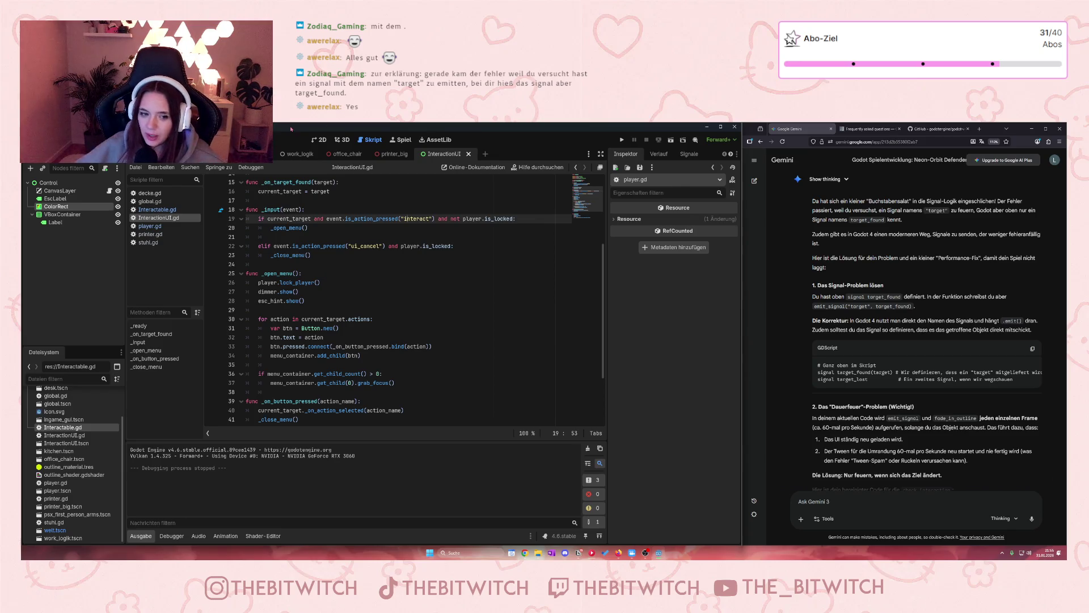
pyautogui.scroll(-3, 458, 337)
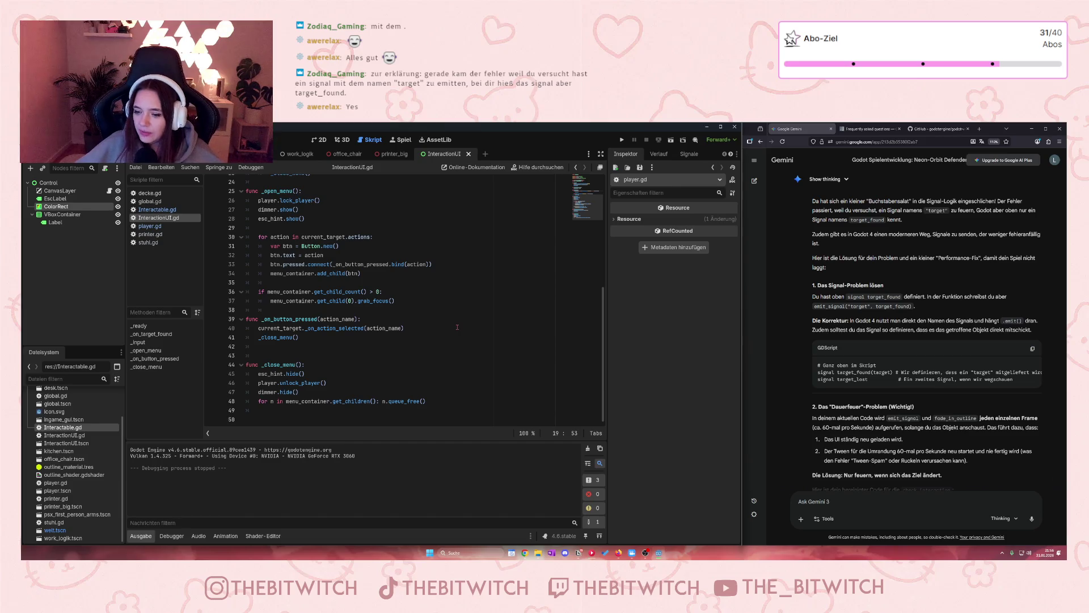
pyautogui.scroll(8, 353, 290)
# - Paste a first draft with the InteractionUI.gd code into the Gemini prompt, then discard it
pyautogui.click(355, 298)
pyautogui.hotkey('ctrl', 'a')
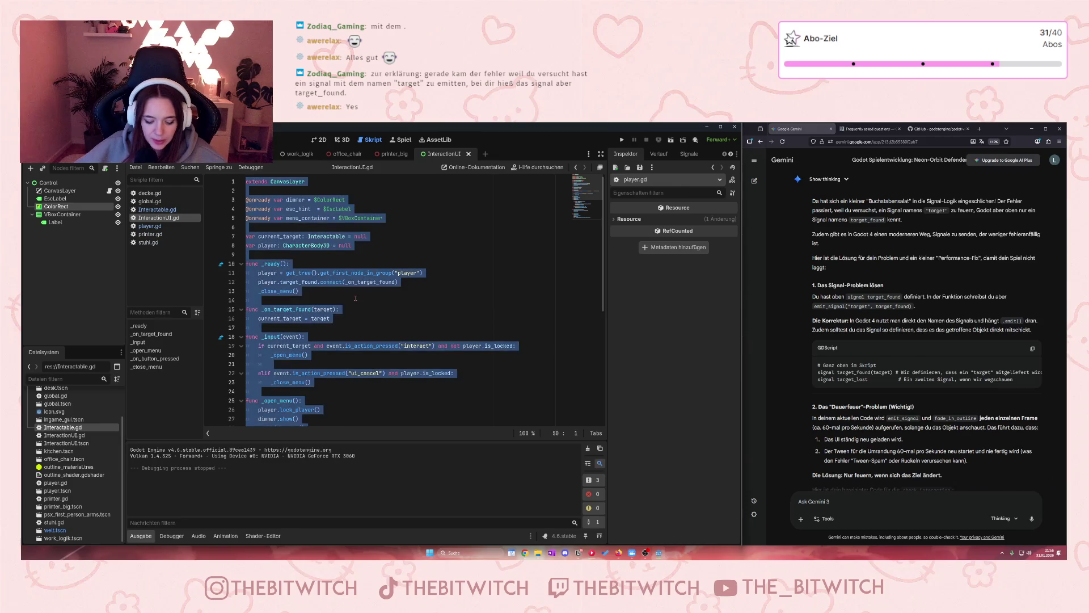
pyautogui.click(840, 504)
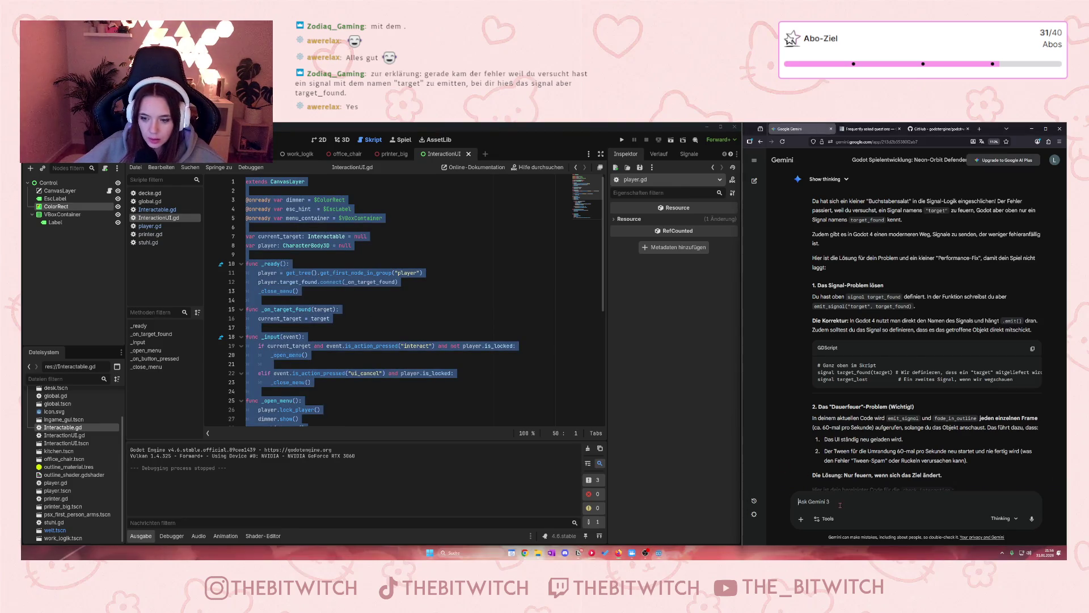
pyautogui.hotkey('ctrl', 'v')
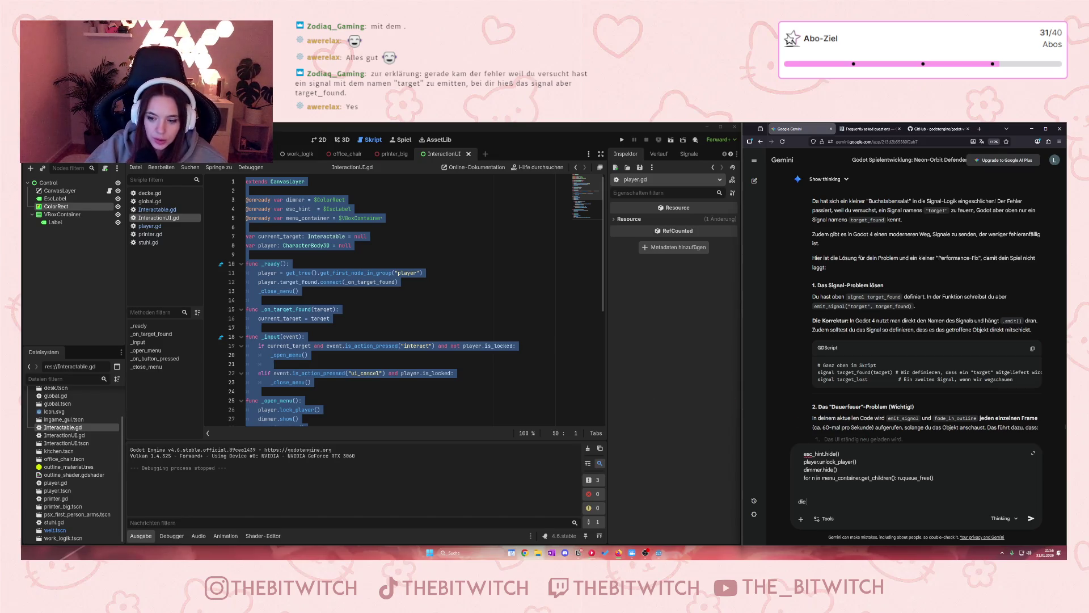
pyautogui.write('eraction')
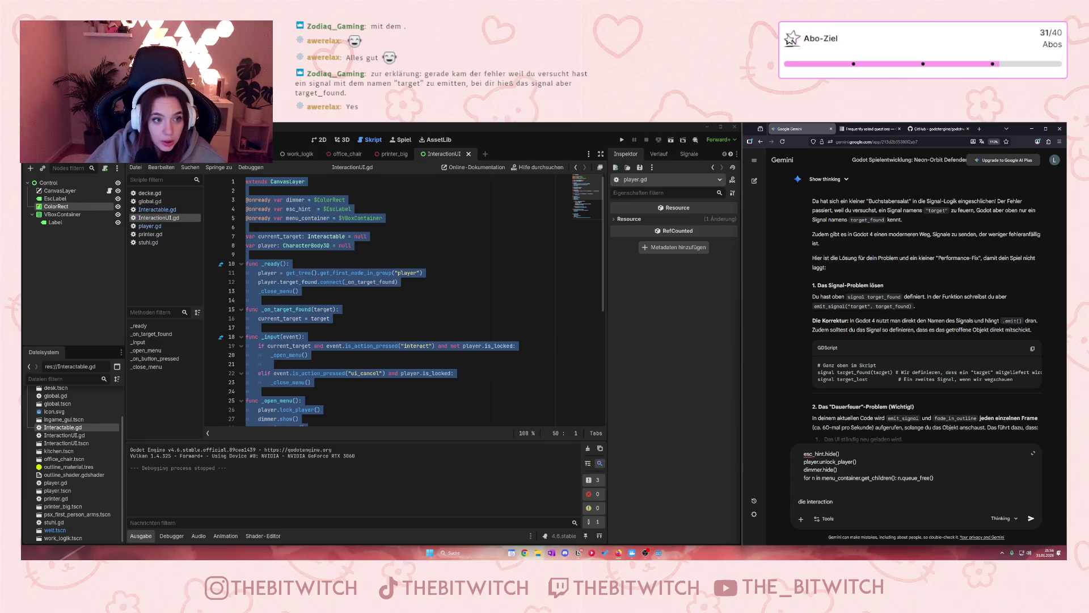
pyautogui.write('UI:')
pyautogui.hotkey('shift', 'Return')
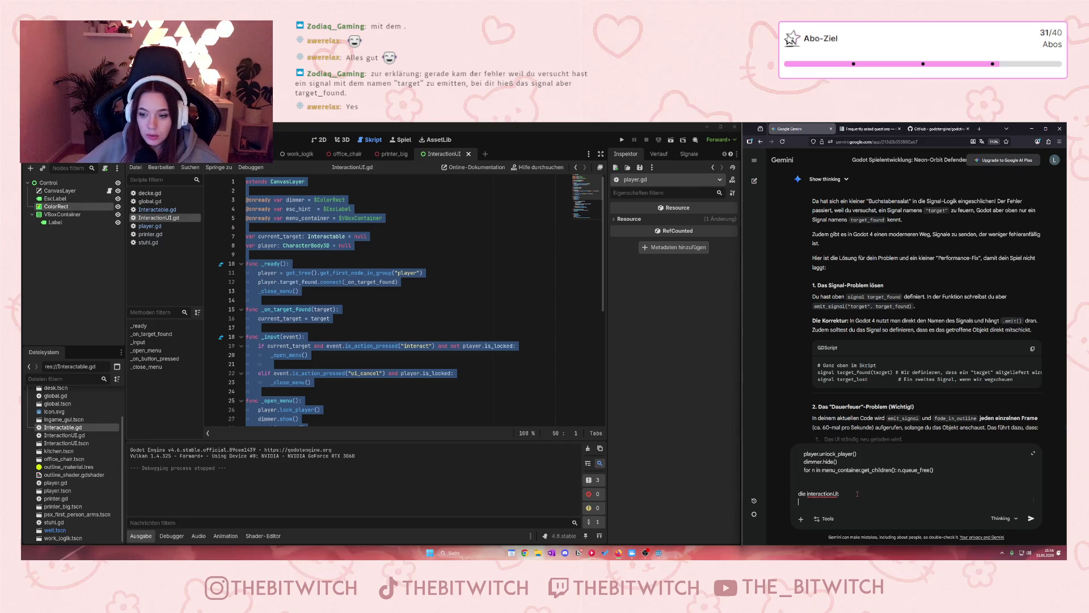
pyautogui.hotkey('ctrl', 'v')
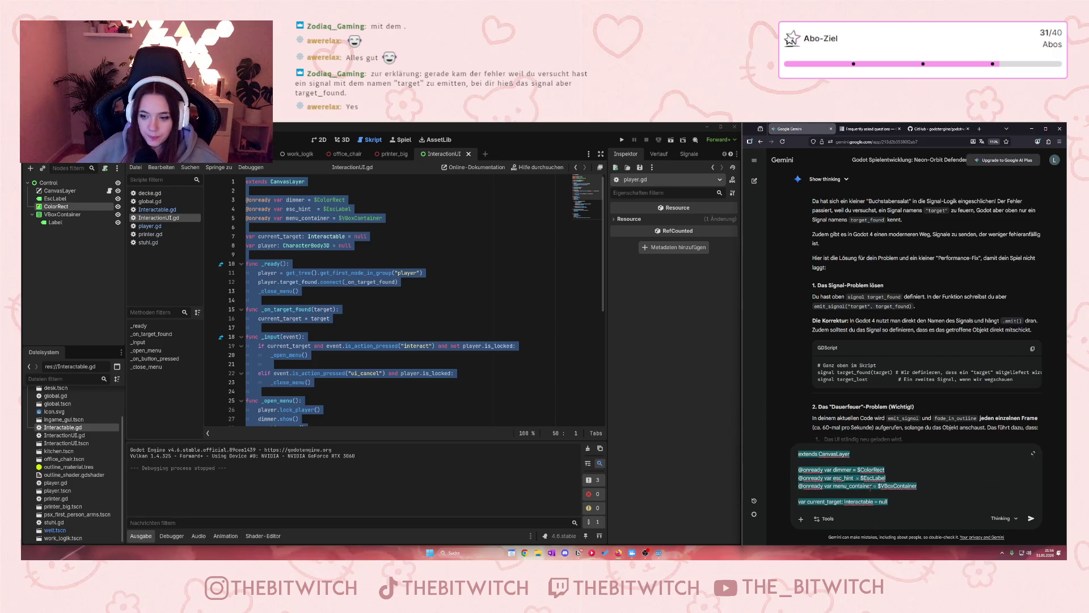
pyautogui.press('Return')
# - Type the label 'Die player.gd:' and paste the full player.gd code below it
pyautogui.write('Die ')
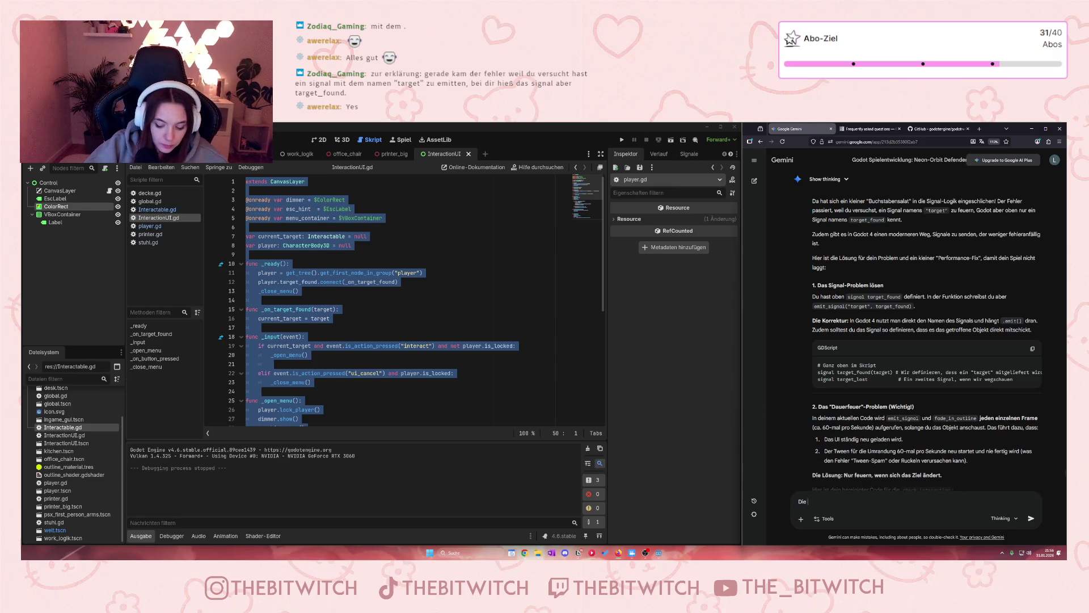
pyautogui.write('player.gd')
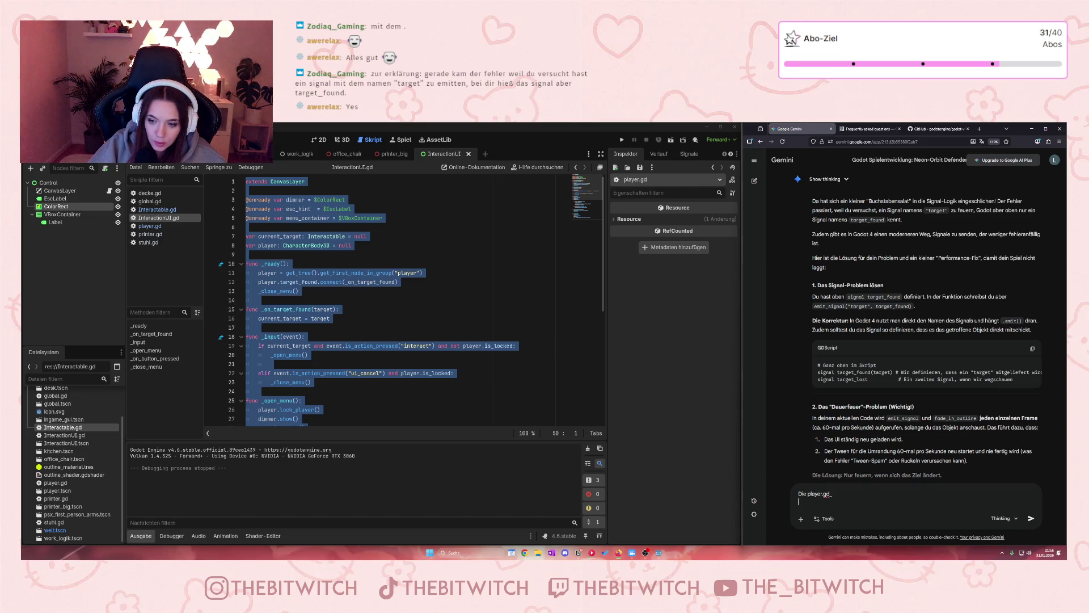
pyautogui.hotkey('shift', 'Return')
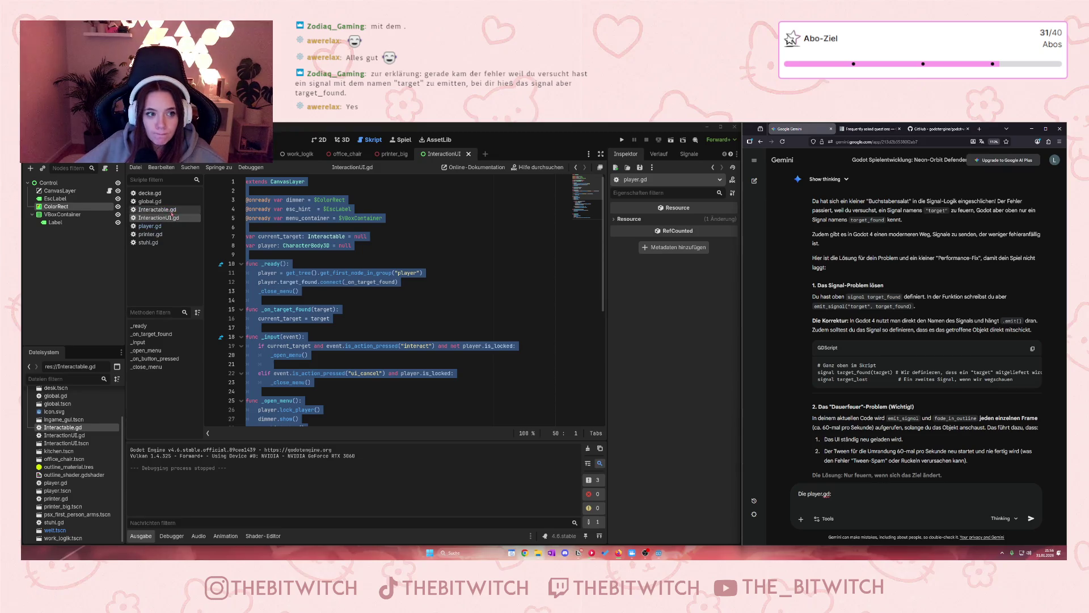
pyautogui.click(157, 210)
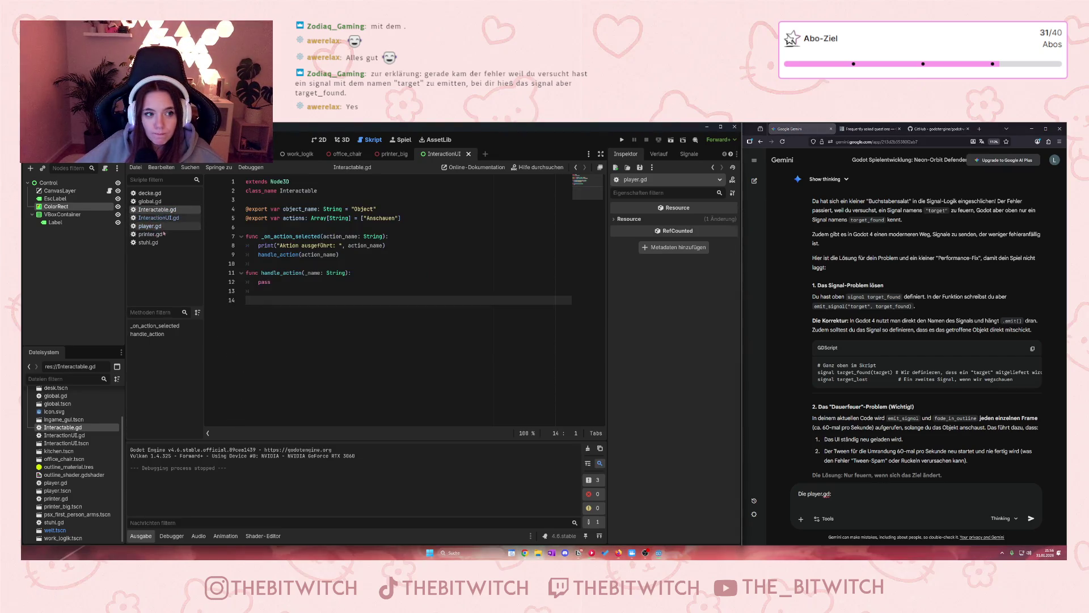
pyautogui.click(152, 226)
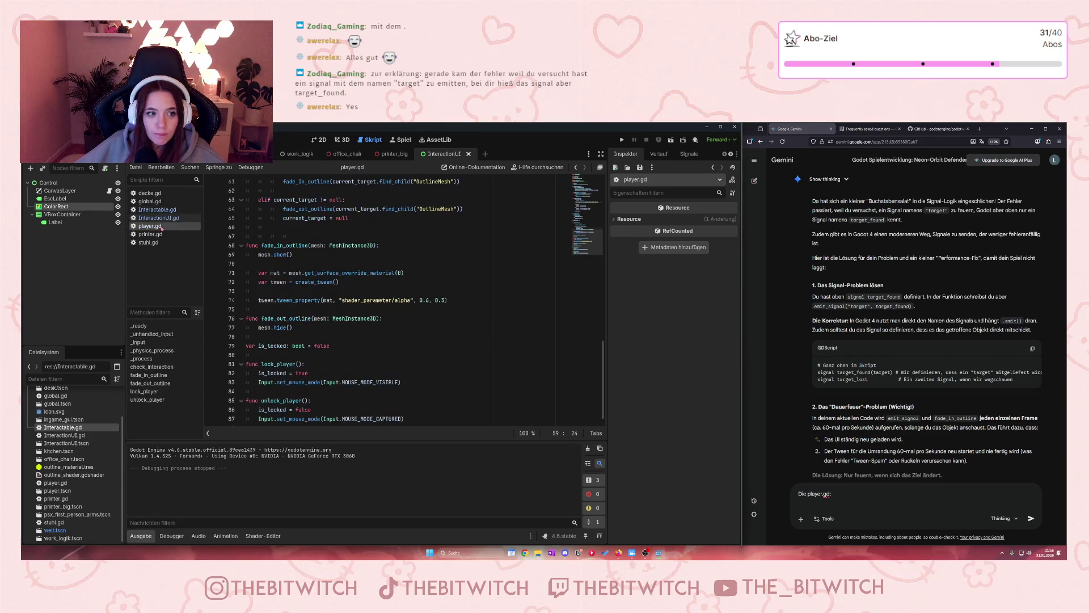
pyautogui.hotkey('ctrl', 'a')
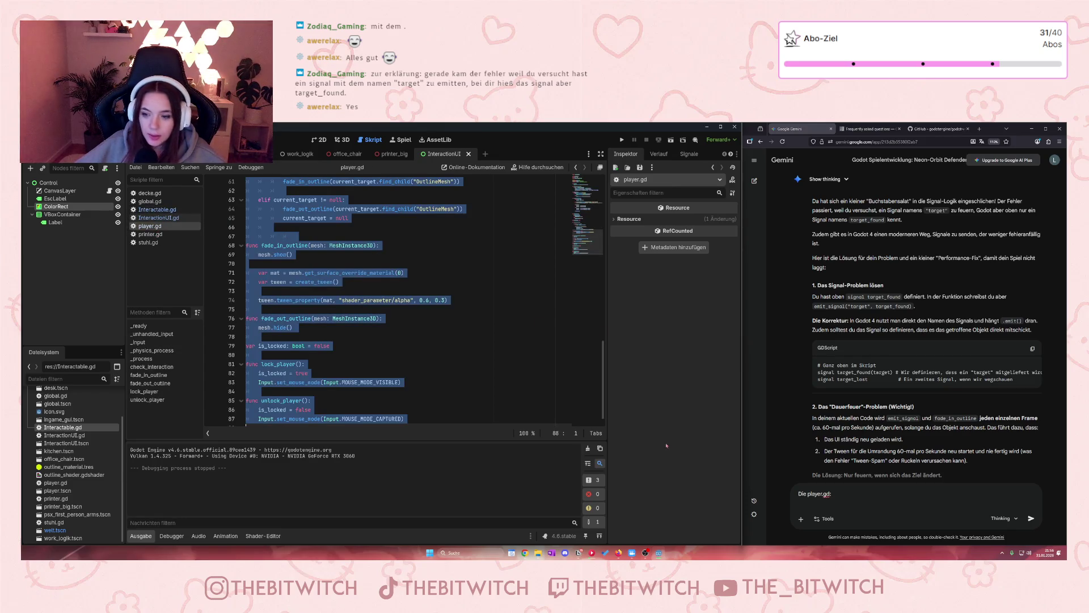
pyautogui.click(803, 502)
pyautogui.hotkey('ctrl', 'v')
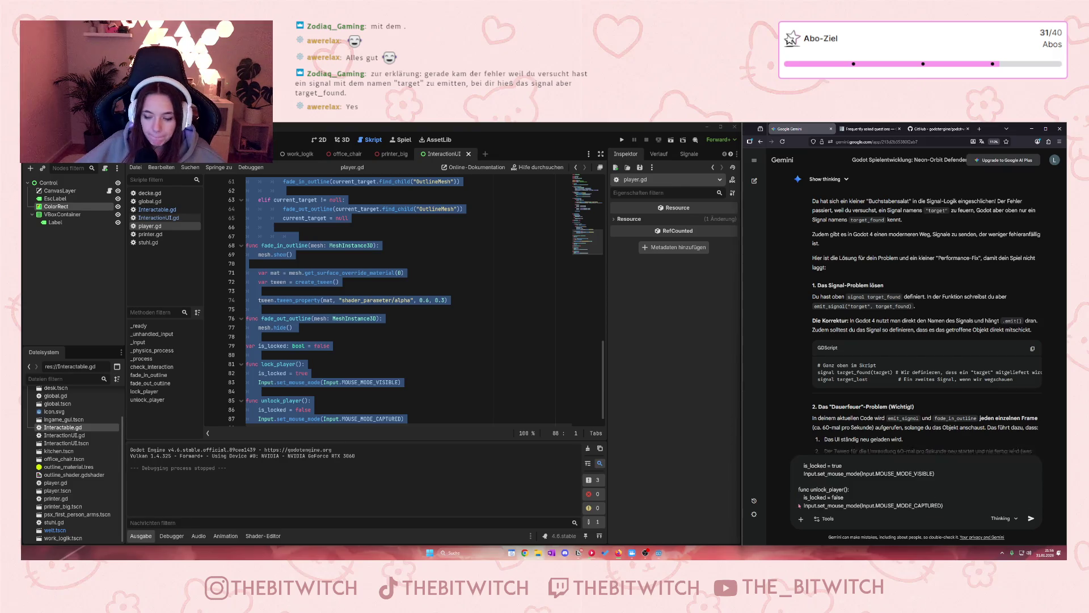
pyautogui.hotkey('shift', 'Return')
pyautogui.write('Die Interaction')
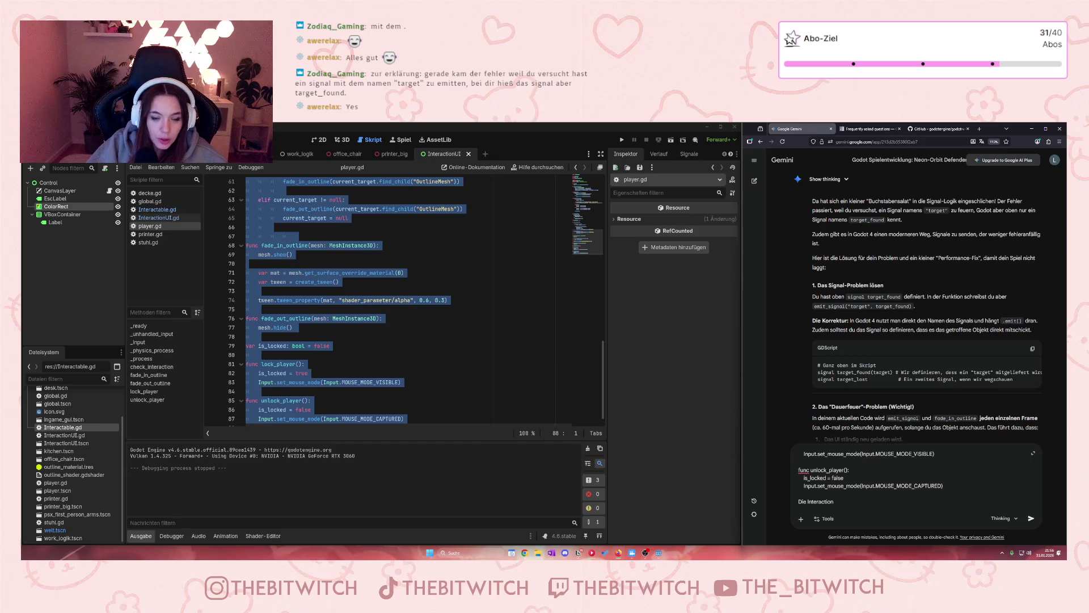
# - Add the heading 'Die InteractionUI.gd:' on a new line after the pasted code
pyautogui.write('UI.gd:')
pyautogui.hotkey('shift', 'Return')
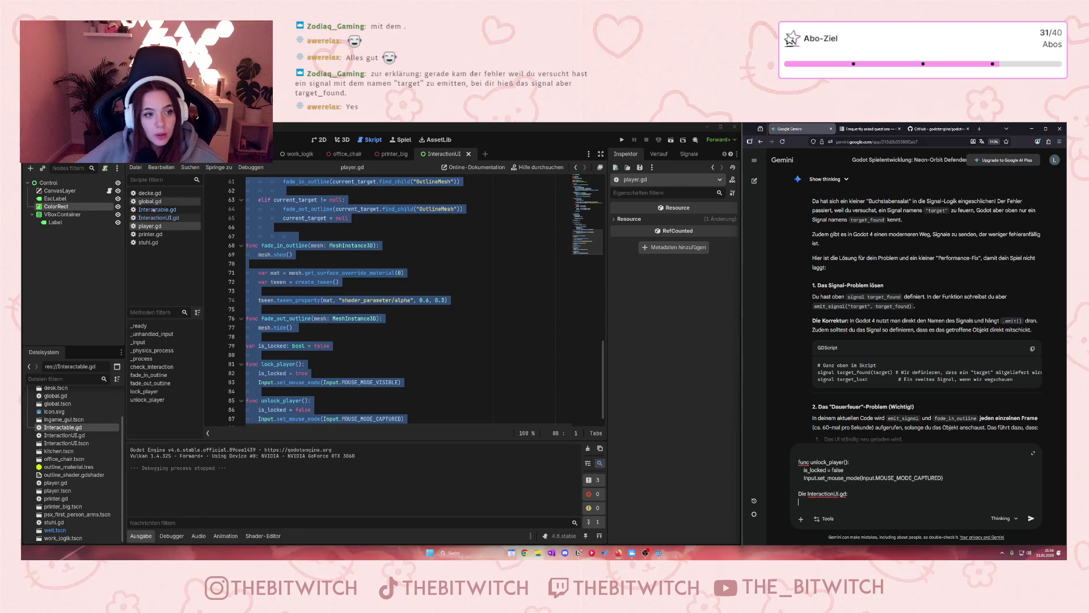
pyautogui.click(158, 218)
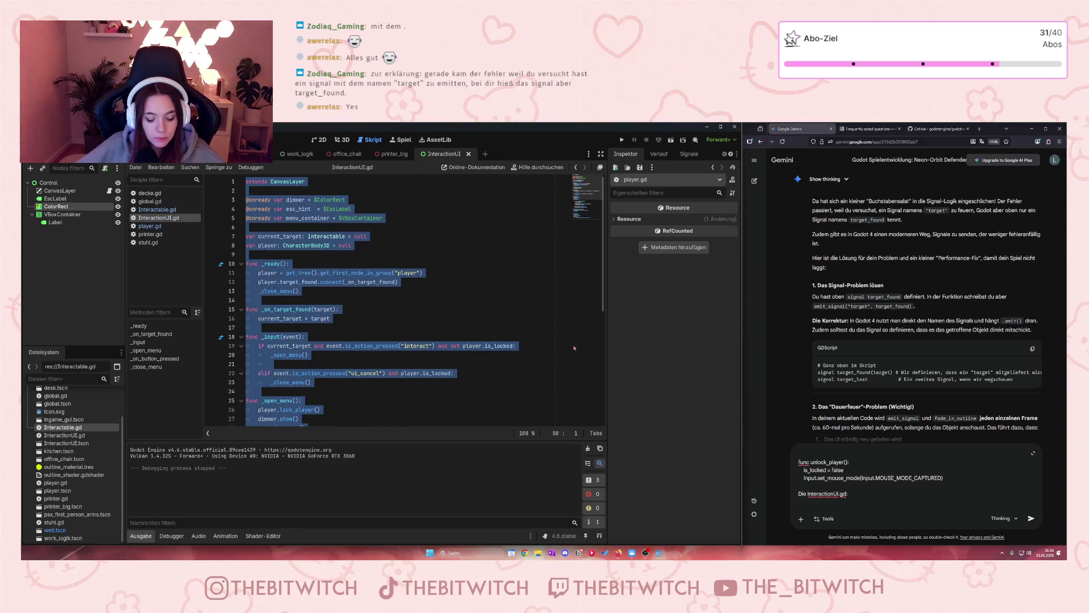
# - Paste the InteractionUI.gd code and send 'Warum funktioniert es nicht, wenn ich bei dem stuhl bin…'
pyautogui.click(799, 503)
pyautogui.hotkey('ctrl', 'v')
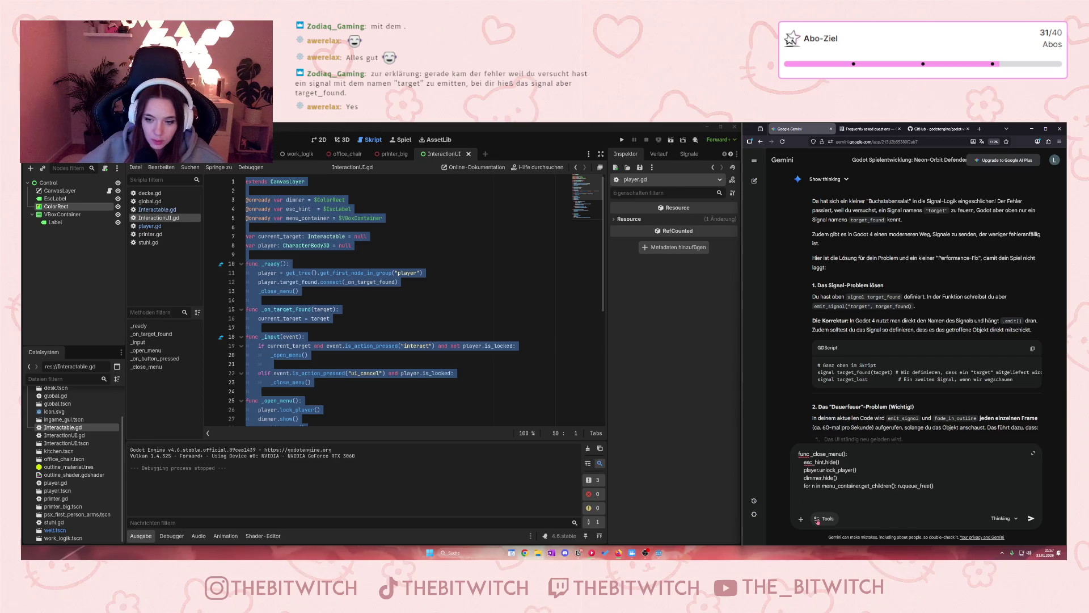
pyautogui.hotkey('shift', 'Return')
pyautogui.hotkey('shift', 'Return')
pyautogui.write('Warum funktionie')
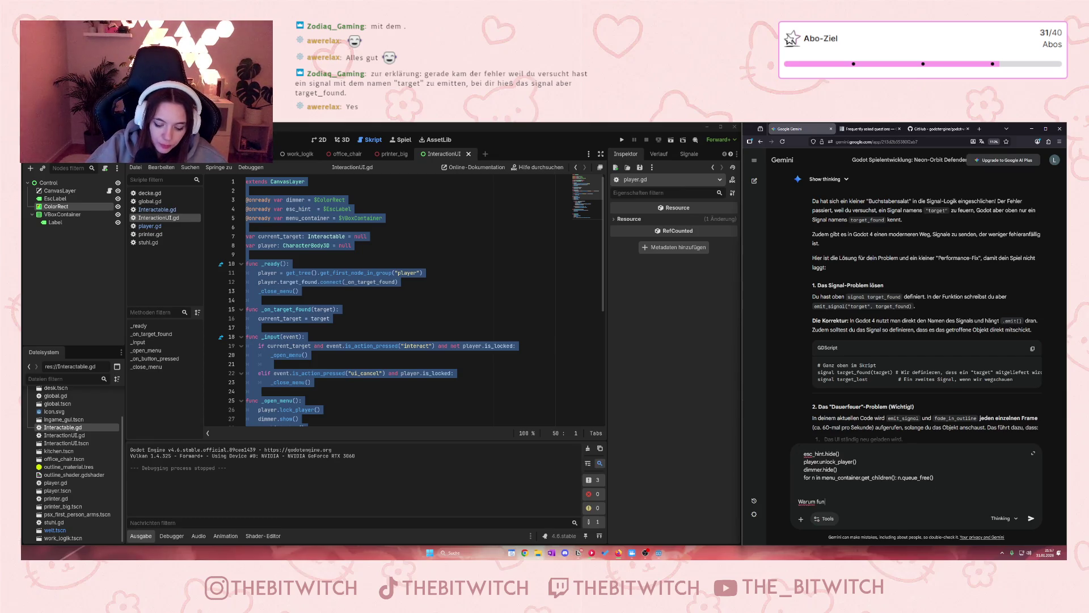
pyautogui.write('rt es ')
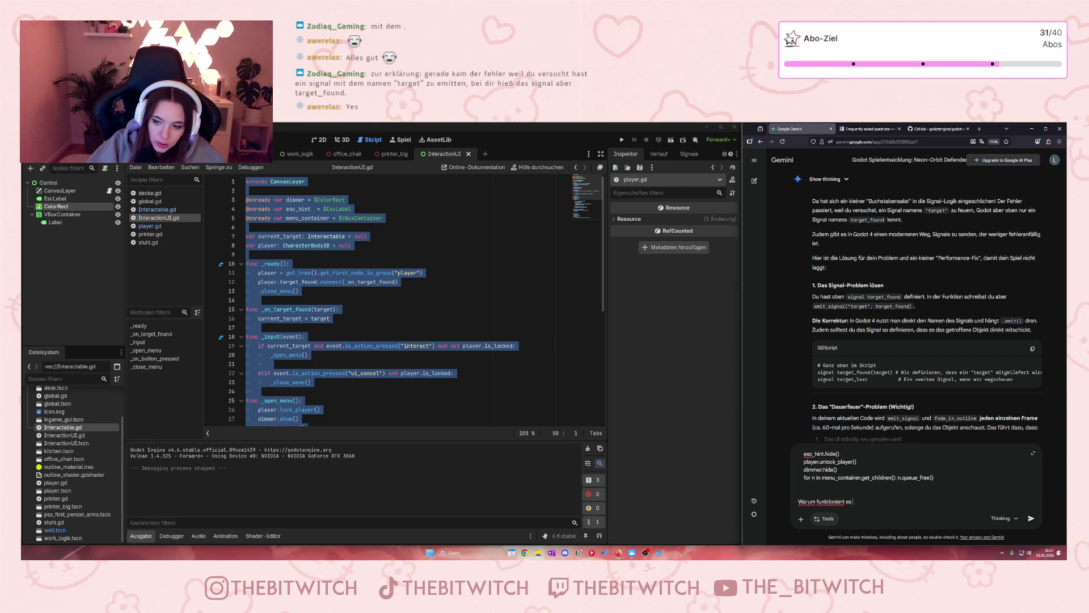
pyautogui.write('nicht, wenn i')
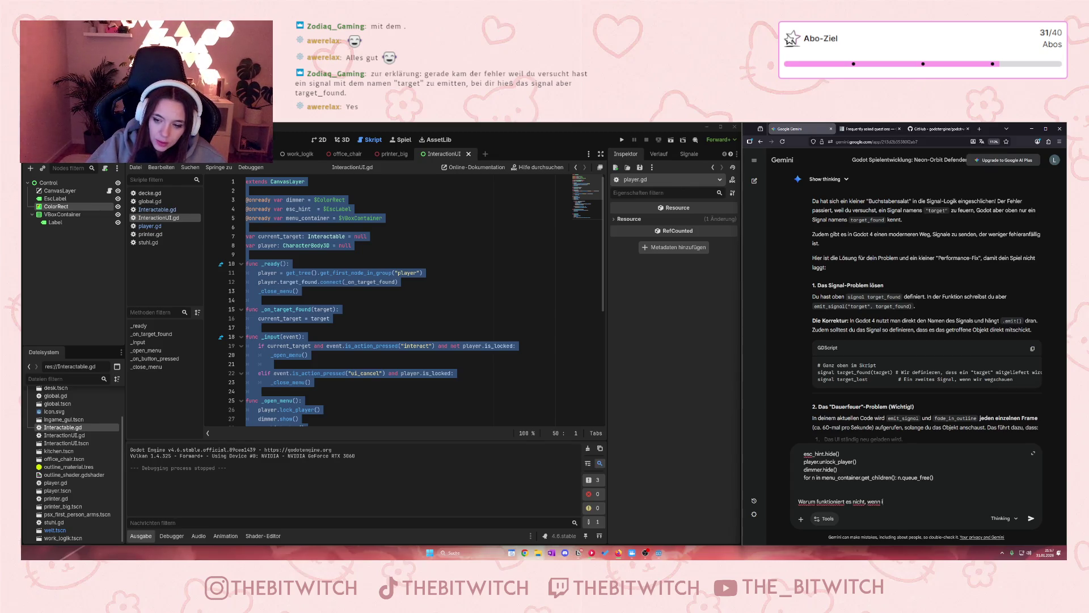
pyautogui.write('ch bei dem st')
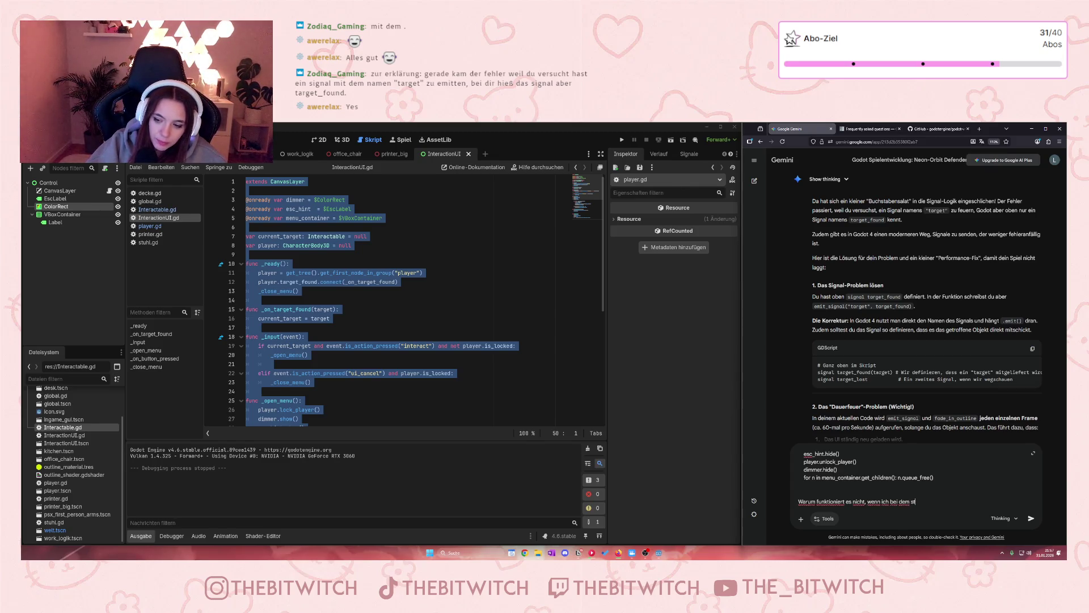
pyautogui.write('uhl bin und auf ')
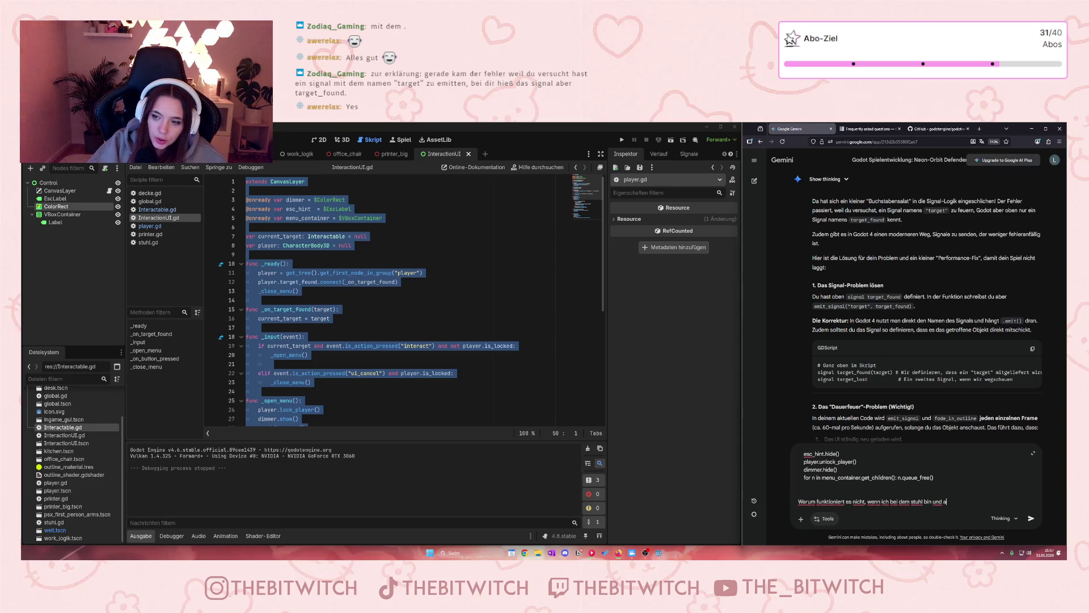
pyautogui.write('inte')
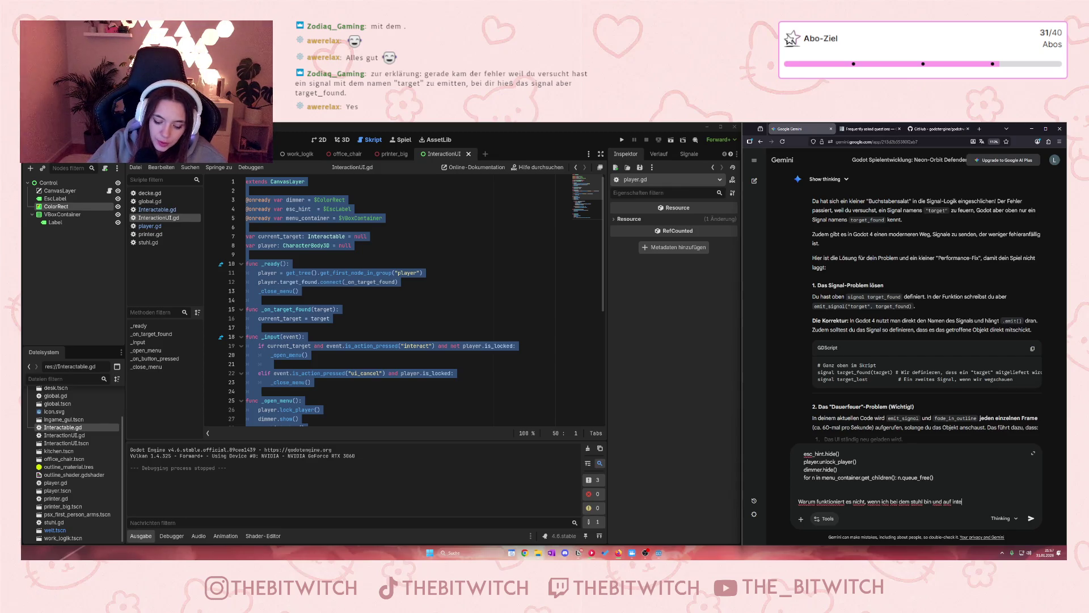
pyautogui.write('ract (bei m')
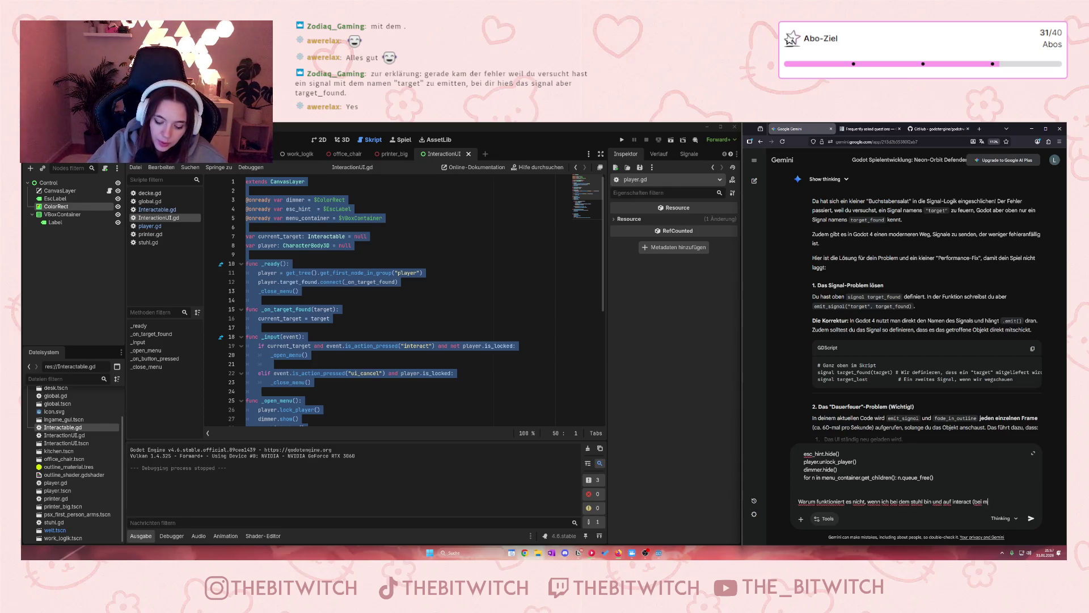
pyautogui.write('ir hinterlegt mit "')
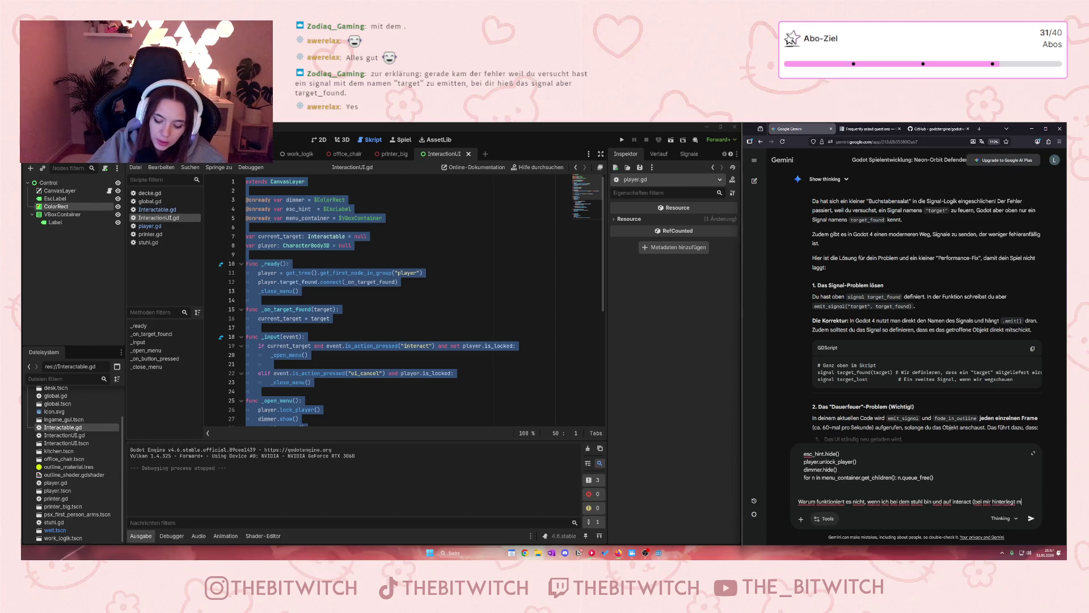
pyautogui.write('e") dr')
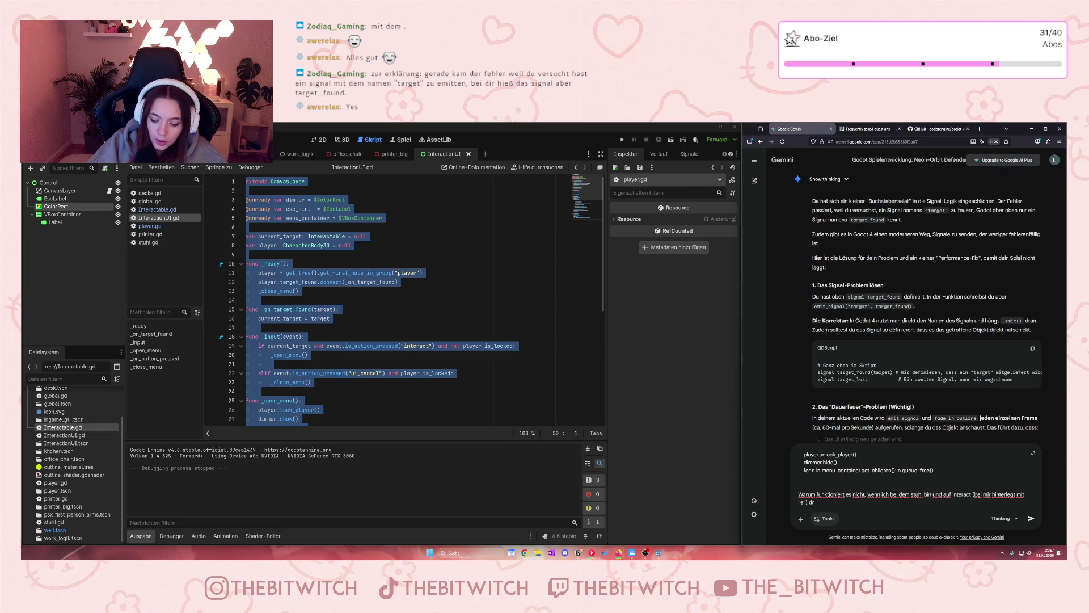
pyautogui.write('ücke??')
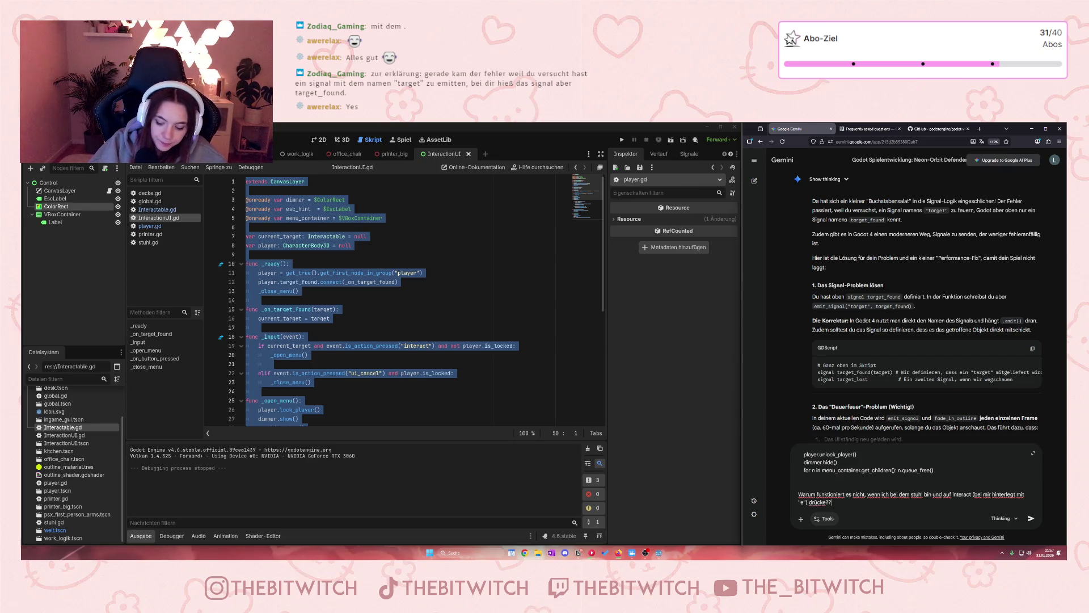
pyautogui.press('Return')
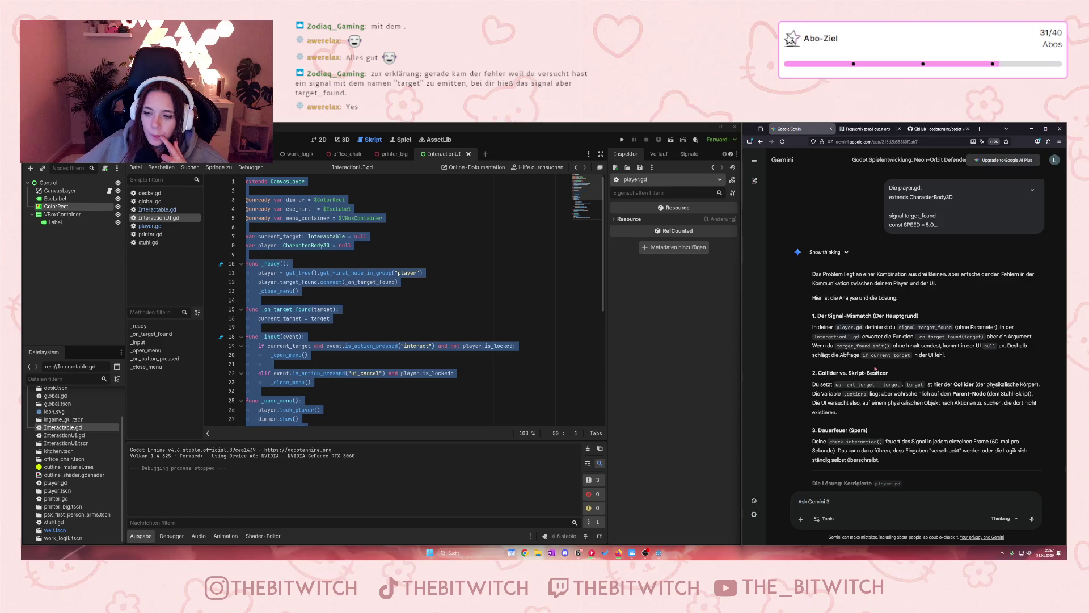
# - Read Gemini's collider-versus-script-owner analysis and scroll through its corrected player.gd code
pyautogui.scroll(-4, 876, 364)
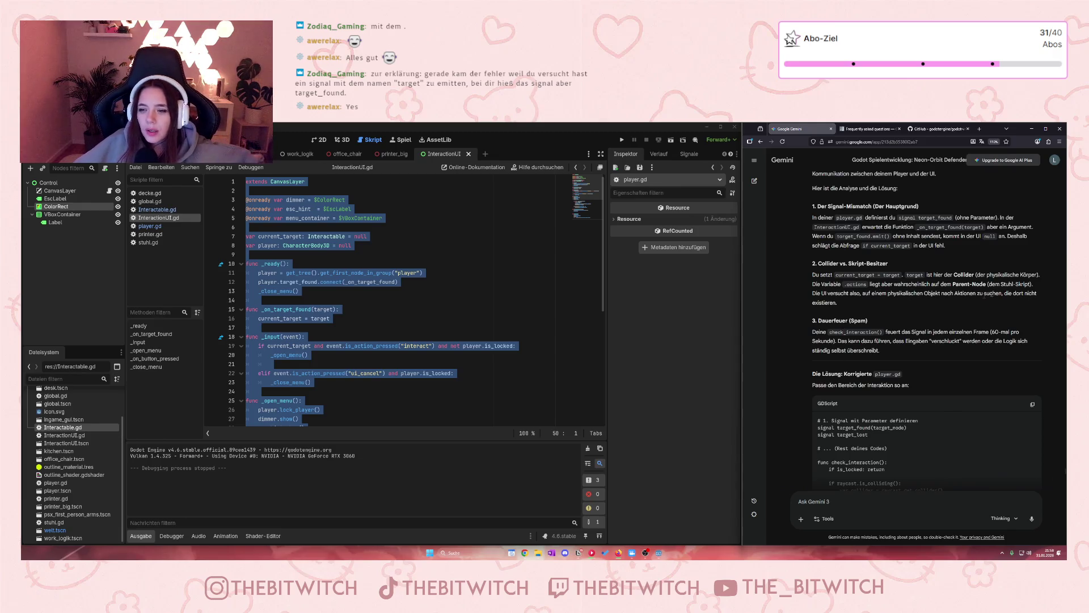
pyautogui.moveTo(813, 274)
pyautogui.mouseDown()
pyautogui.moveTo(829, 276)
pyautogui.moveTo(840, 303)
pyautogui.mouseUp()
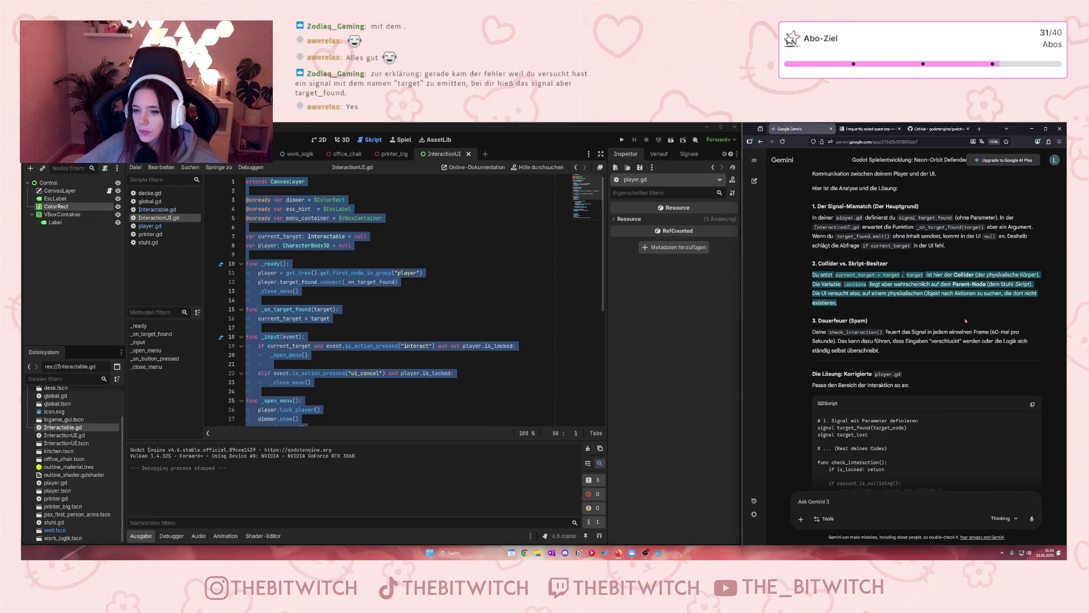
pyautogui.click(840, 303)
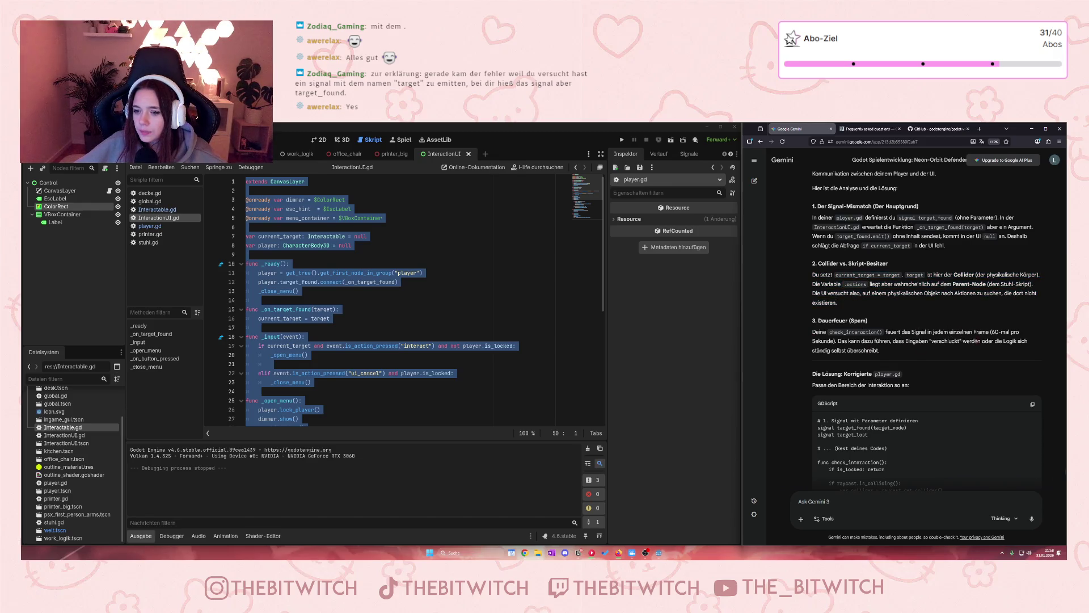
pyautogui.scroll(-2, 913, 351)
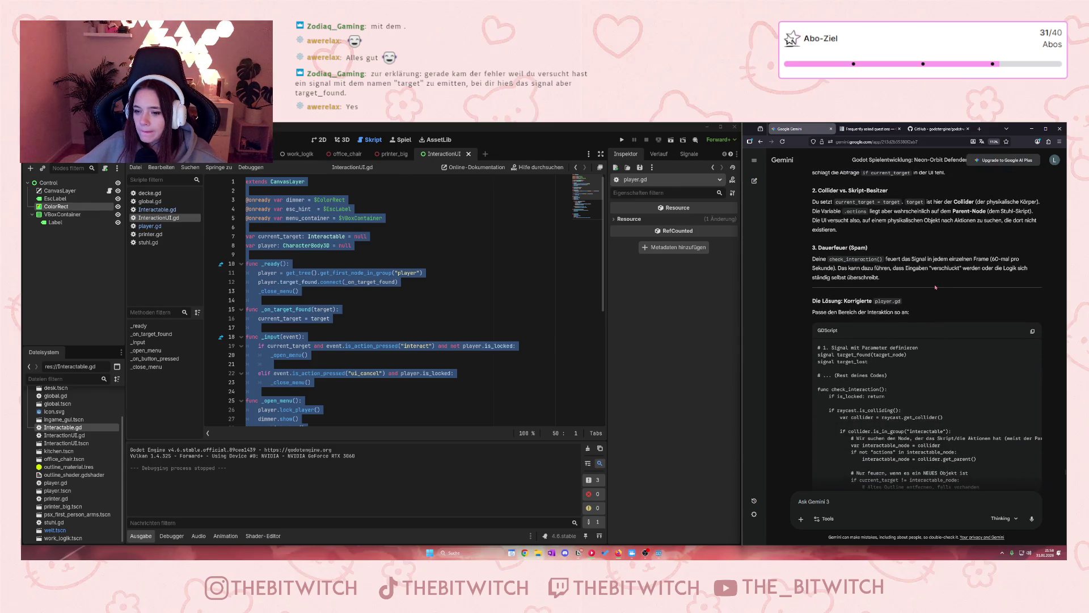
pyautogui.scroll(-3, 935, 287)
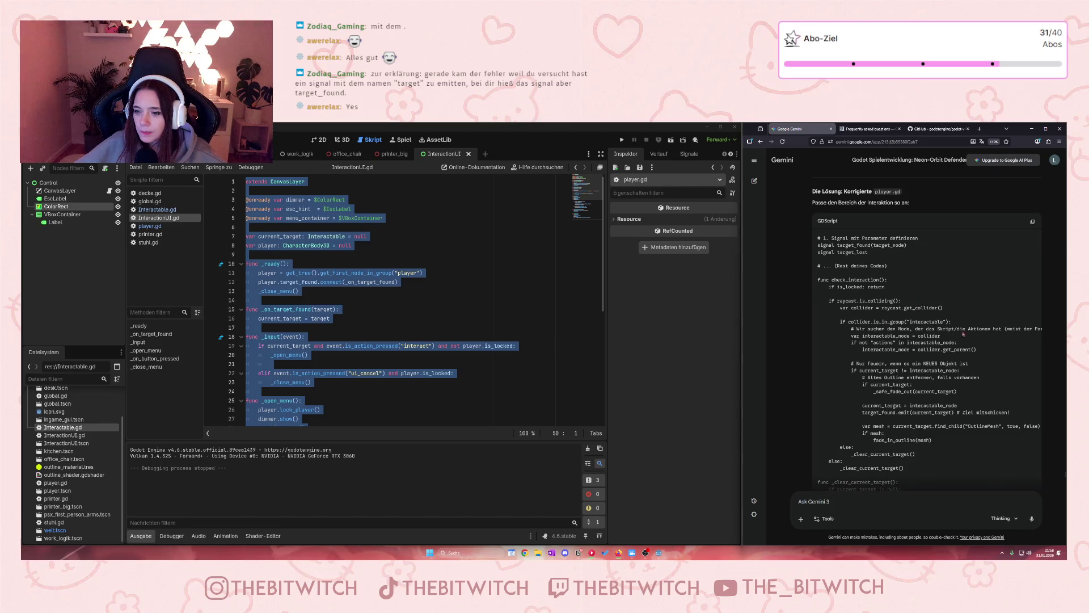
pyautogui.scroll(-1, 928, 340)
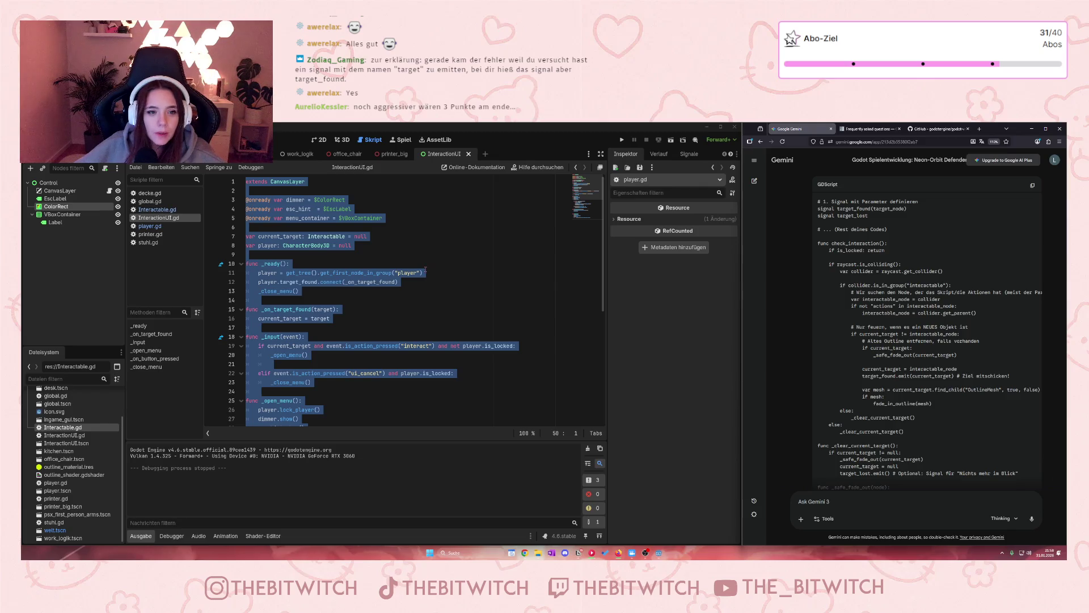
# - In player.gd, change the declaration on line 3 to 'signal target_found(target_node)'
pyautogui.click(150, 226)
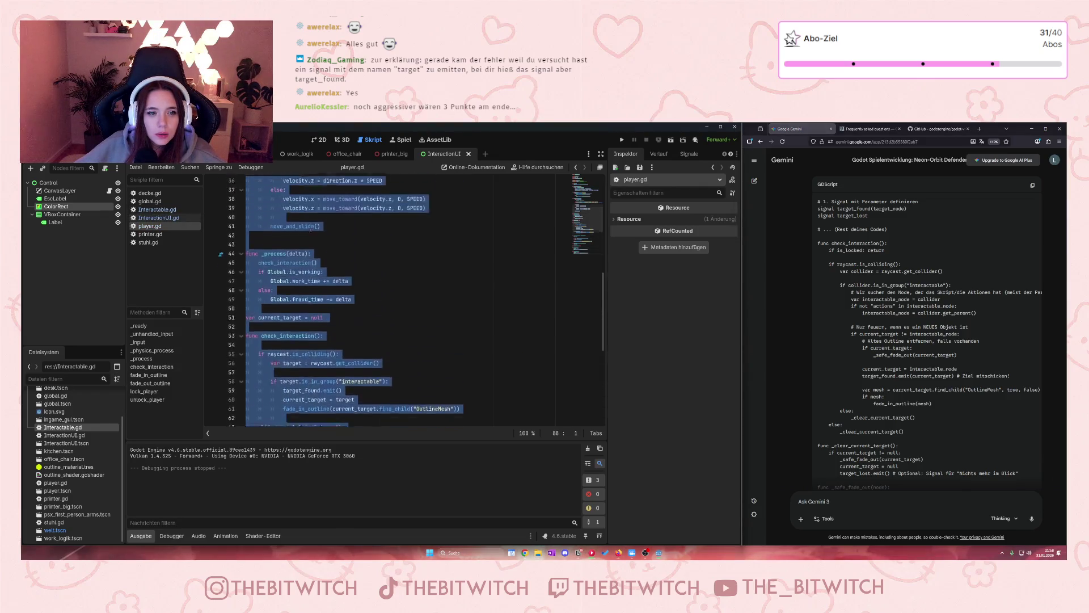
pyautogui.scroll(10, 310, 229)
pyautogui.click(316, 217)
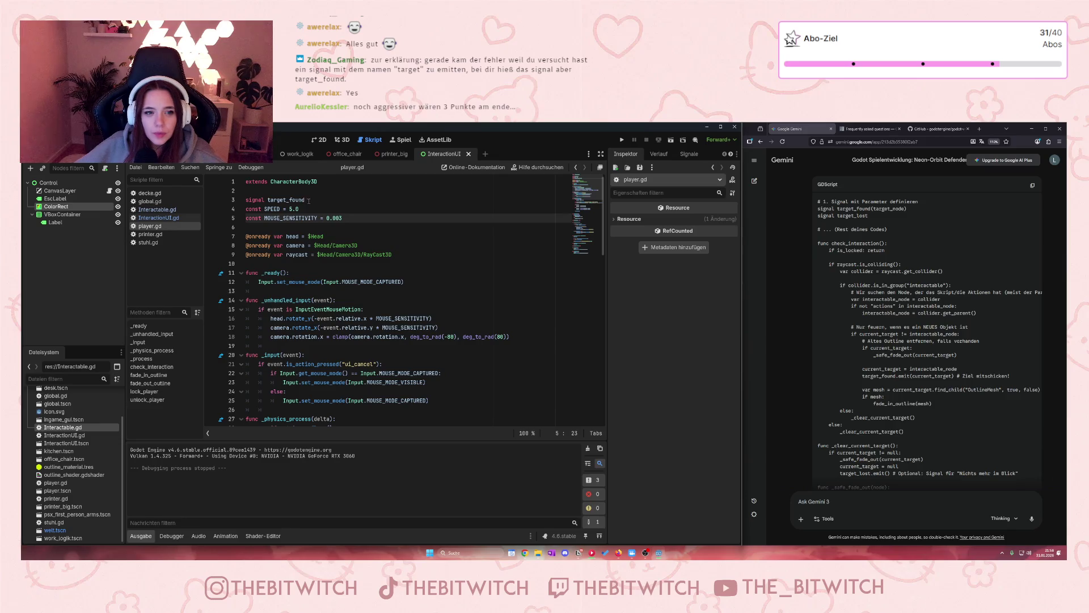
pyautogui.click(312, 202)
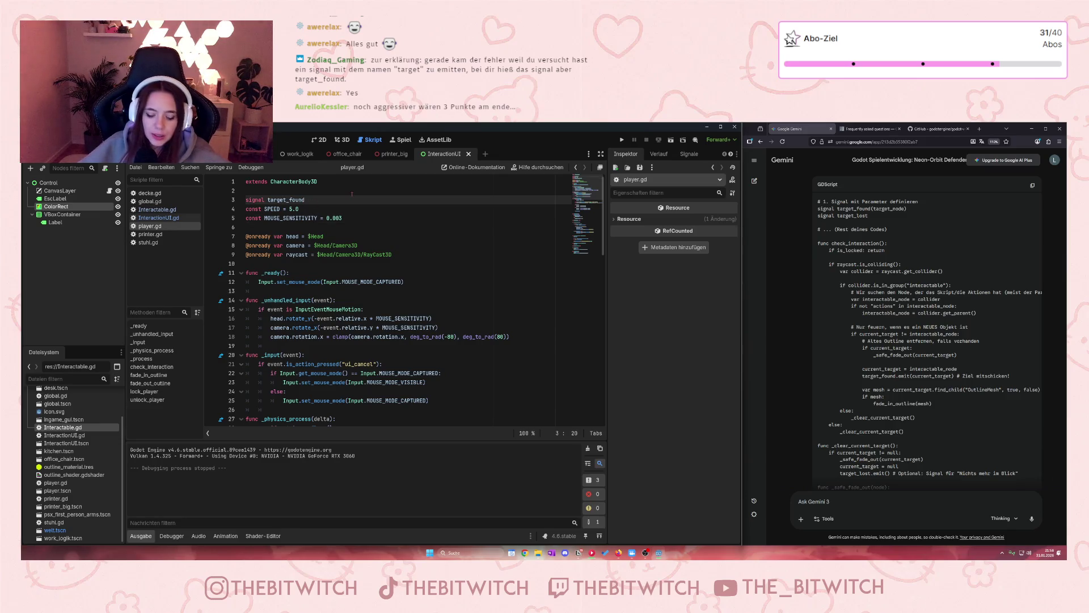
pyautogui.write('(target')
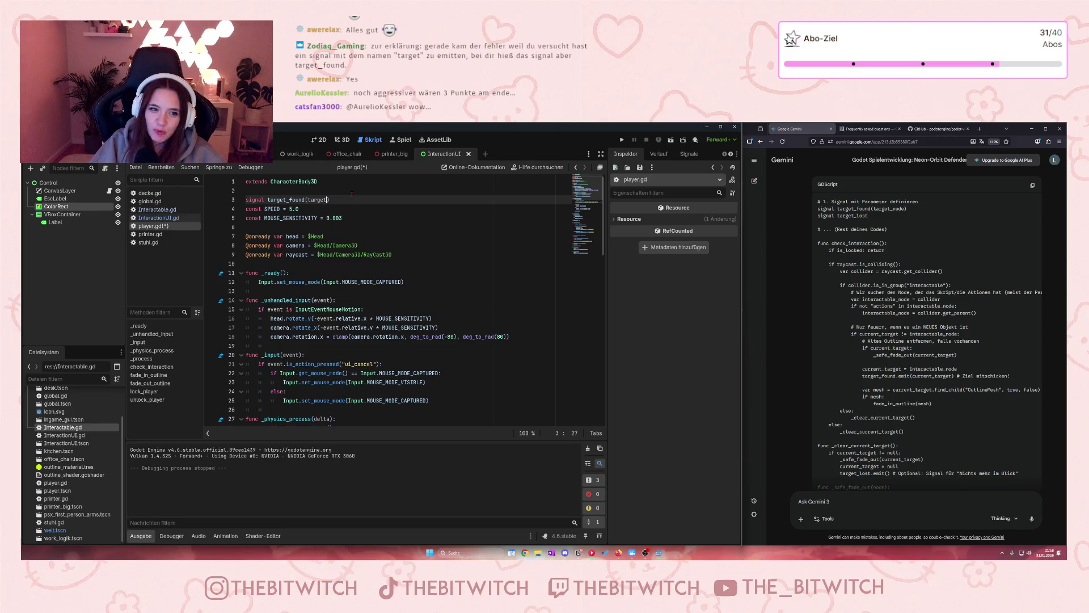
pyautogui.write('_node')
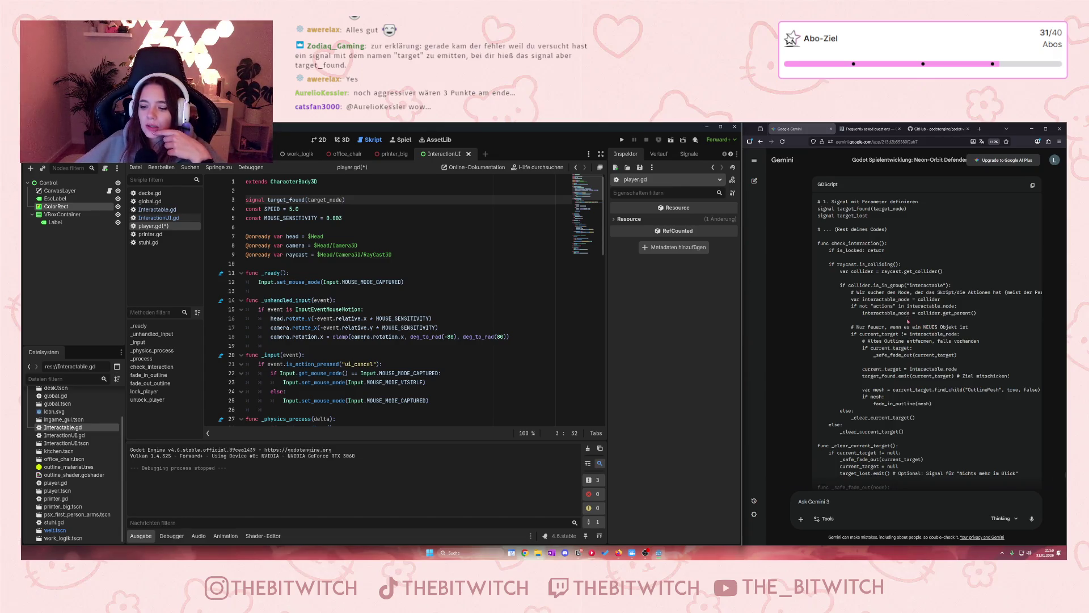
# - Scroll down to check_interaction and place the caret on its empty first line
pyautogui.scroll(-2, 908, 321)
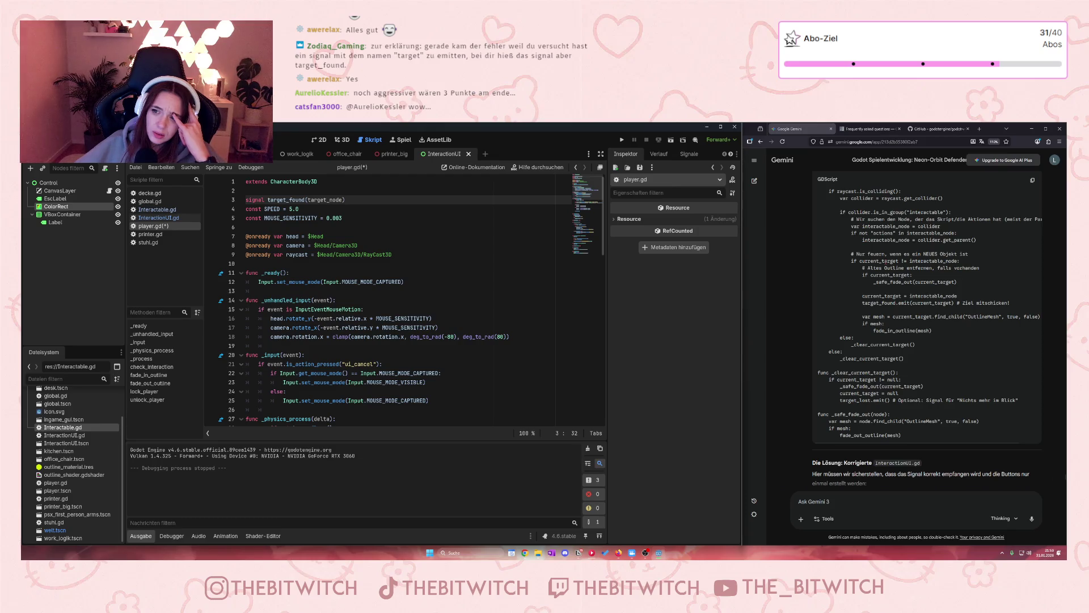
pyautogui.scroll(1, 886, 262)
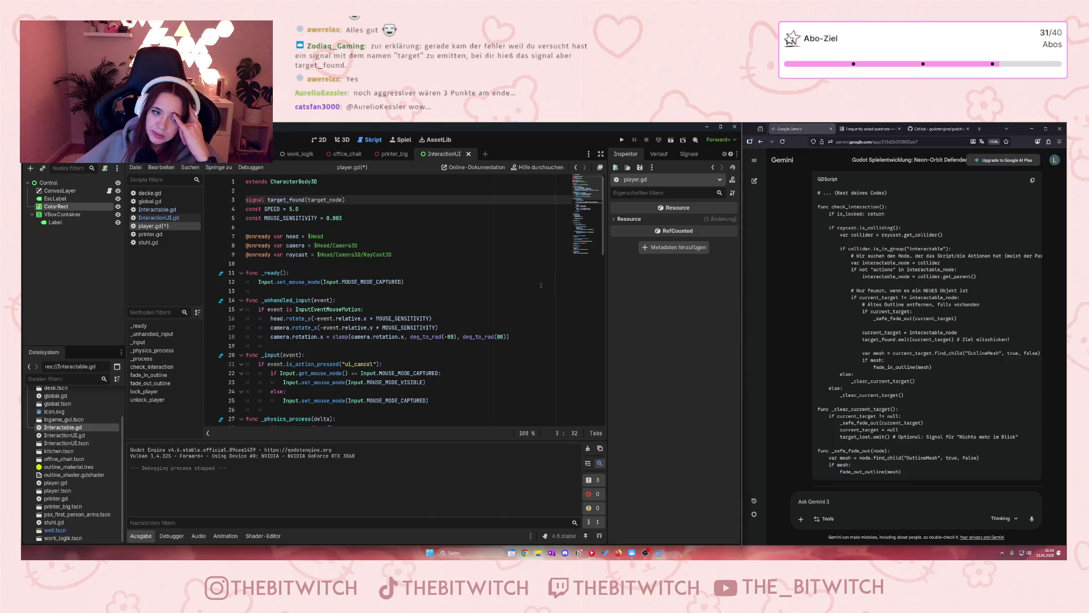
pyautogui.scroll(-3, 323, 315)
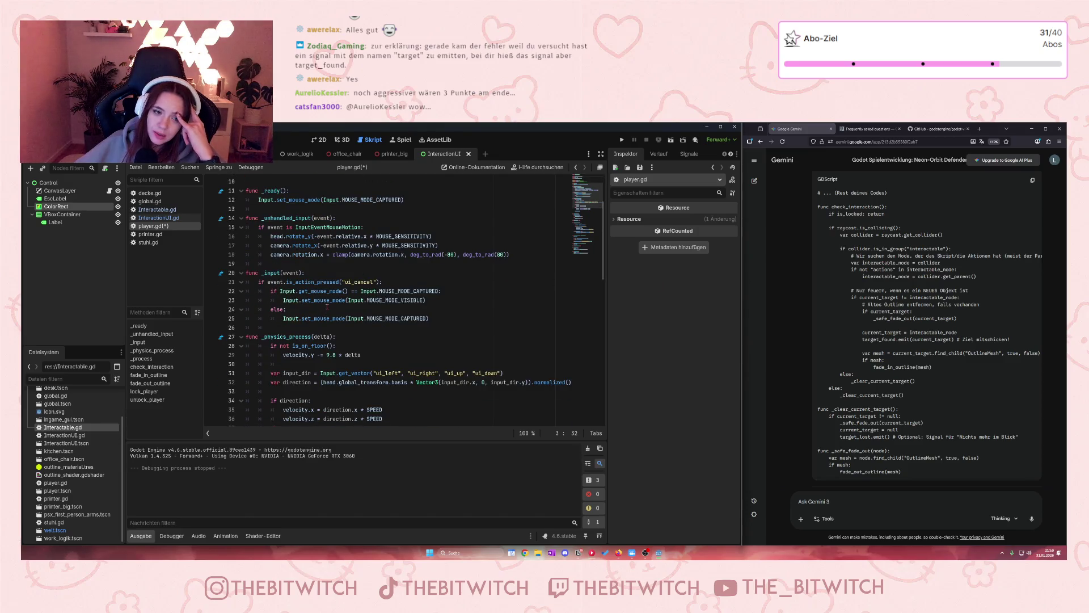
pyautogui.scroll(-6, 327, 307)
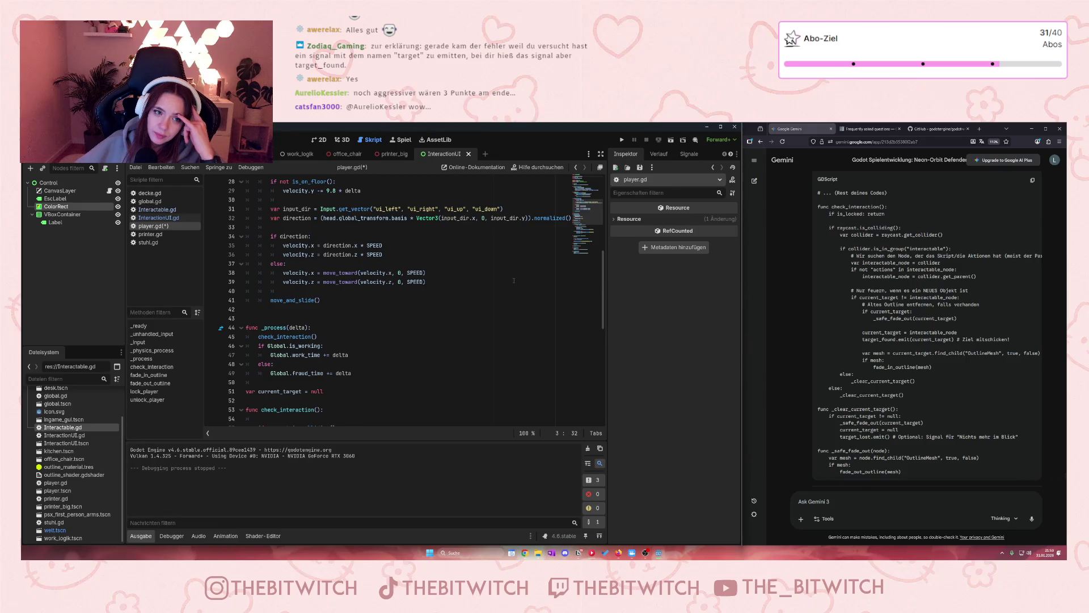
pyautogui.scroll(-8, 387, 293)
pyautogui.scroll(1, 387, 293)
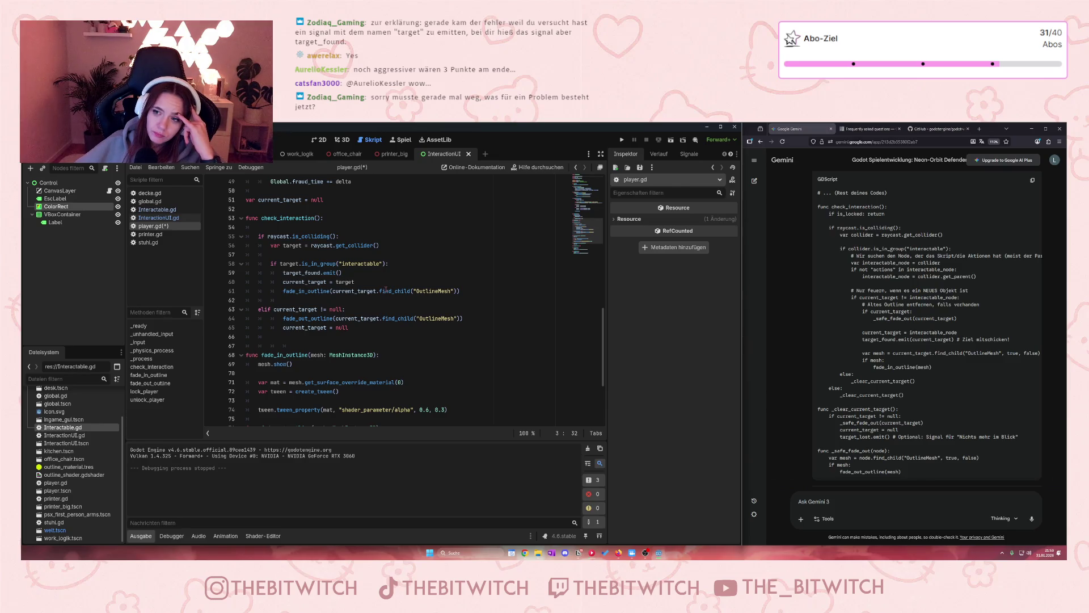
pyautogui.click(290, 227)
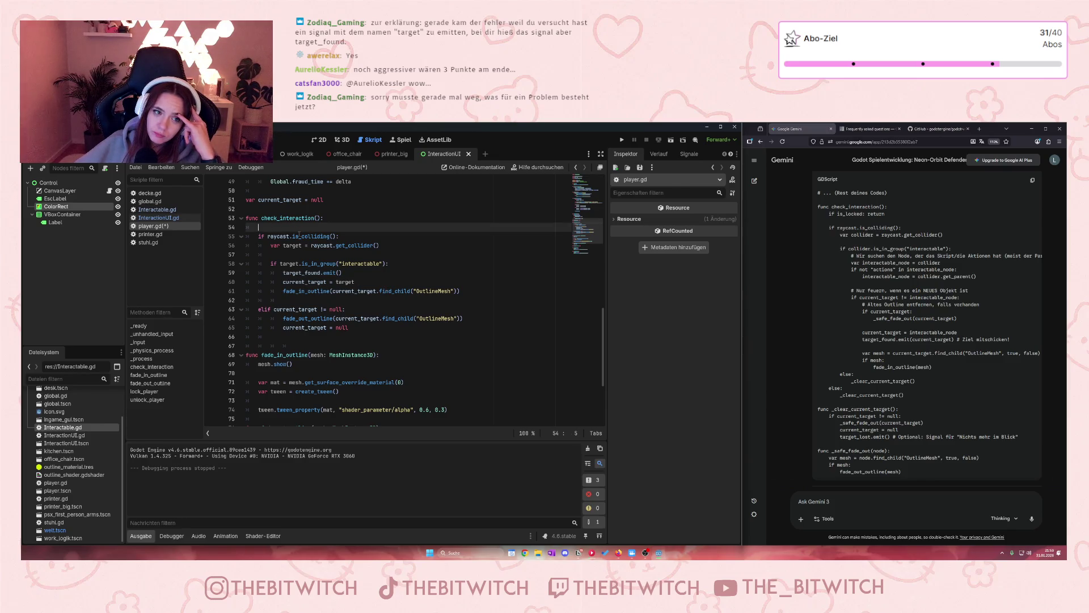
# - Add an 'if is_locked: return' guard at the top of check_interaction
pyautogui.write('if')
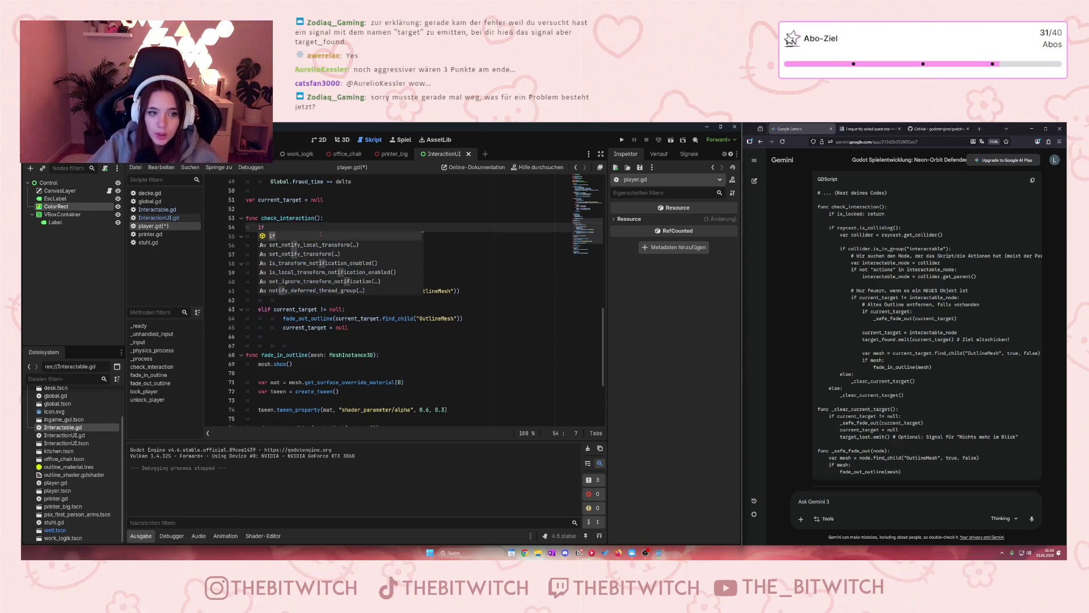
pyautogui.write(' is_l')
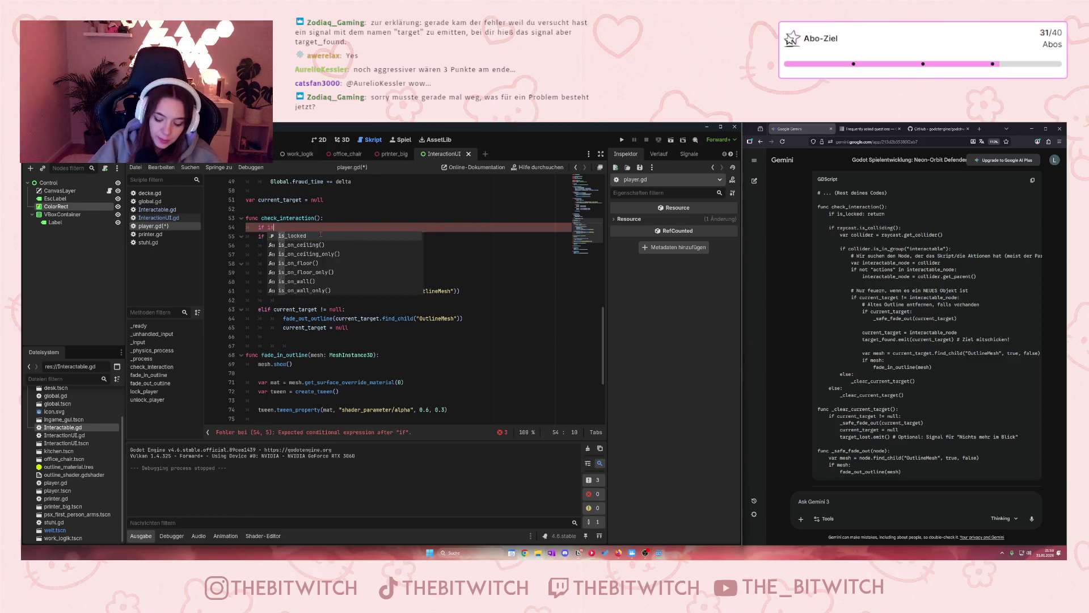
pyautogui.press('Return')
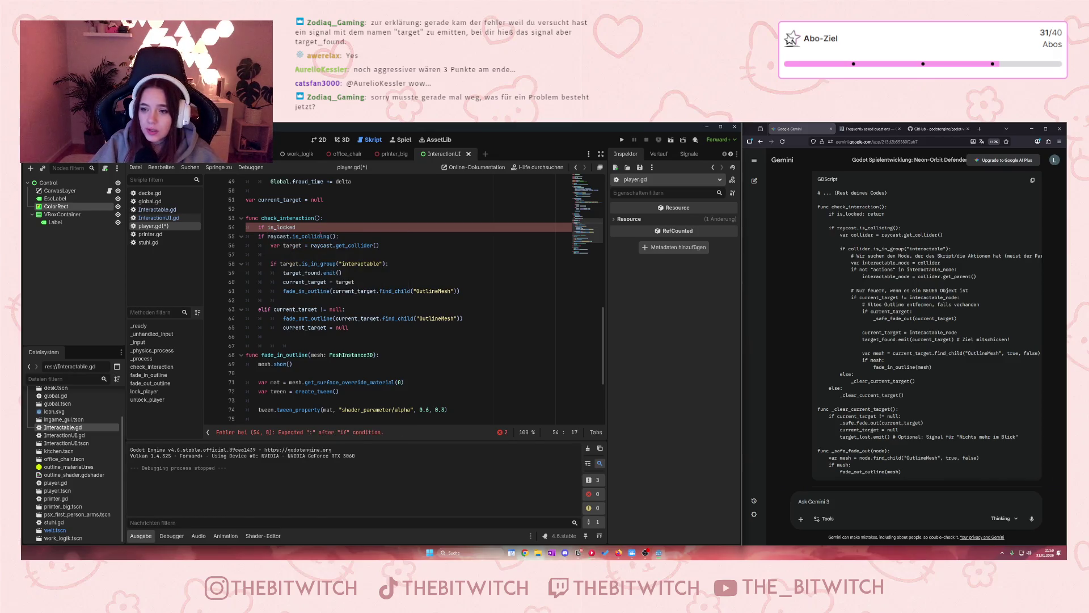
pyautogui.write(': return')
pyautogui.press('Return')
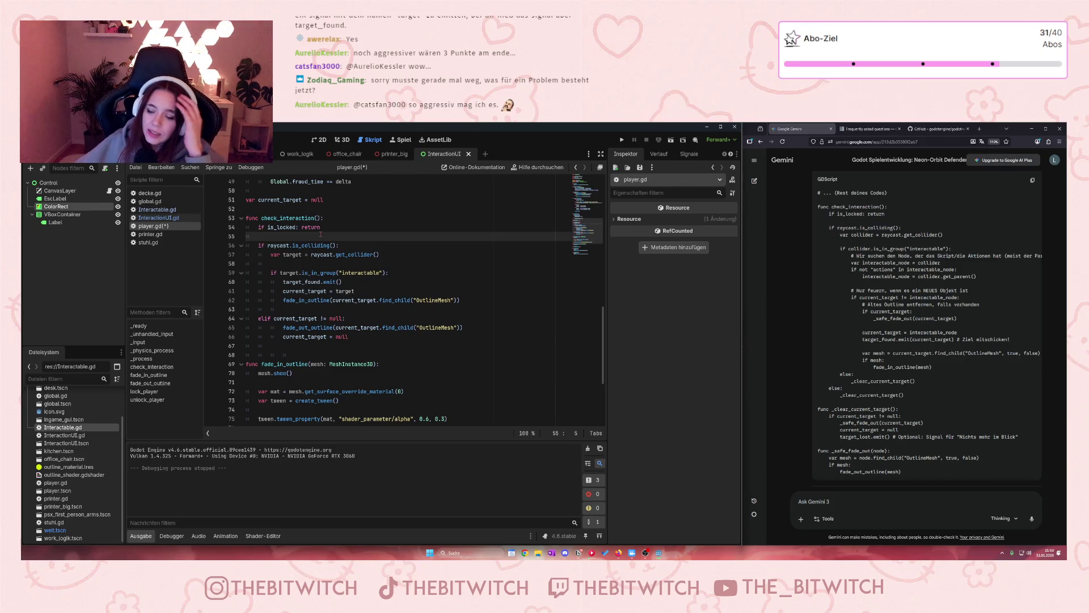
pyautogui.scroll(-5, 904, 302)
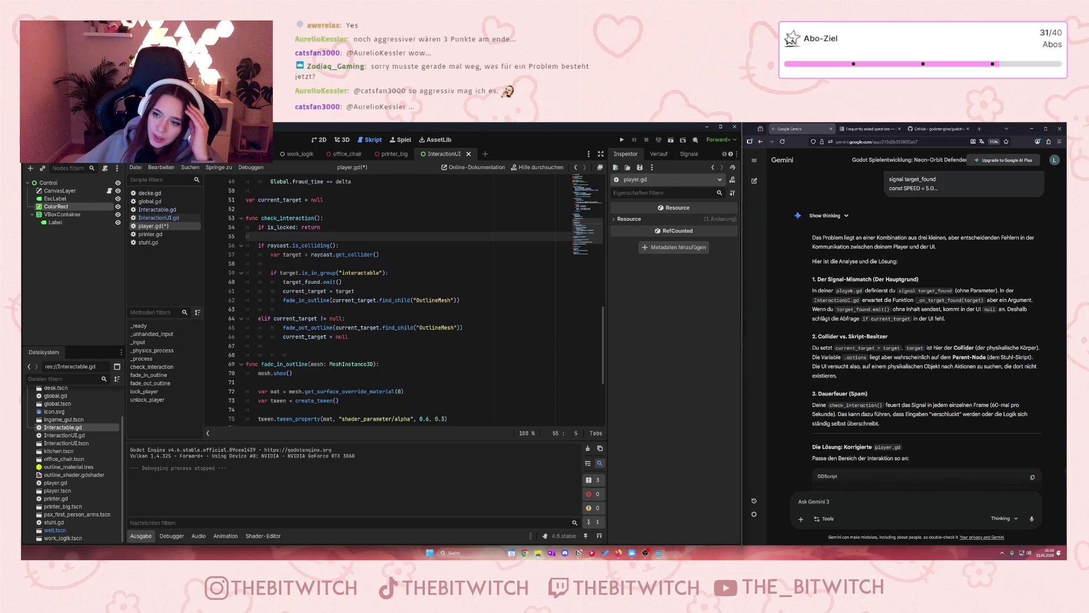
# - Compare Gemini's signal-mismatch fix with the target and current_target lines in player.gd's check_interaction
pyautogui.moveTo(818, 279); pyautogui.dragTo(934, 279)
pyautogui.click(847, 279)
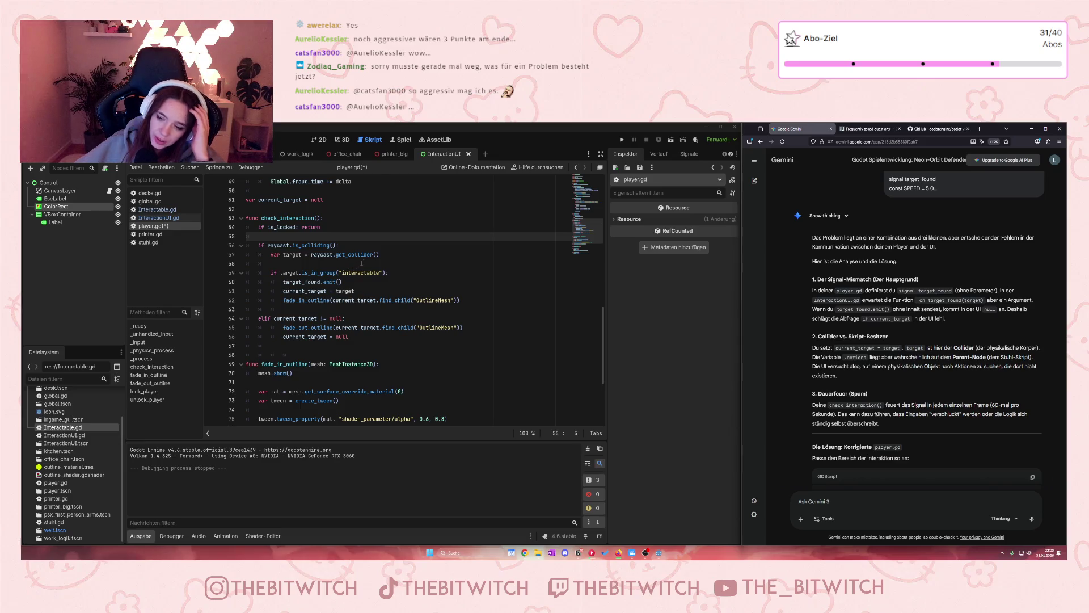
pyautogui.scroll(-5, 912, 369)
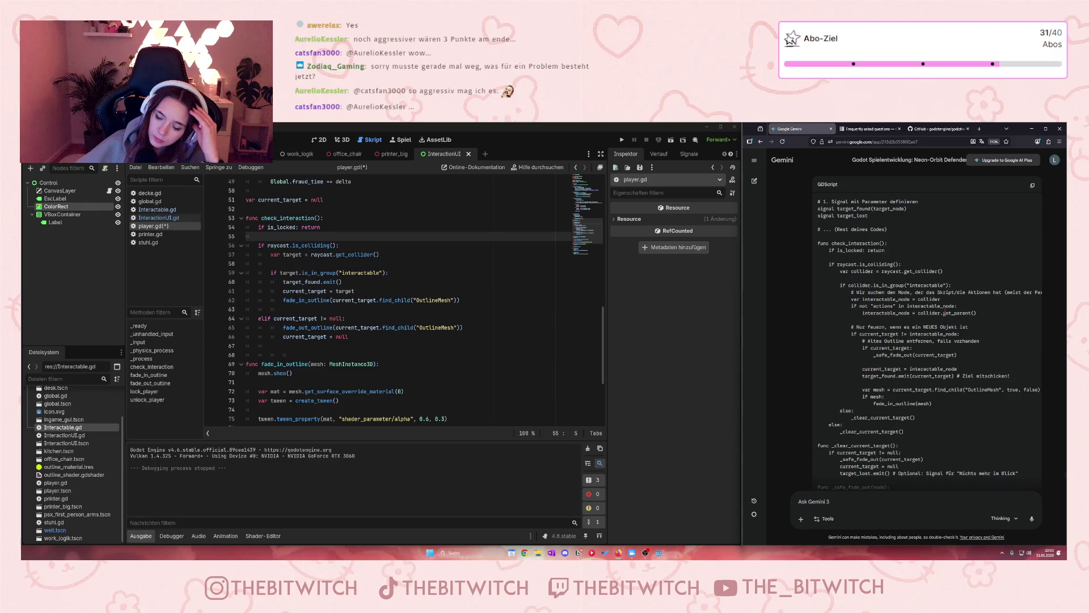
pyautogui.moveTo(849, 298); pyautogui.dragTo(1010, 319)
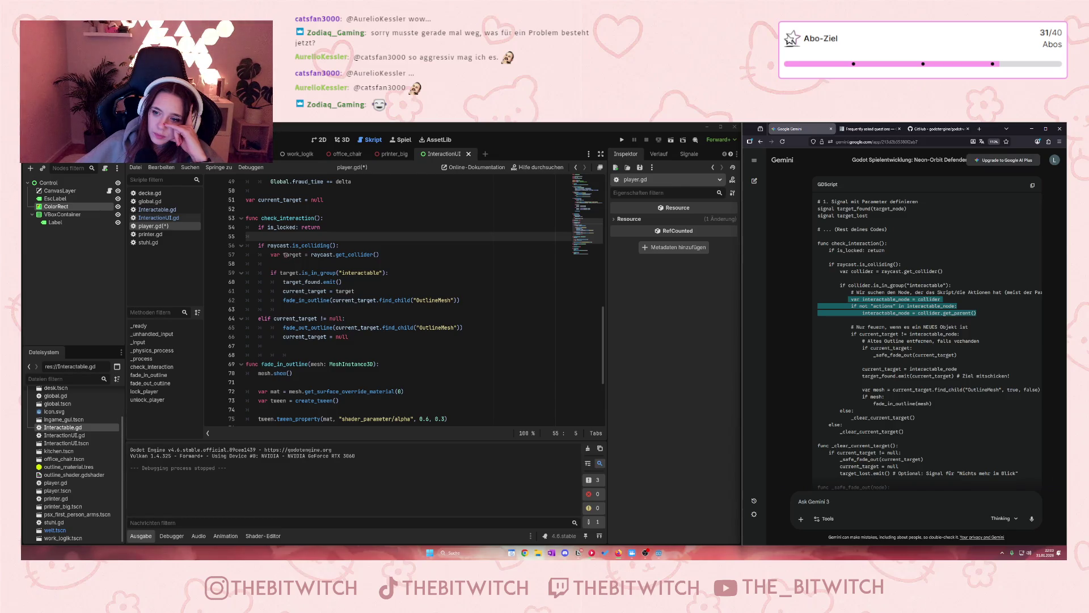
pyautogui.moveTo(283, 255); pyautogui.dragTo(308, 255)
pyautogui.click(862, 389)
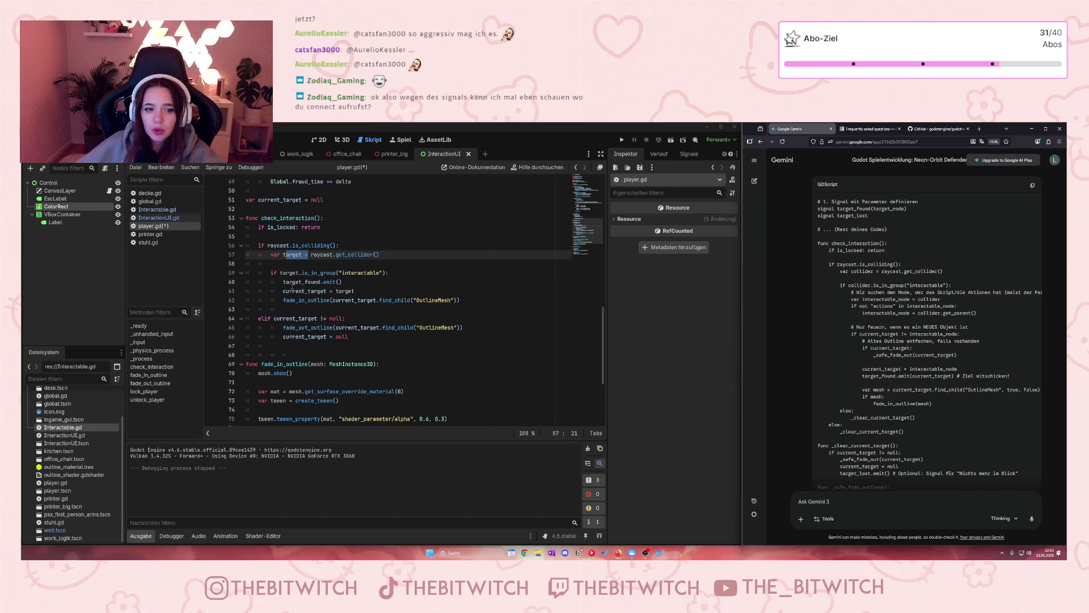
pyautogui.moveTo(311, 291); pyautogui.dragTo(296, 291)
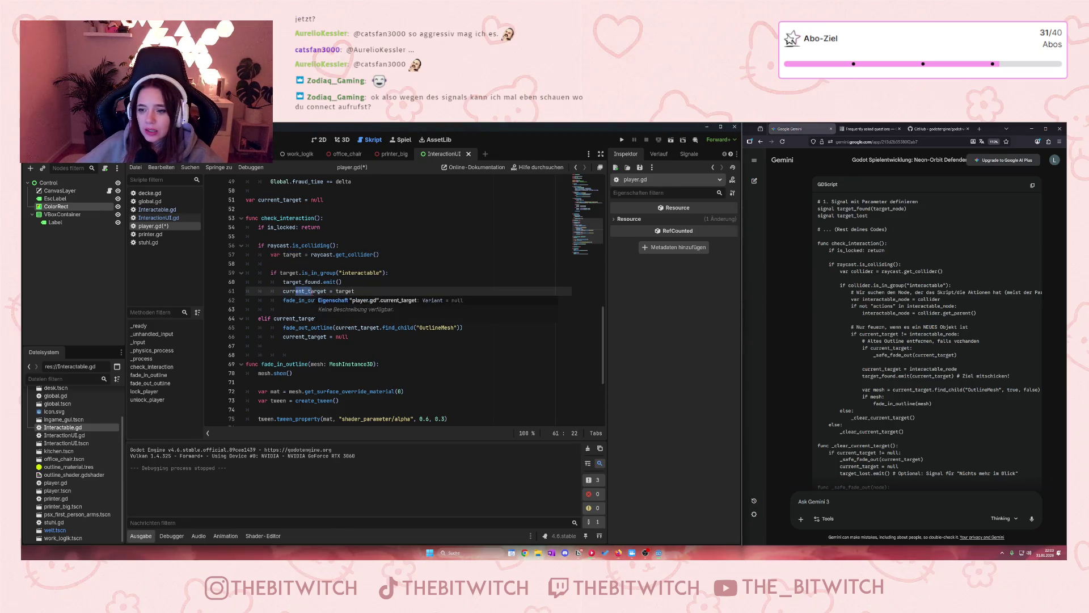
# - Rename the target_found signal's parameter from target_node to current_target in player.gd
pyautogui.scroll(15, 353, 187)
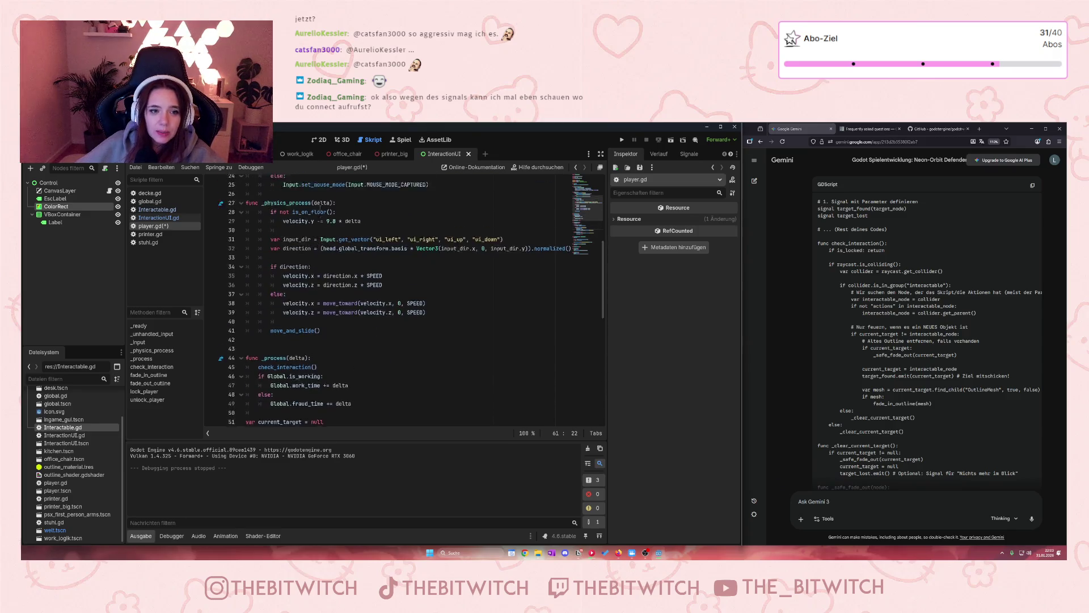
pyautogui.scroll(1, 310, 214)
pyautogui.moveTo(342, 200); pyautogui.dragTo(307, 199)
pyautogui.write('cur')
pyautogui.write('rent_')
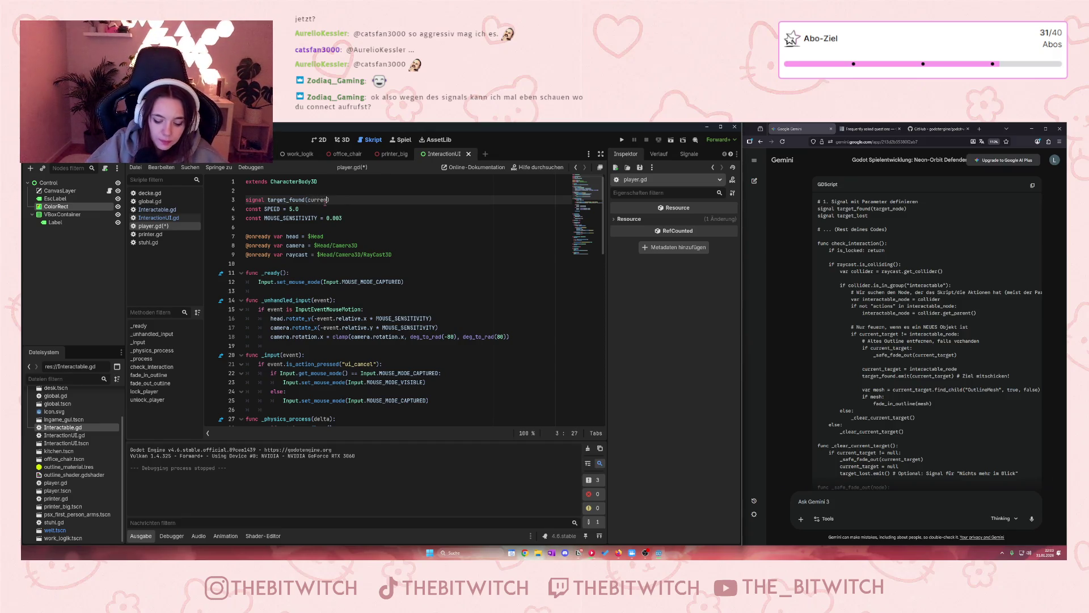
pyautogui.write('target')
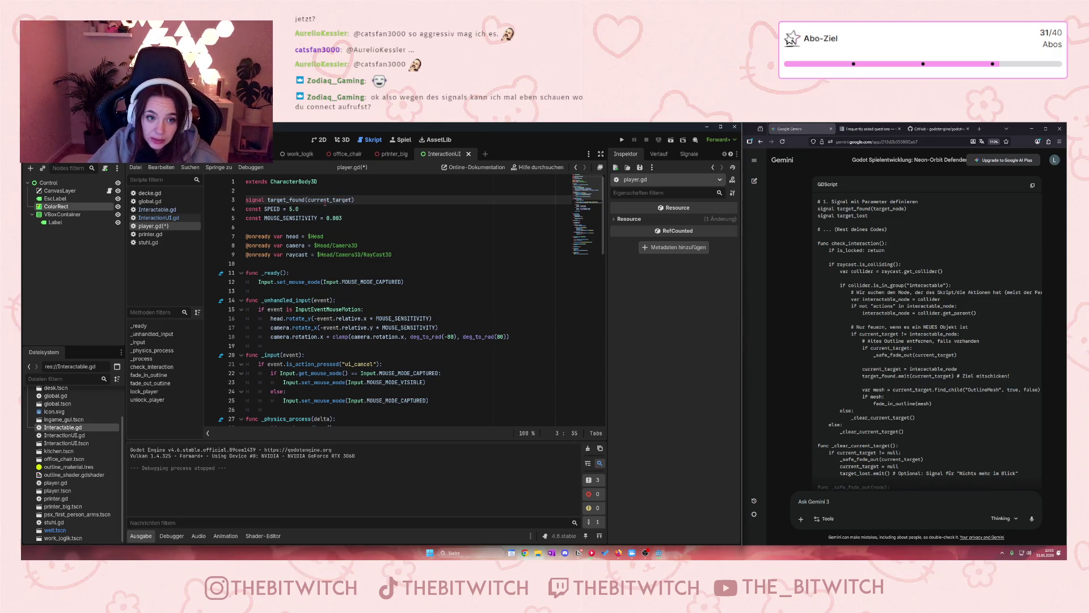
pyautogui.click(437, 282)
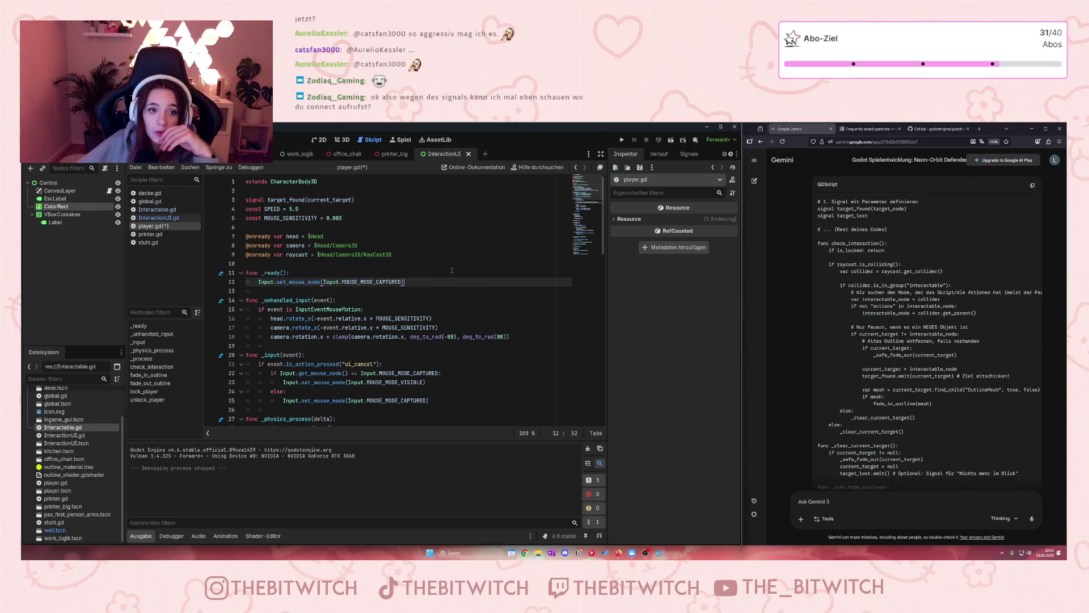
# - Scroll through the rest of player.gd, then switch to Interactable.gd
pyautogui.scroll(-5, 467, 257)
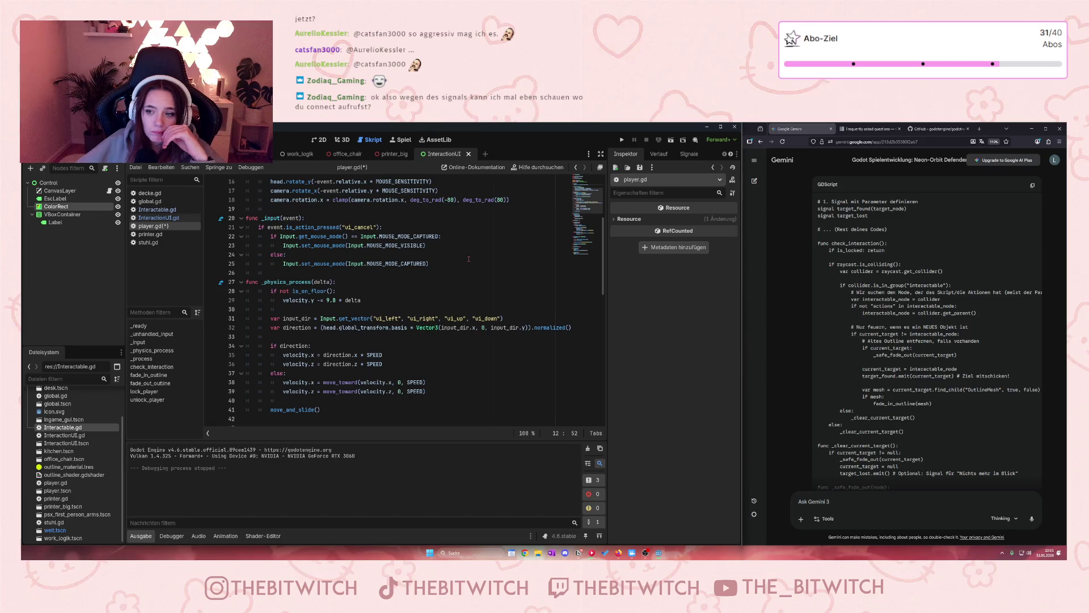
pyautogui.scroll(-4, 469, 260)
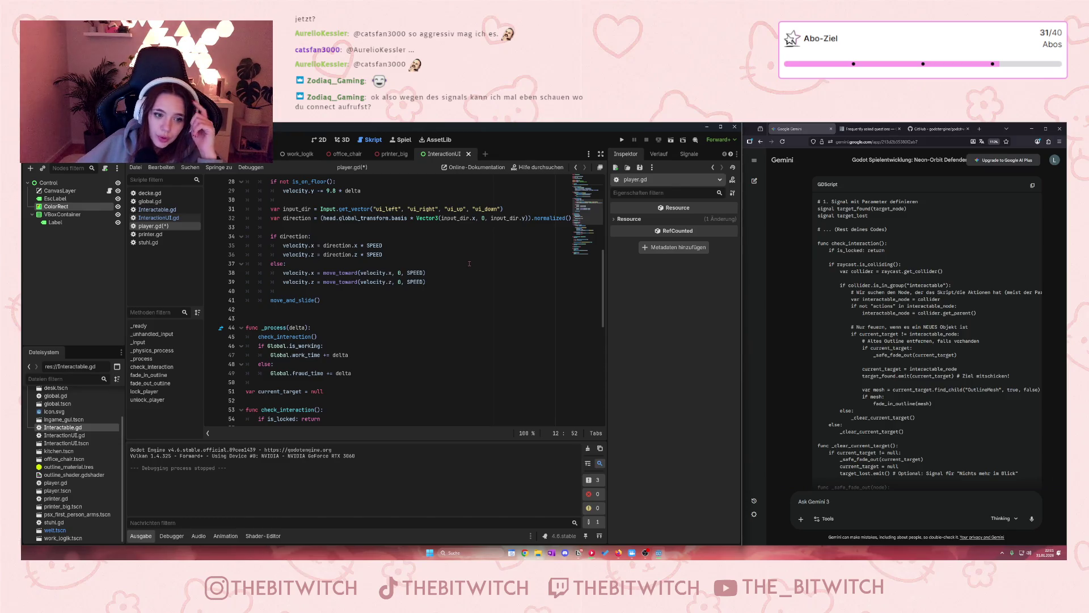
pyautogui.scroll(-3, 326, 262)
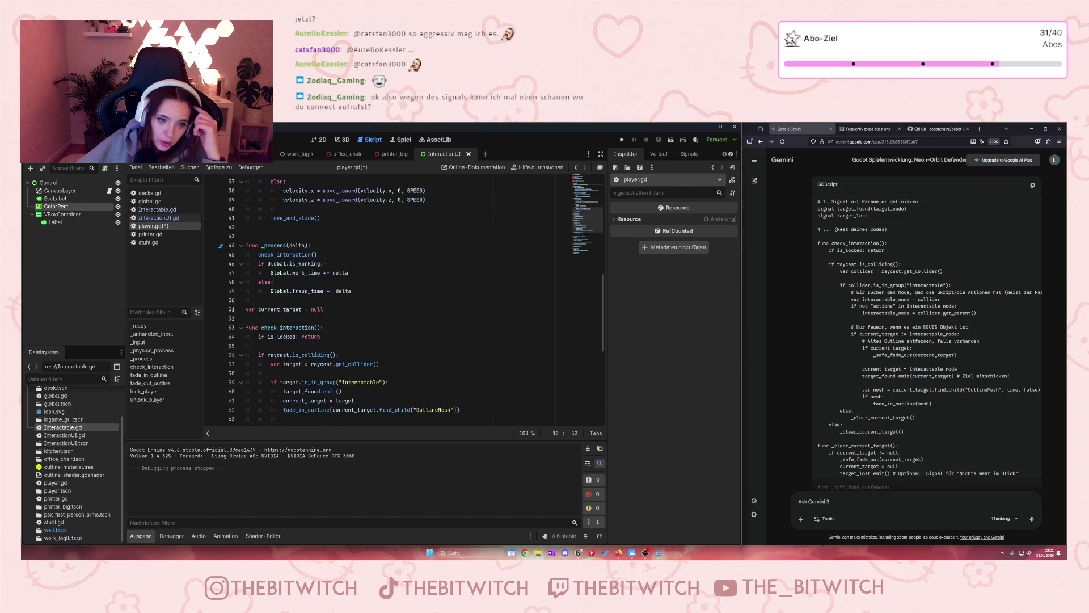
pyautogui.scroll(-2, 320, 386)
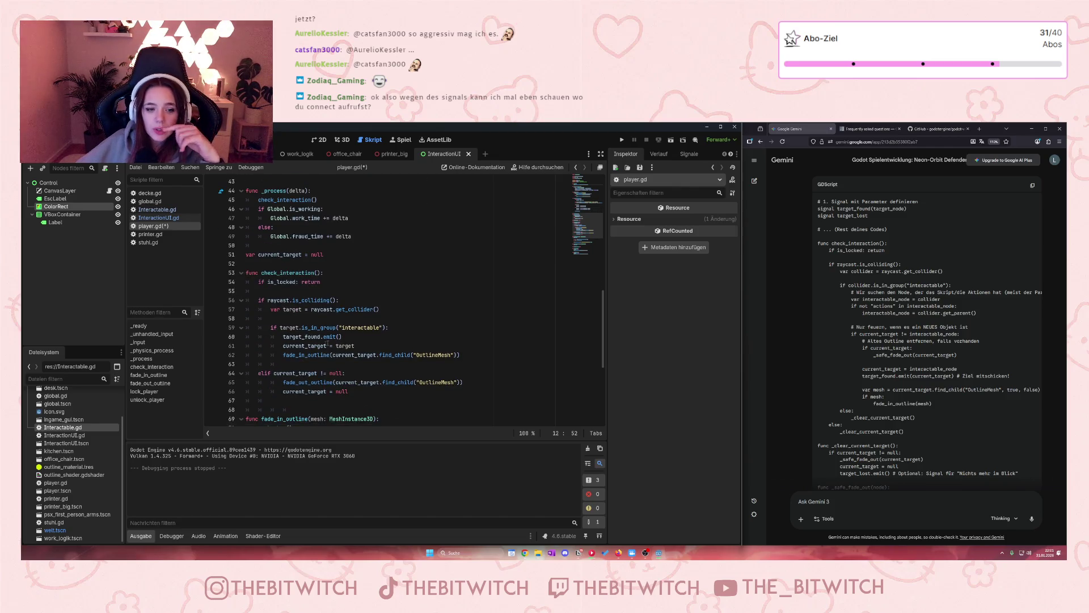
pyautogui.click(144, 209)
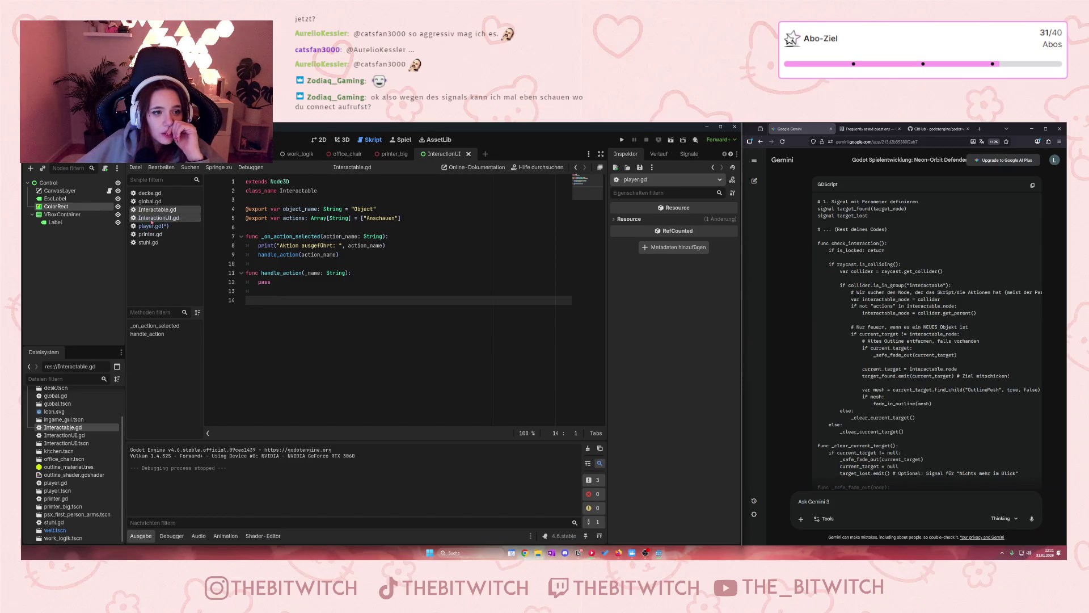
# - In InteractionUI.gd, highlight the _ready line connecting target_found to _on_target_found
pyautogui.click(149, 218)
pyautogui.scroll(-1, 366, 310)
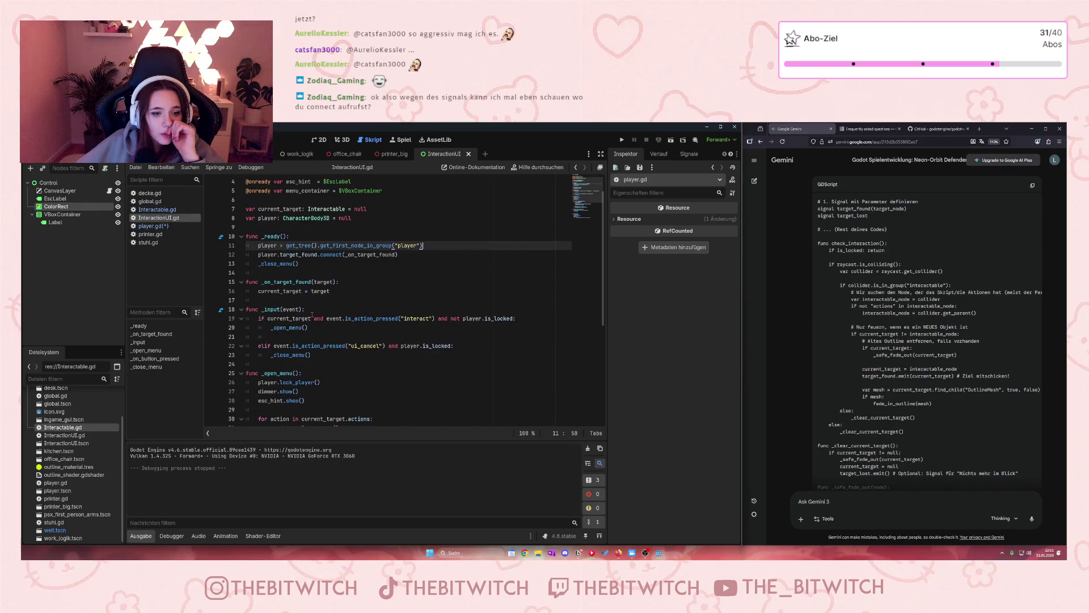
pyautogui.scroll(-2, 312, 314)
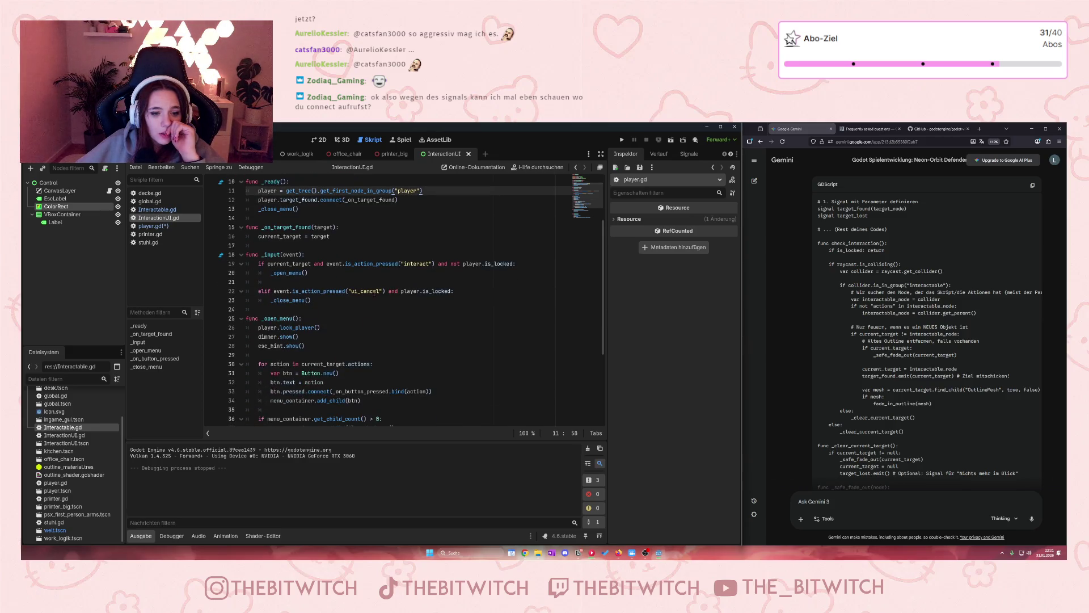
pyautogui.scroll(1, 368, 284)
pyautogui.scroll(2, 387, 295)
pyautogui.moveTo(321, 282)
pyautogui.mouseDown()
pyautogui.moveTo(258, 300)
pyautogui.moveTo(329, 282)
pyautogui.moveTo(416, 282)
pyautogui.mouseUp()
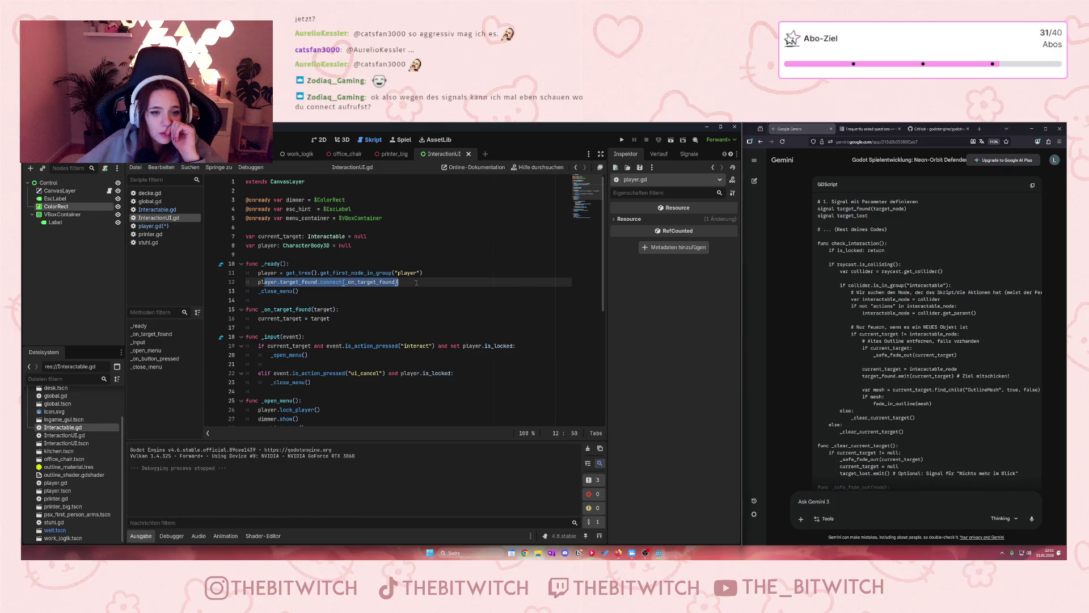
pyautogui.click(307, 293)
pyautogui.moveTo(258, 282); pyautogui.dragTo(402, 284)
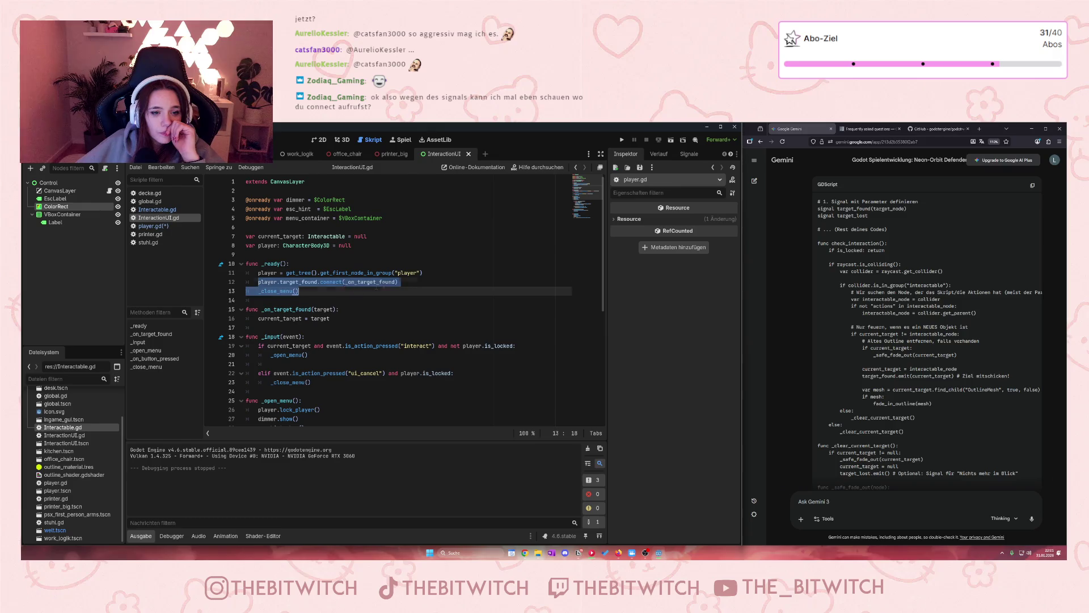
pyautogui.click(398, 284)
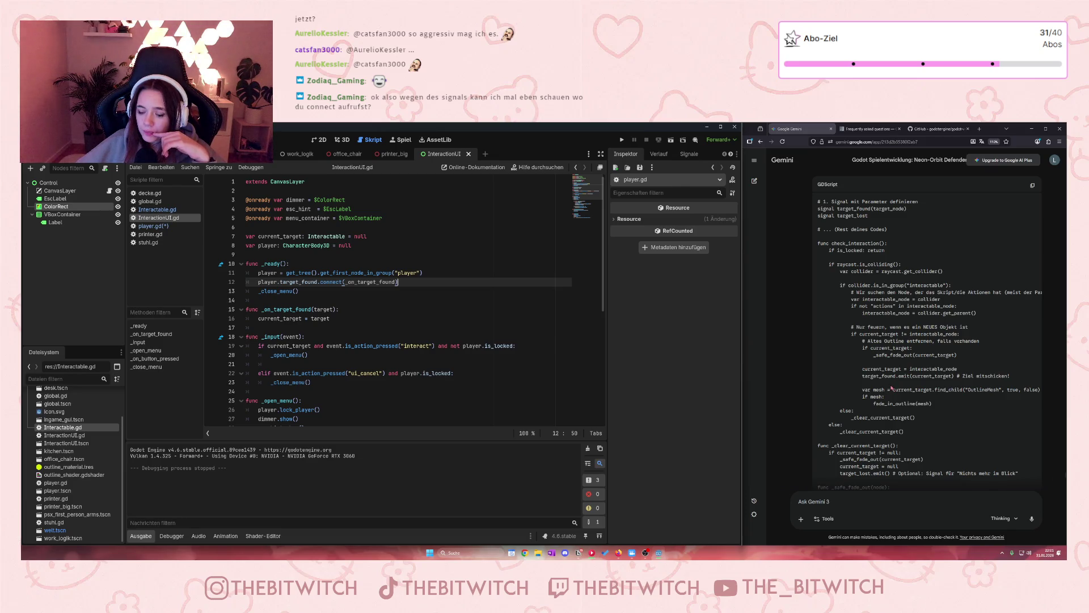
# - Highlight Gemini's outline fade-in and outline mesh lookup lines for comparison
pyautogui.moveTo(872, 389); pyautogui.dragTo(951, 407)
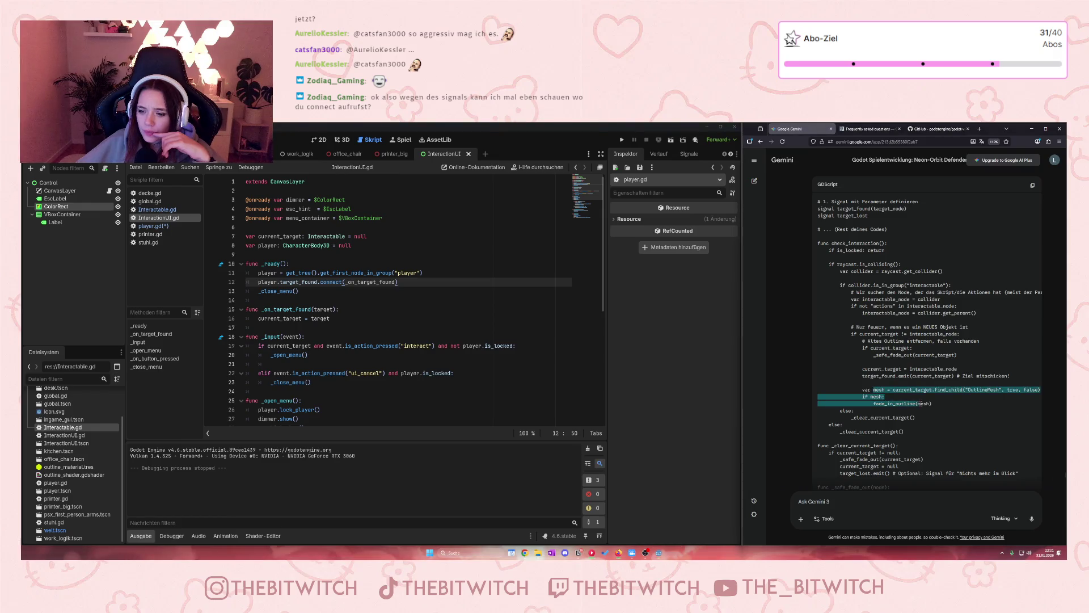
pyautogui.click(875, 374)
pyautogui.moveTo(859, 385); pyautogui.dragTo(933, 404)
pyautogui.click(944, 409)
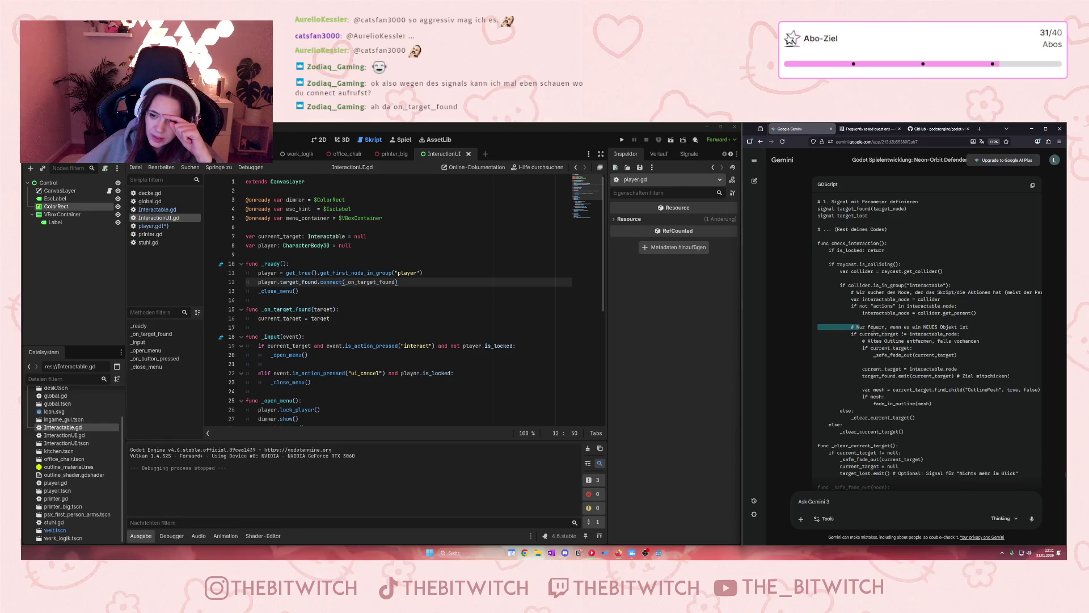
pyautogui.scroll(-2, 928, 376)
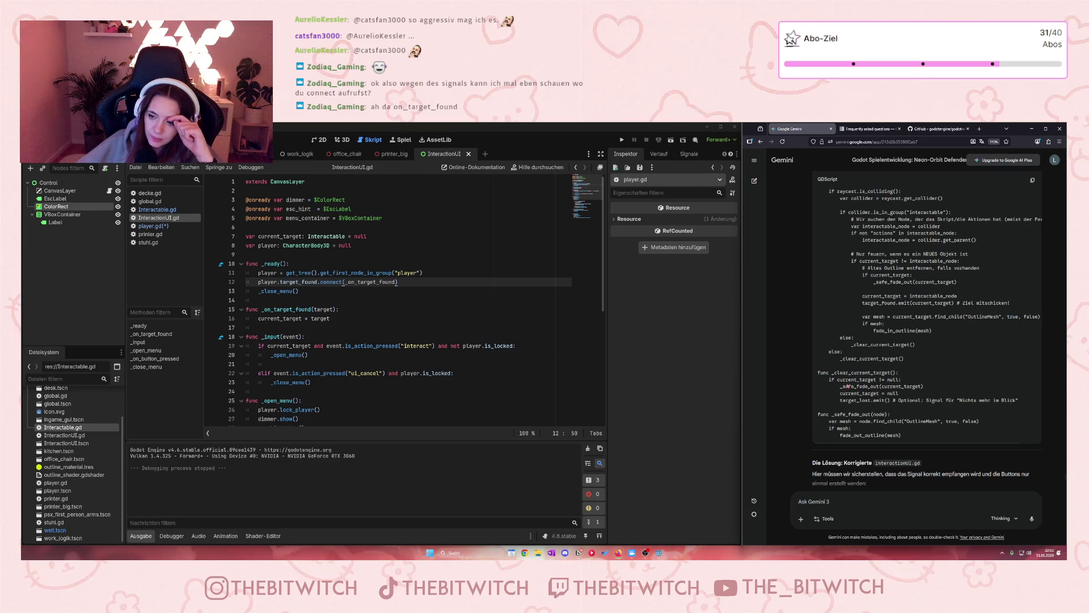
# - On player.gd, highlight Gemini's target_lost emit line and the lines above it
pyautogui.click(153, 226)
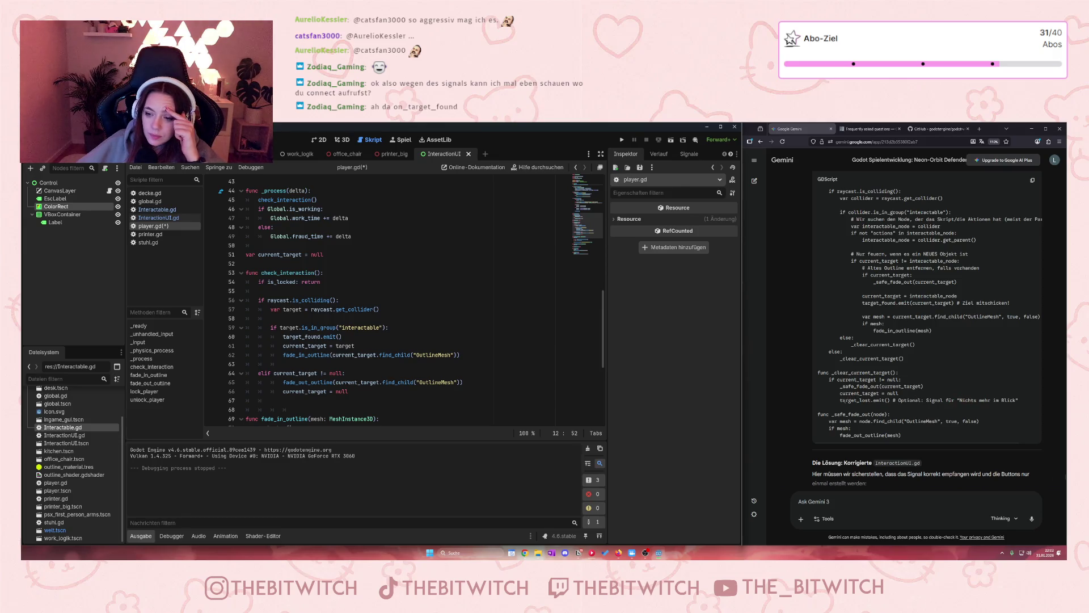
pyautogui.moveTo(840, 400); pyautogui.dragTo(1026, 400)
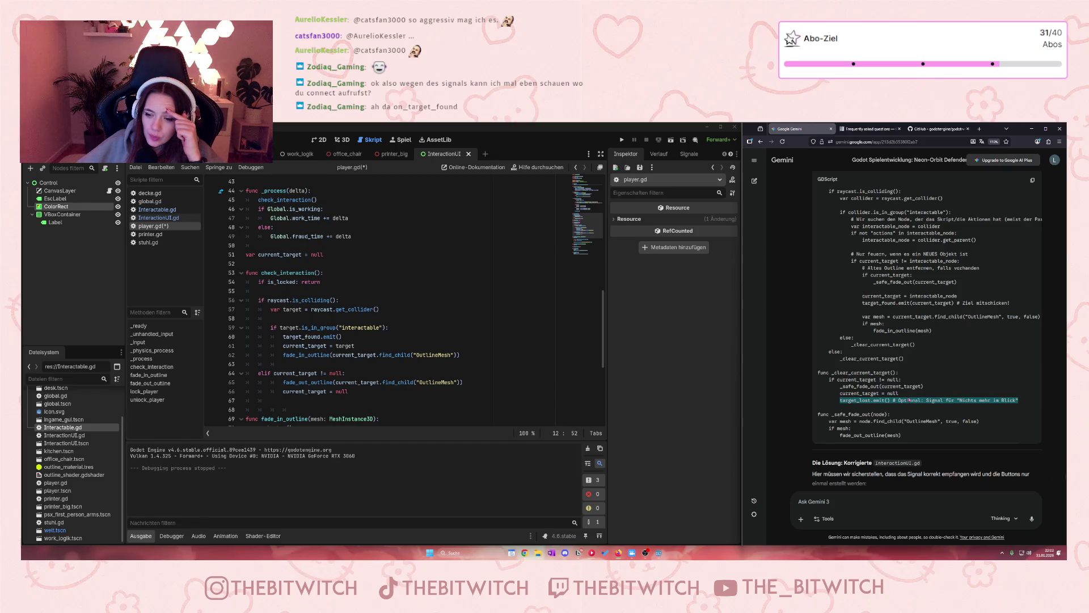
pyautogui.click(841, 387)
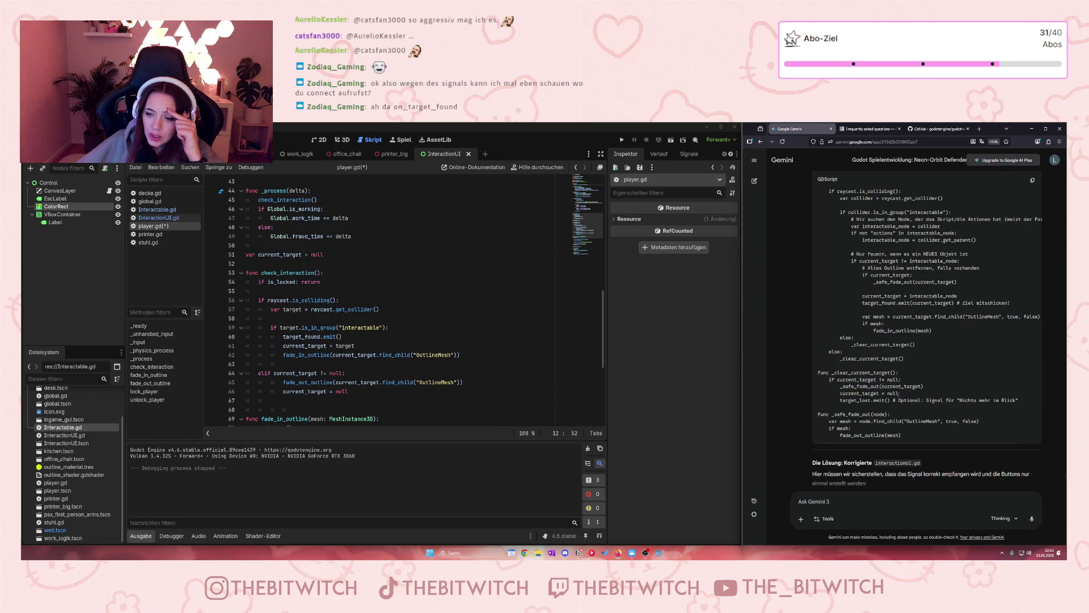
pyautogui.moveTo(1019, 400)
pyautogui.mouseDown()
pyautogui.moveTo(839, 388)
pyautogui.moveTo(823, 374)
pyautogui.moveTo(921, 381)
pyautogui.mouseUp()
pyautogui.click(848, 379)
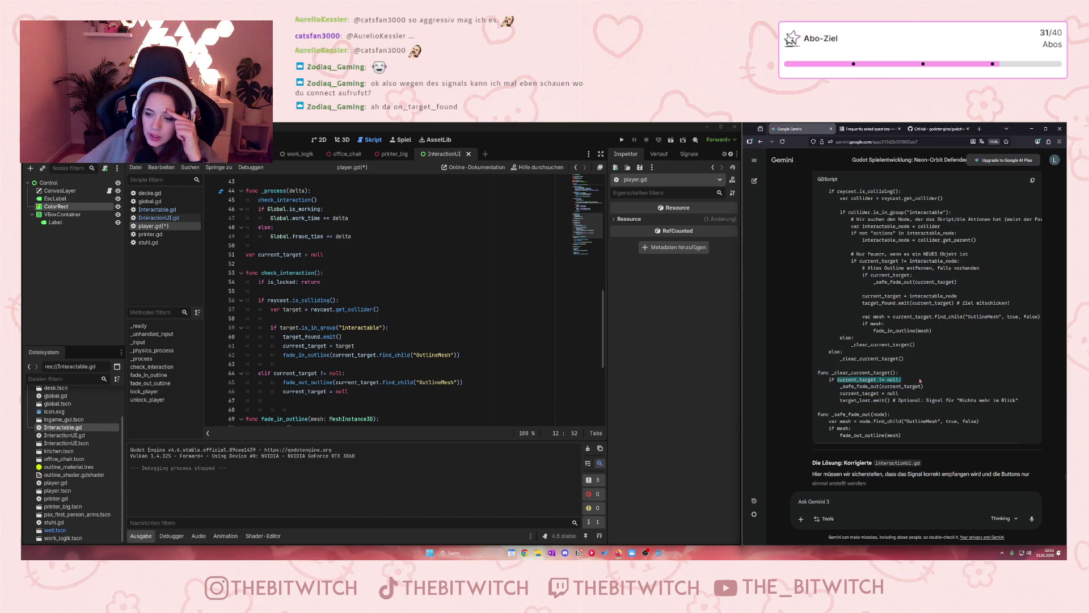
# - Highlight Gemini's fade-out call, current_target null reset, and _safe_fade_out outline lookup lines
pyautogui.moveTo(841, 387); pyautogui.dragTo(965, 391)
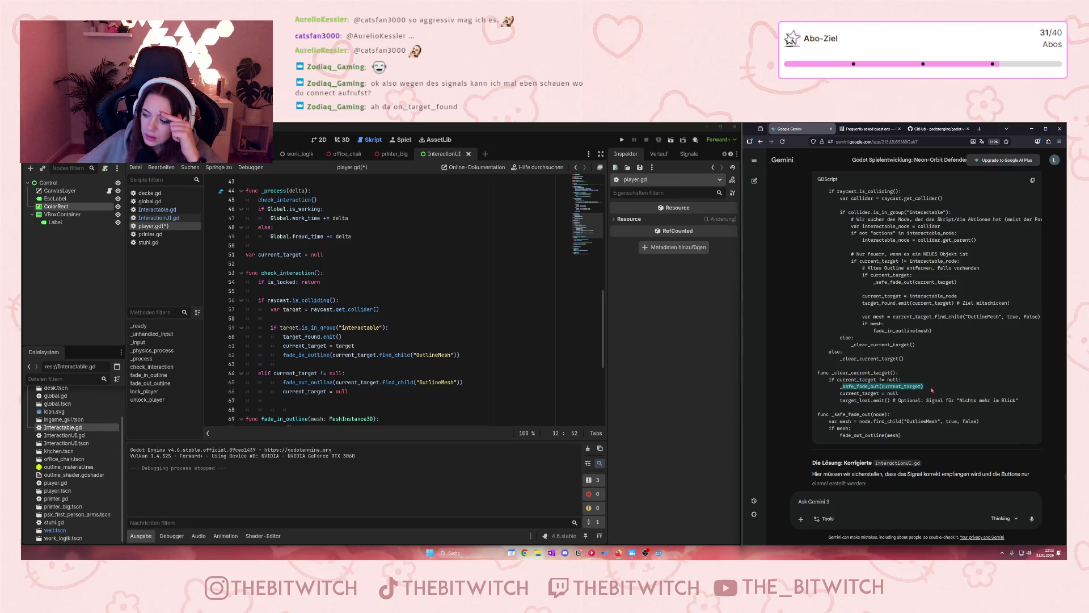
pyautogui.click(841, 387)
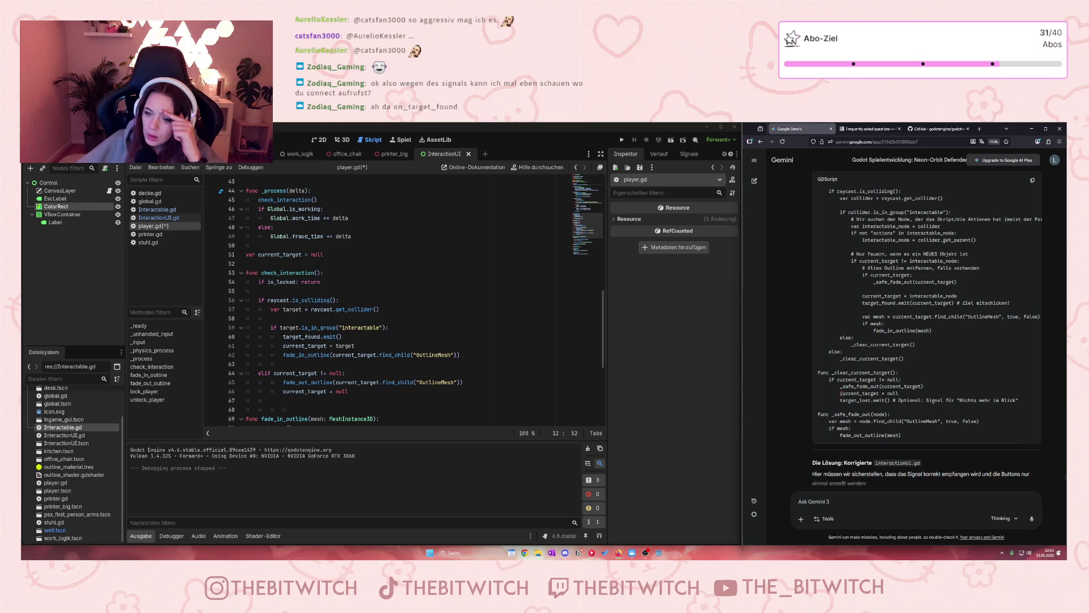
pyautogui.moveTo(841, 394); pyautogui.dragTo(916, 392)
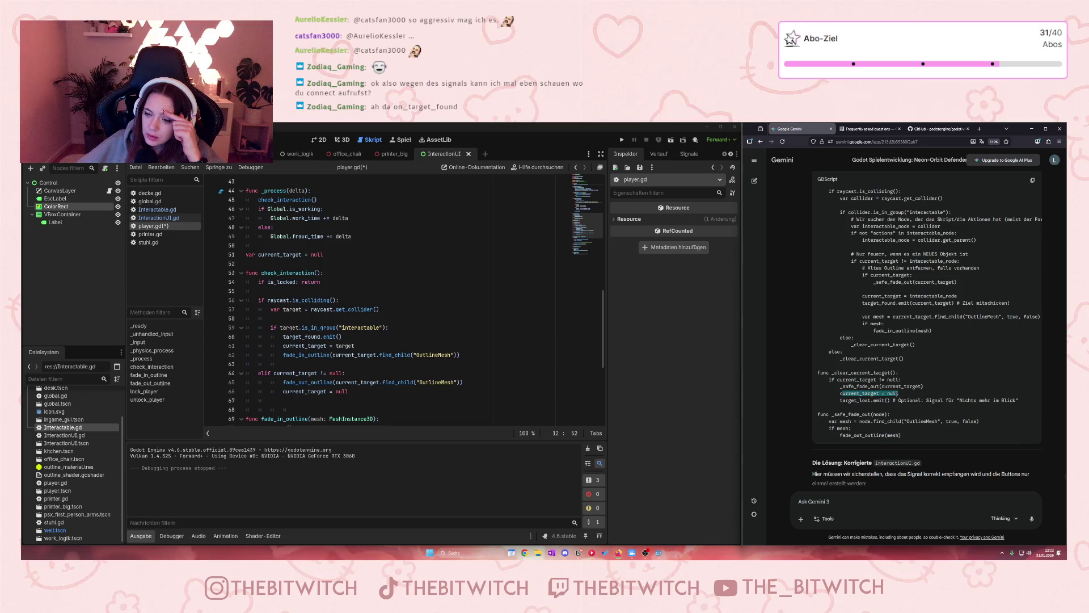
pyautogui.moveTo(826, 421); pyautogui.dragTo(914, 435)
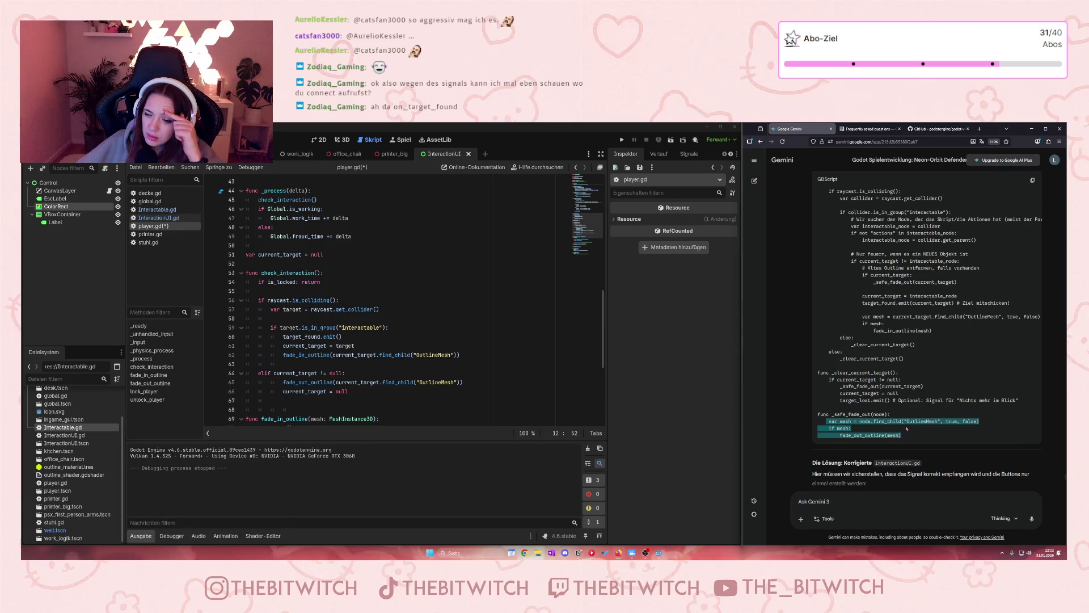
pyautogui.click(855, 400)
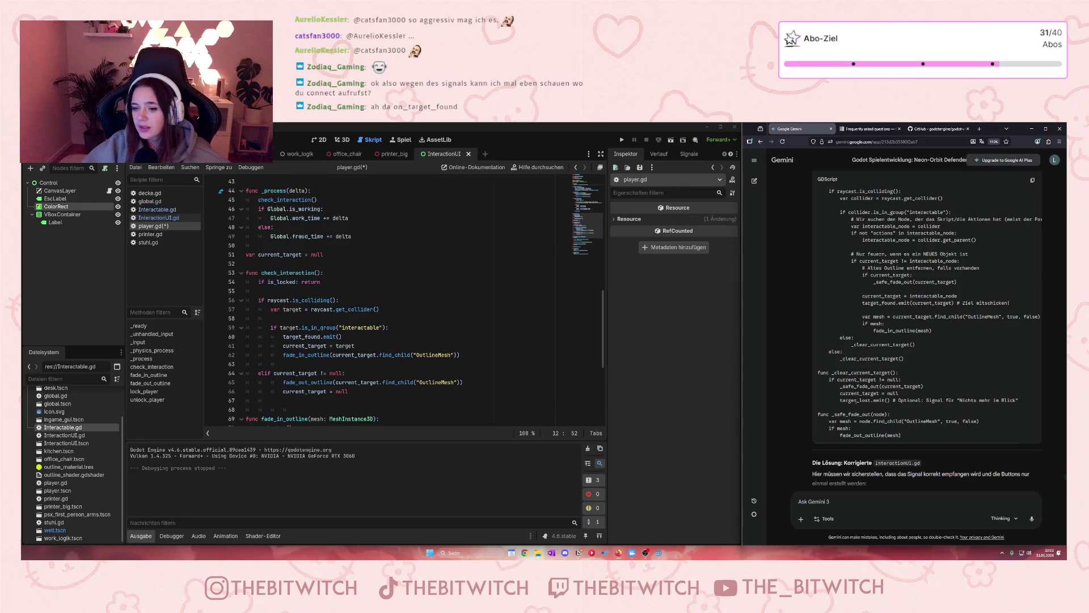
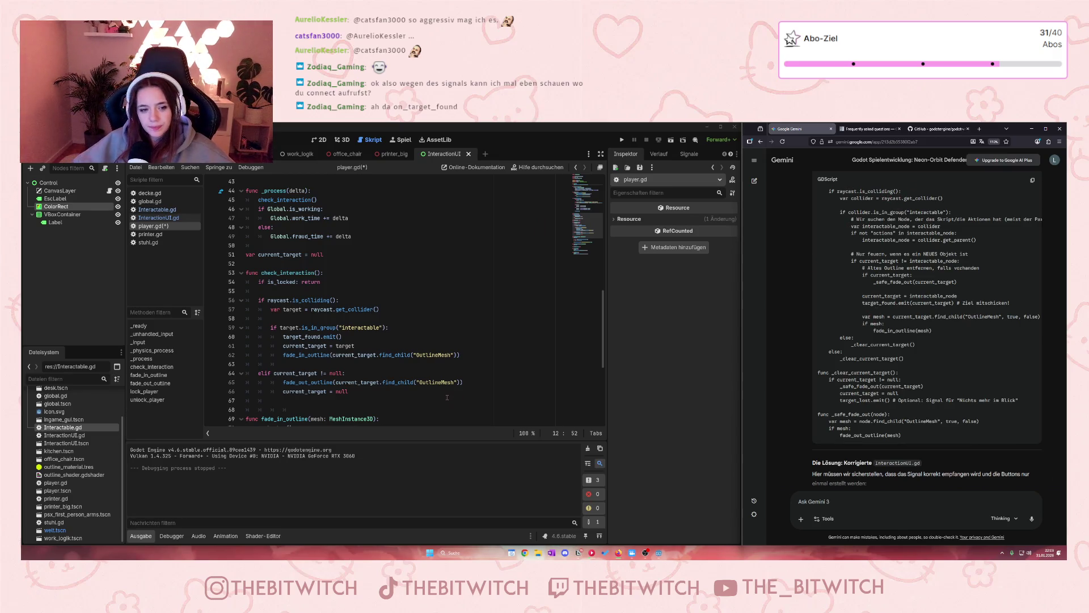
# - Save the player.gd script from the lock_player area
pyautogui.scroll(3, 448, 395)
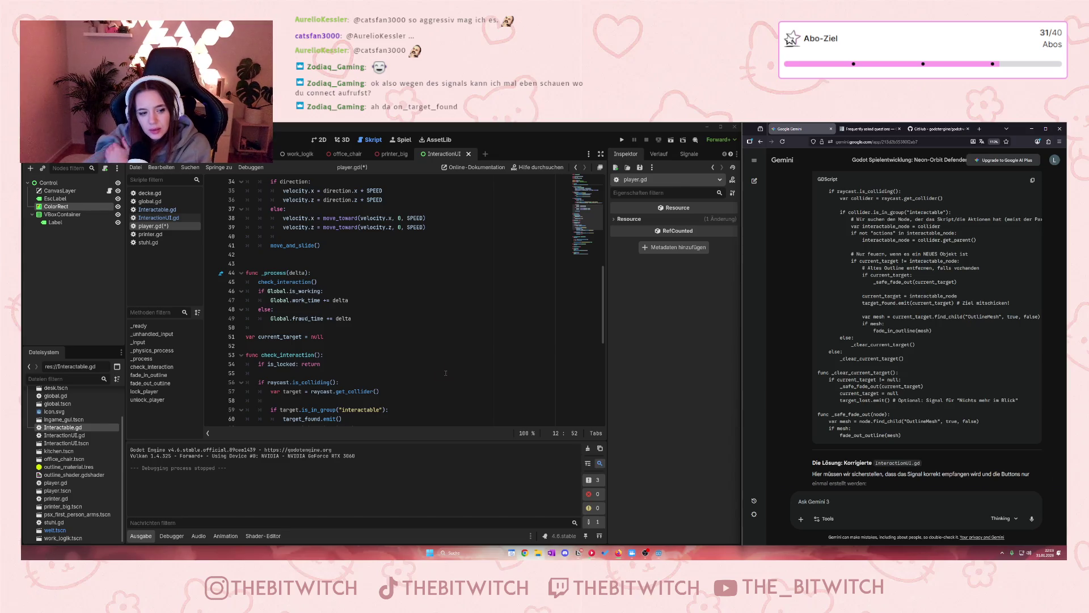
pyautogui.scroll(-10, 445, 373)
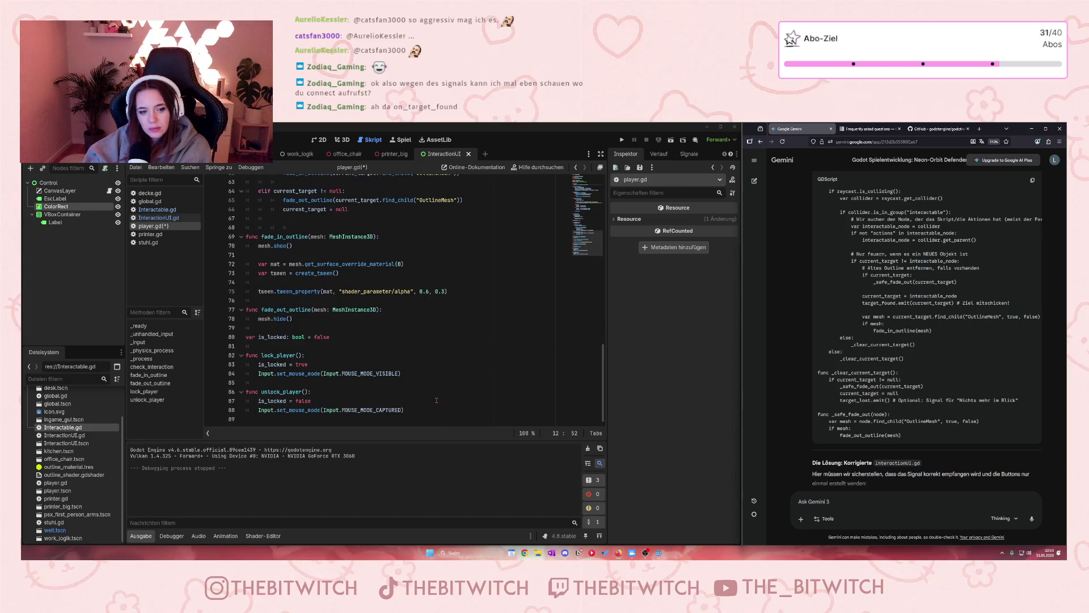
pyautogui.click(443, 369)
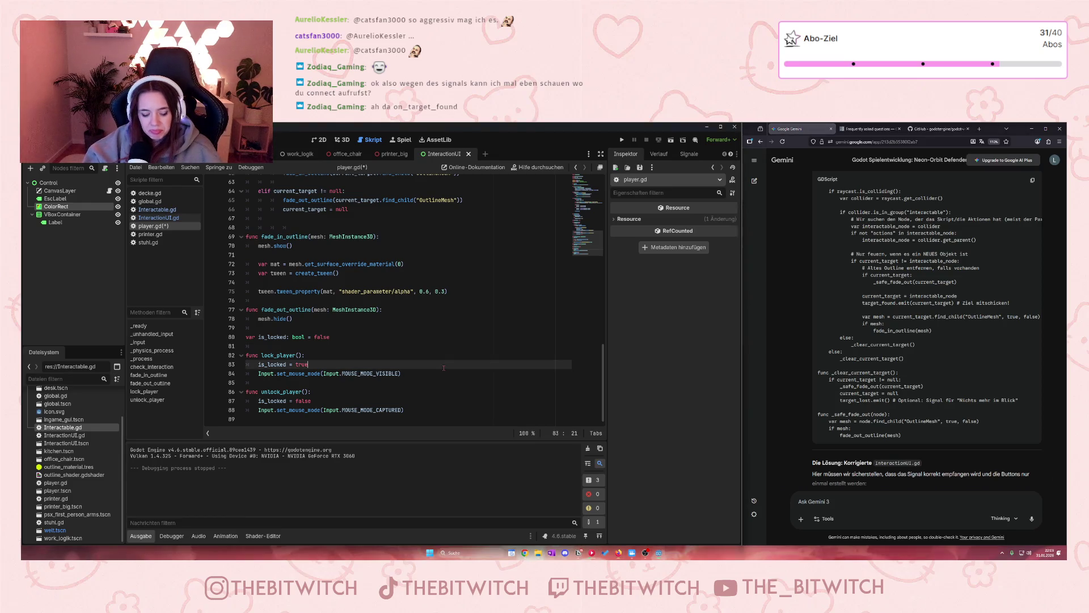
pyautogui.hotkey('ctrl', 's')
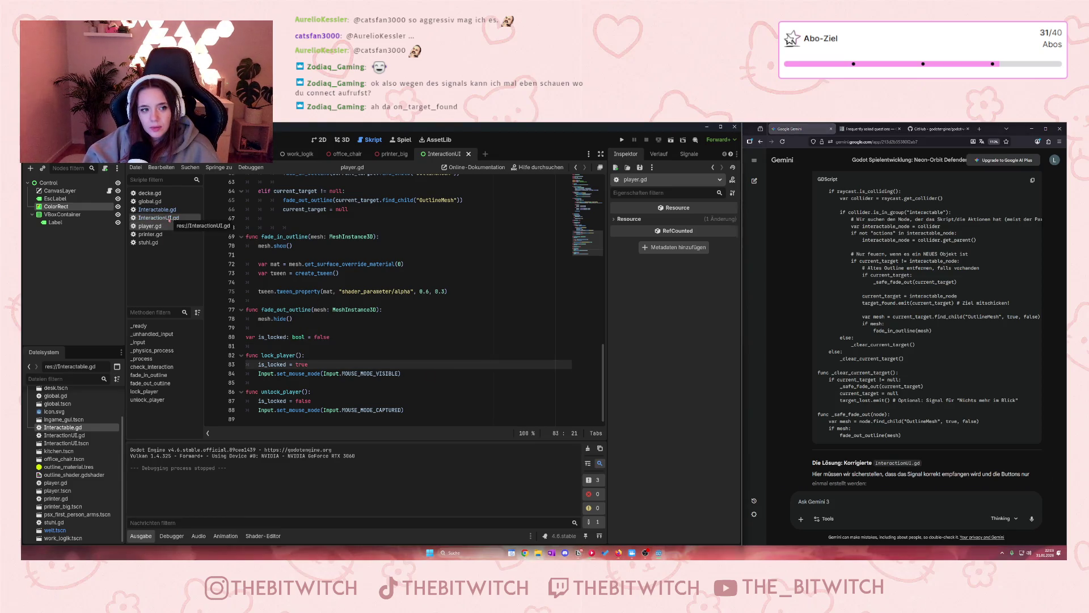
# - Review InteractionUI.gd's target_found connection to _on_target_found, save, and switch to the 3D view
pyautogui.click(159, 217)
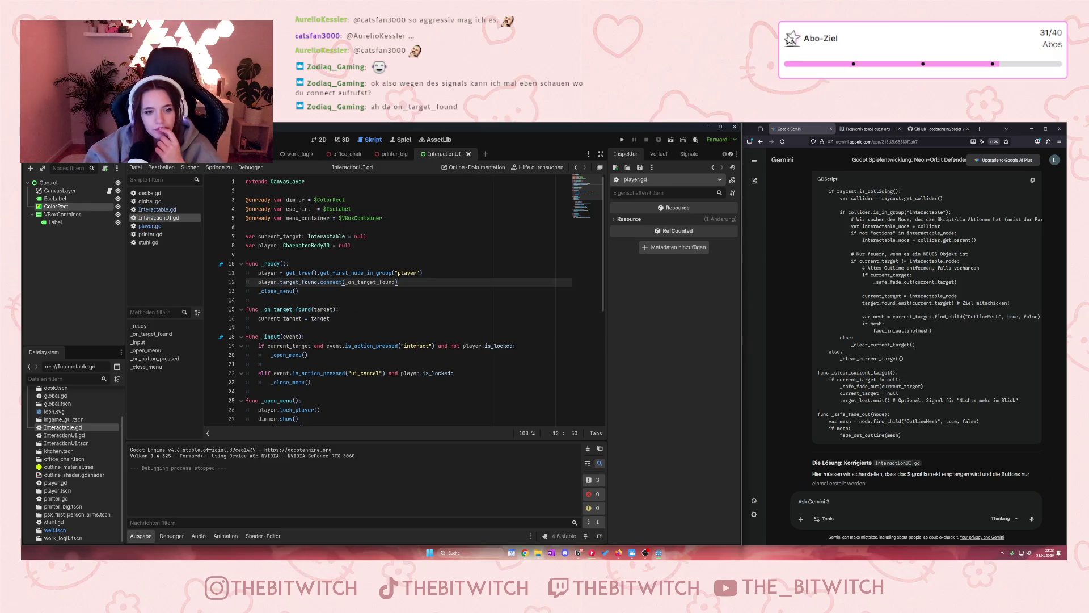
pyautogui.scroll(-1, 416, 349)
pyautogui.click(362, 307)
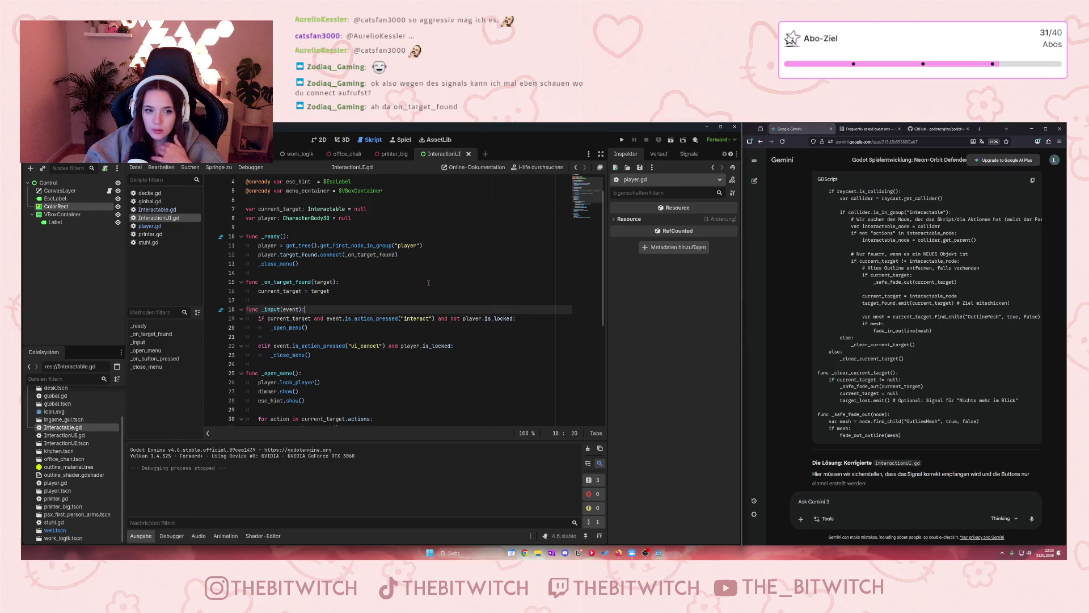
pyautogui.click(415, 261)
pyautogui.scroll(-3, 417, 263)
pyautogui.scroll(-4, 419, 264)
pyautogui.scroll(4, 417, 272)
pyautogui.scroll(3, 416, 274)
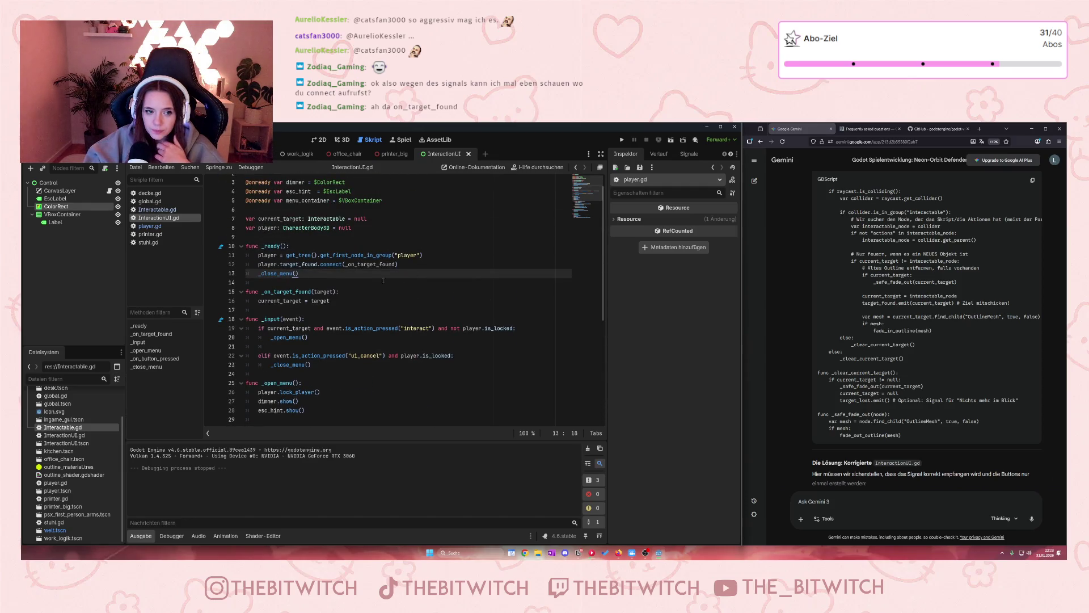
pyautogui.click(389, 304)
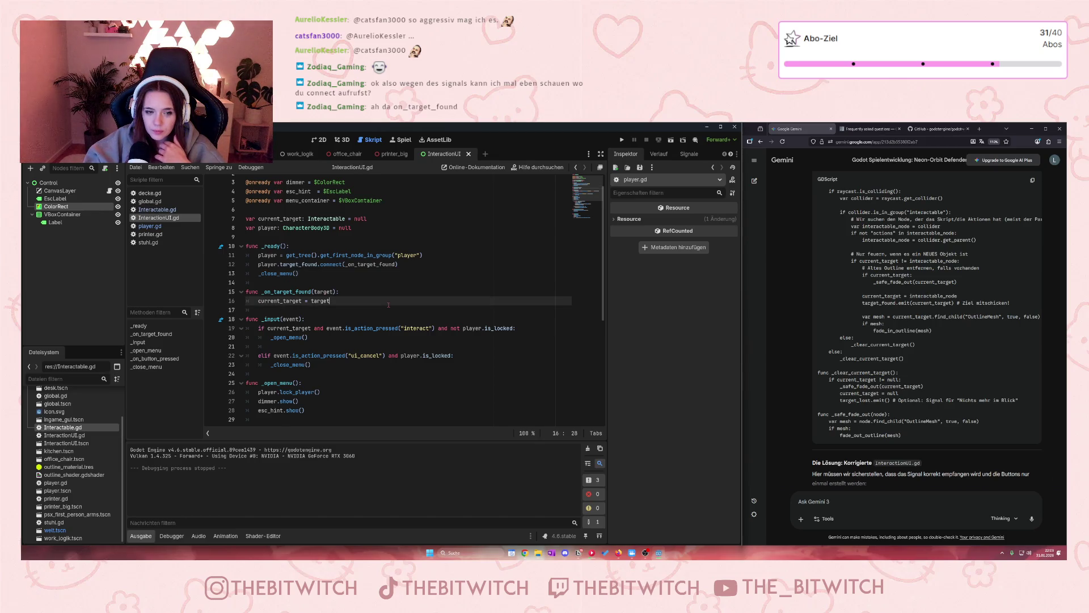
pyautogui.hotkey('ctrl', 's')
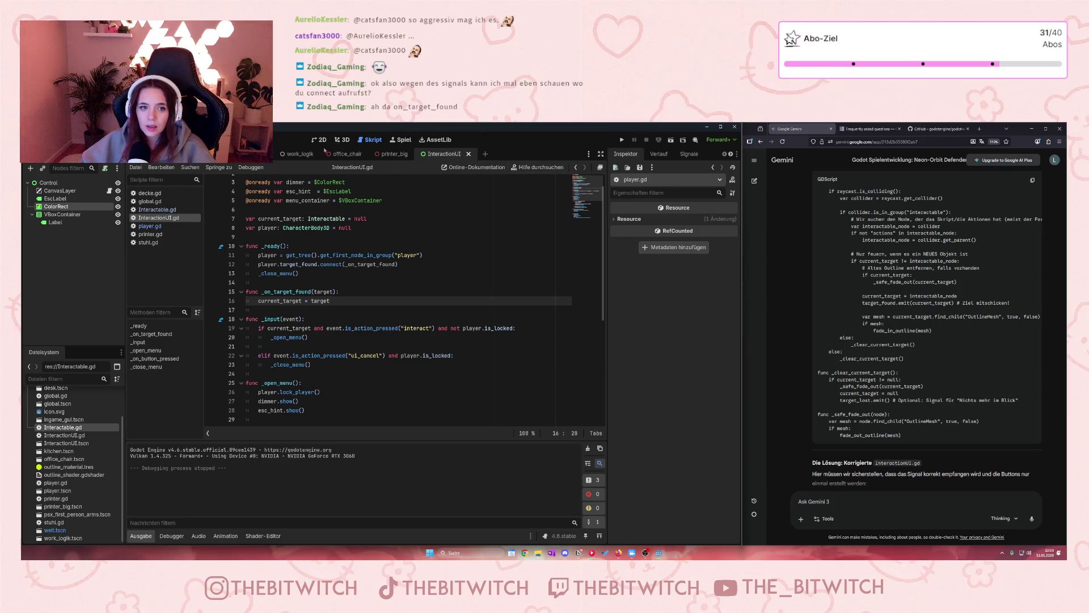
pyautogui.hotkey('ctrl', 'F2')
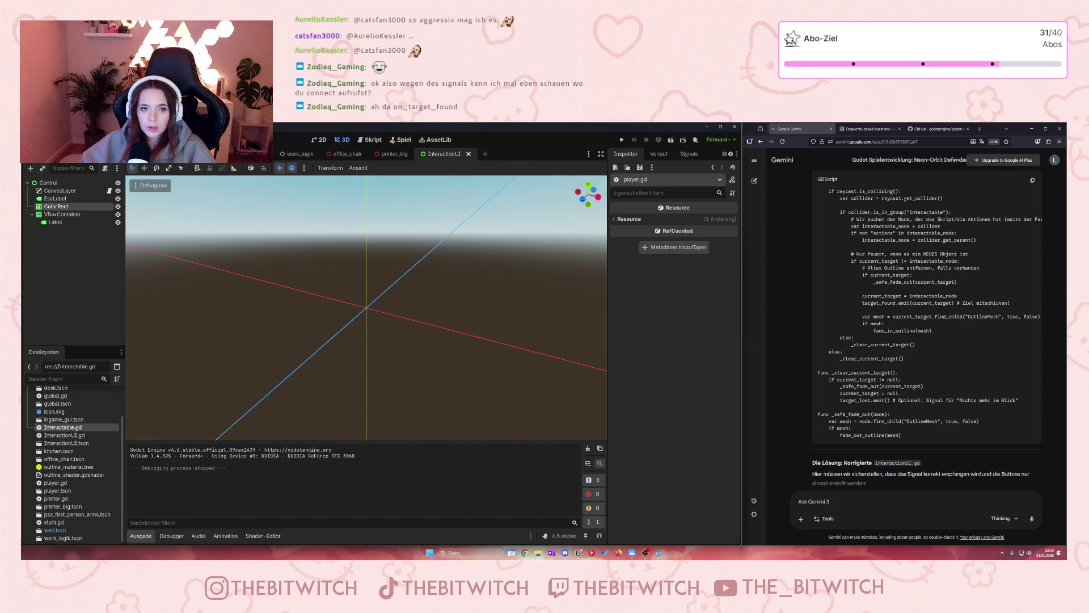
# - Get back to the InteractionUI.gd script in the editor
pyautogui.hotkey('ctrl', 'F4')
pyautogui.click(343, 140)
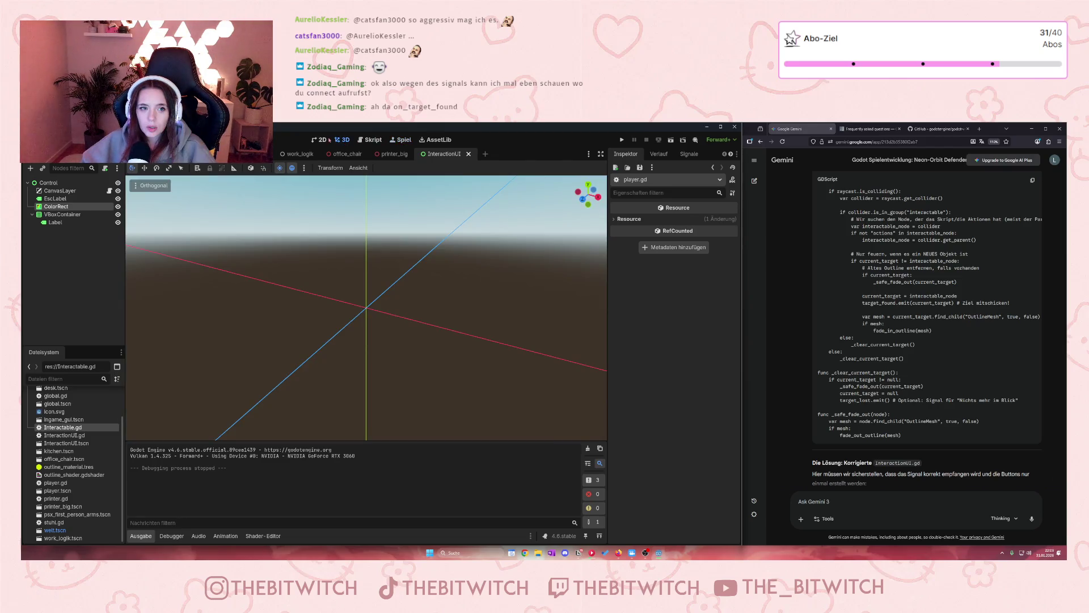
pyautogui.click(372, 139)
# - Run the game, walk up to the office chair until it outlines, then stop the game
pyautogui.click(623, 139)
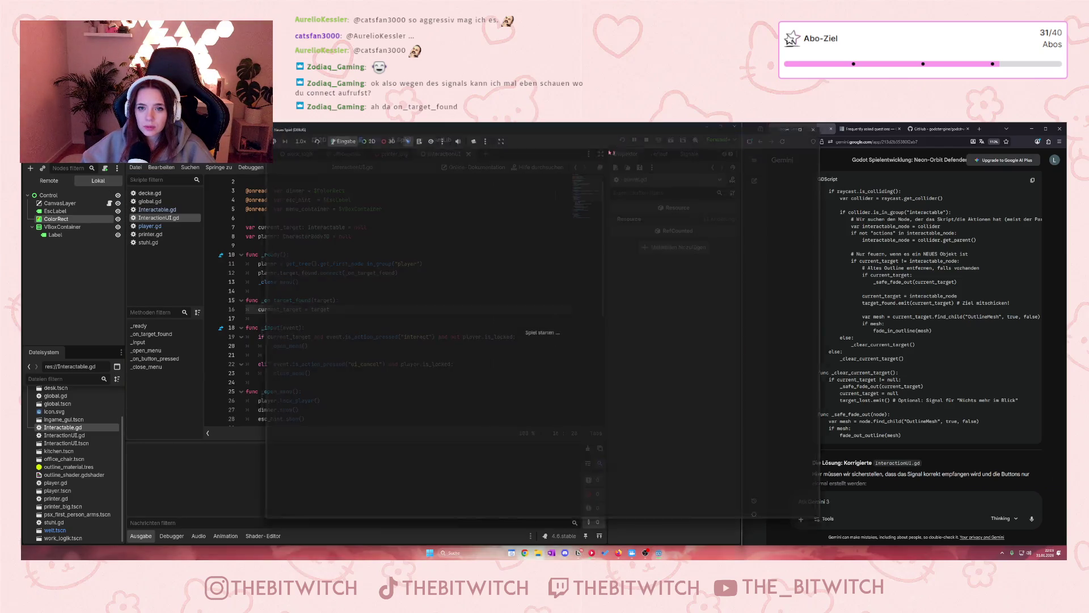
pyautogui.press('w')
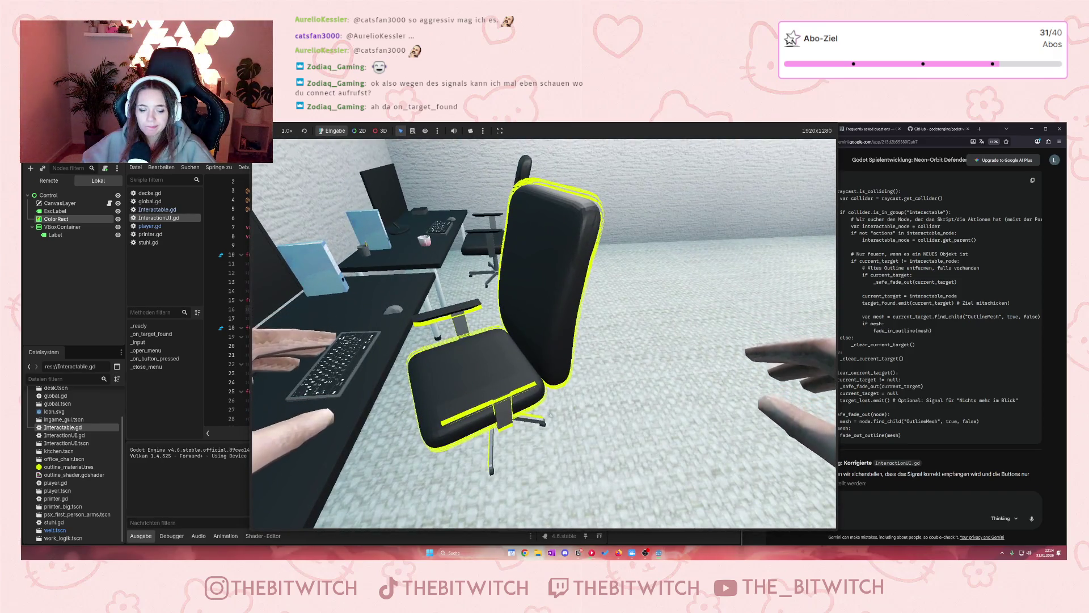
pyautogui.press('a')
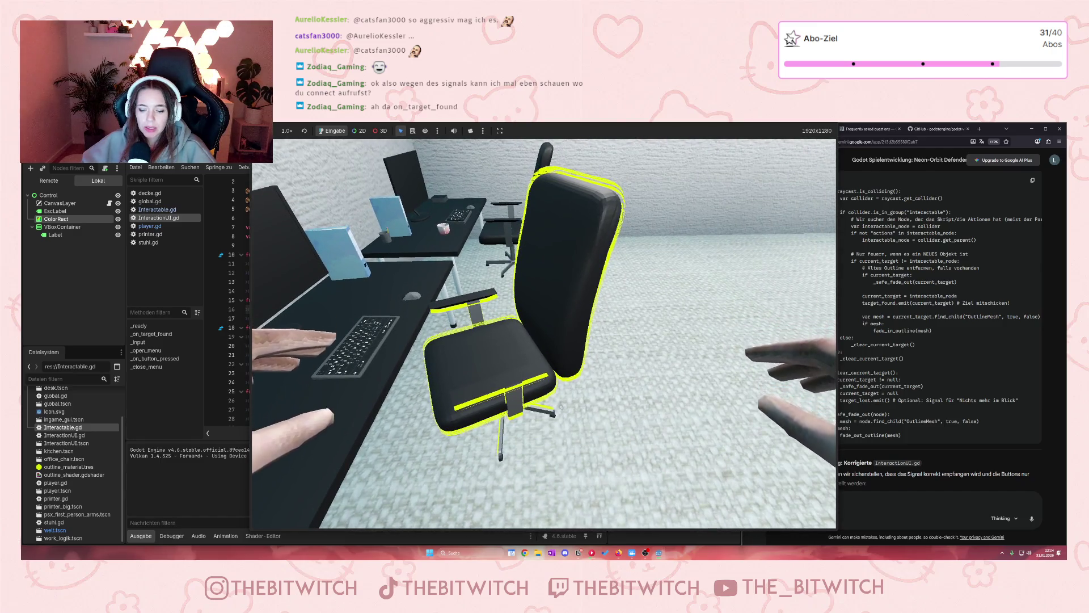
pyautogui.press('d')
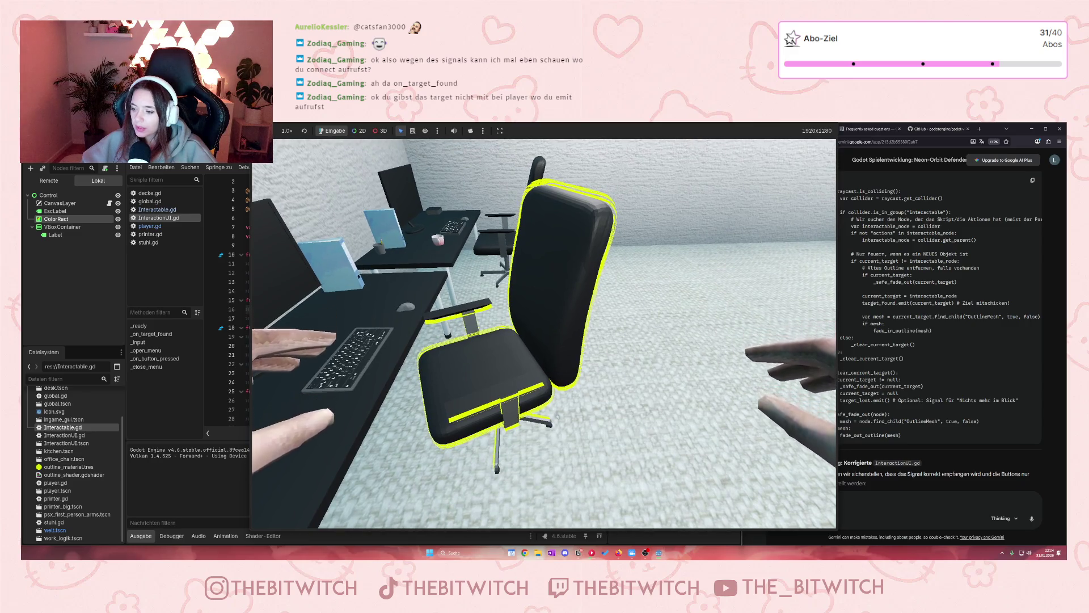
pyautogui.moveTo(544, 335)
pyautogui.press('F8')
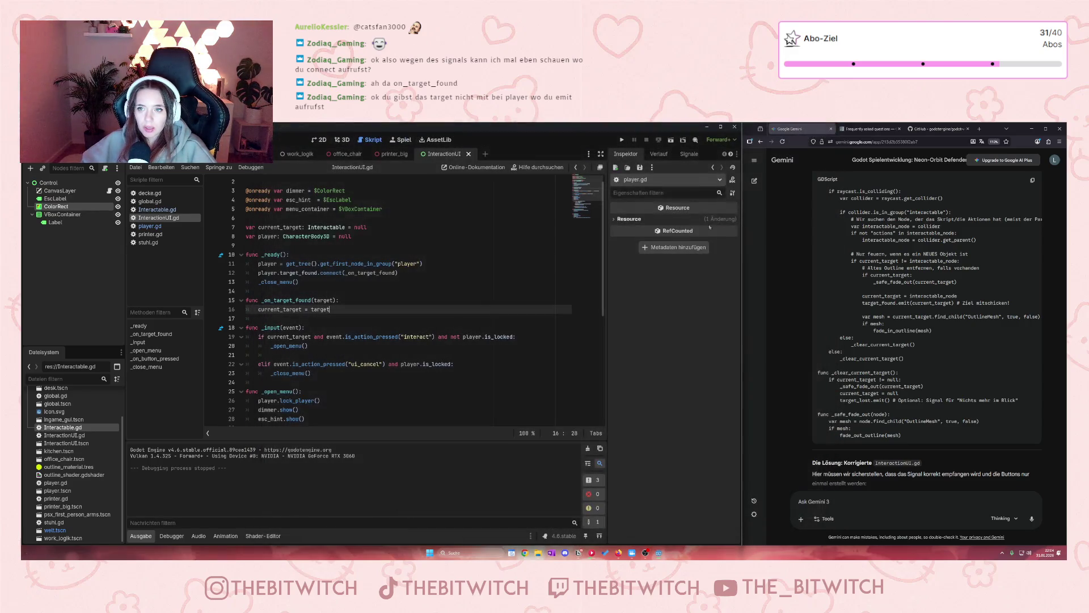
# - Change line 60 of player.gd to target_found.emit(current_target) and save the script
pyautogui.click(149, 226)
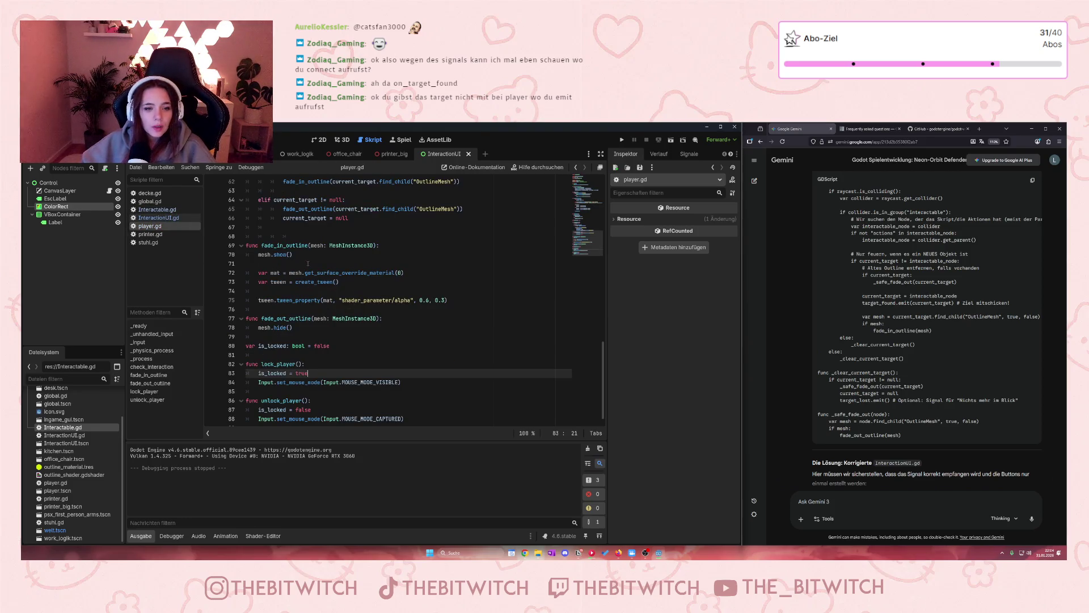
pyautogui.scroll(4, 309, 264)
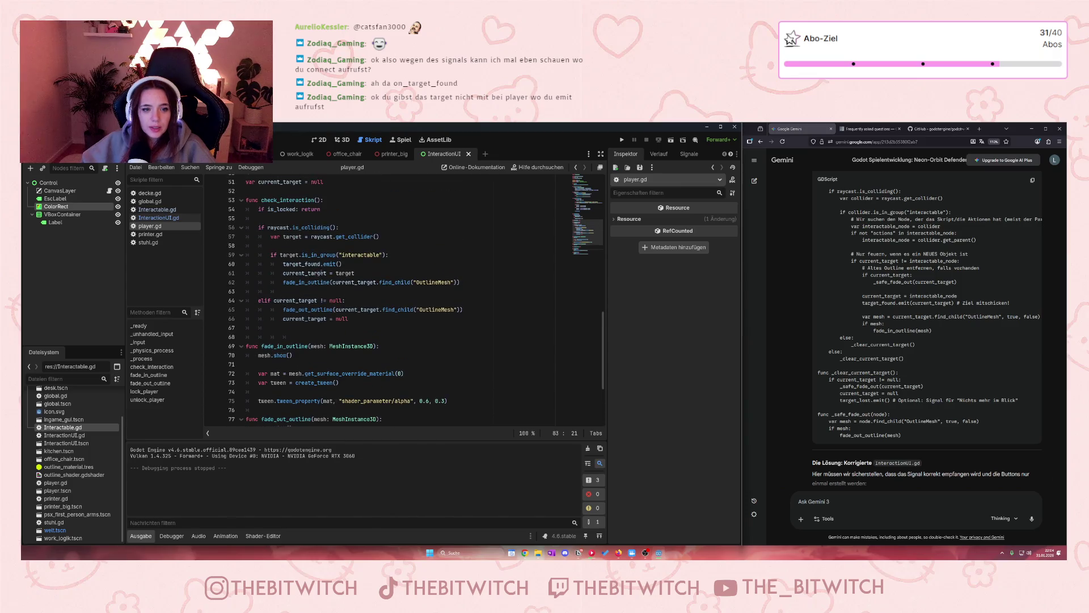
pyautogui.click(340, 264)
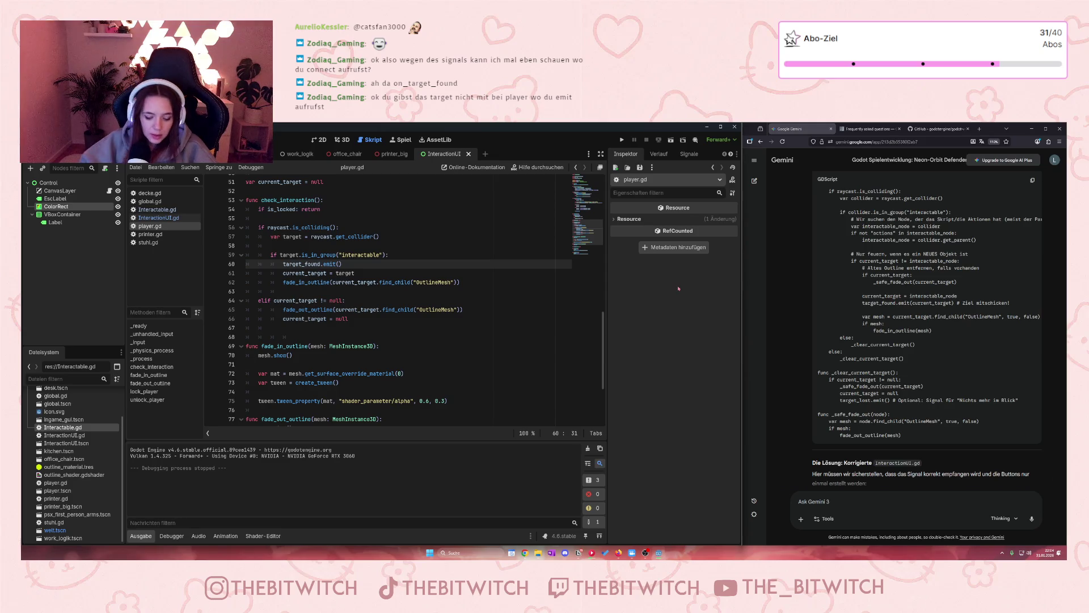
pyautogui.write('current')
pyautogui.press('Return')
pyautogui.click(517, 338)
pyautogui.hotkey('ctrl', 's')
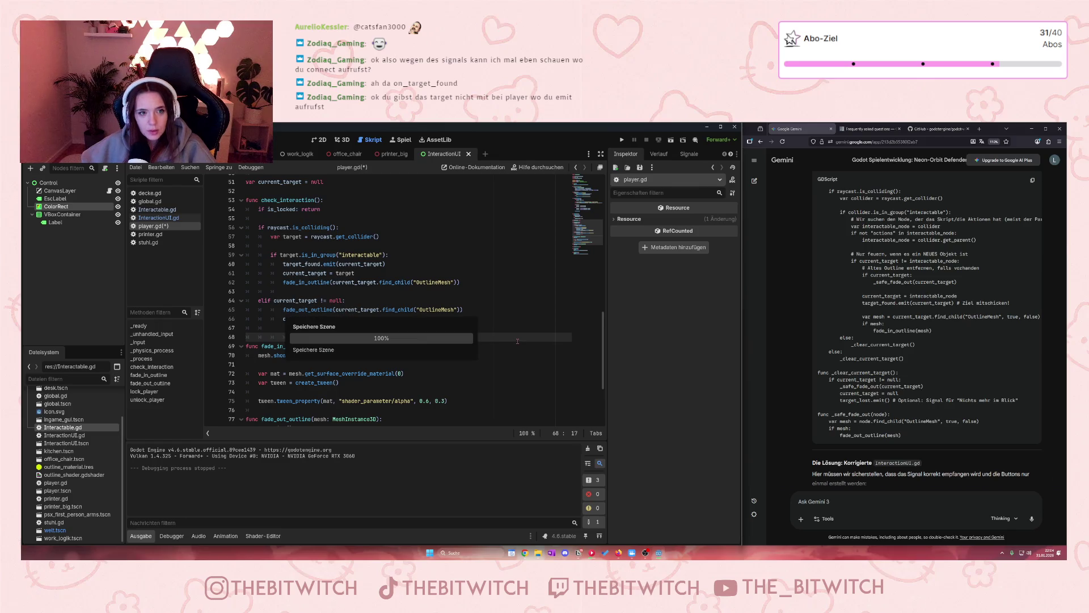
pyautogui.scroll(2, 518, 340)
pyautogui.press('ctrl')
pyautogui.press('ctrl')
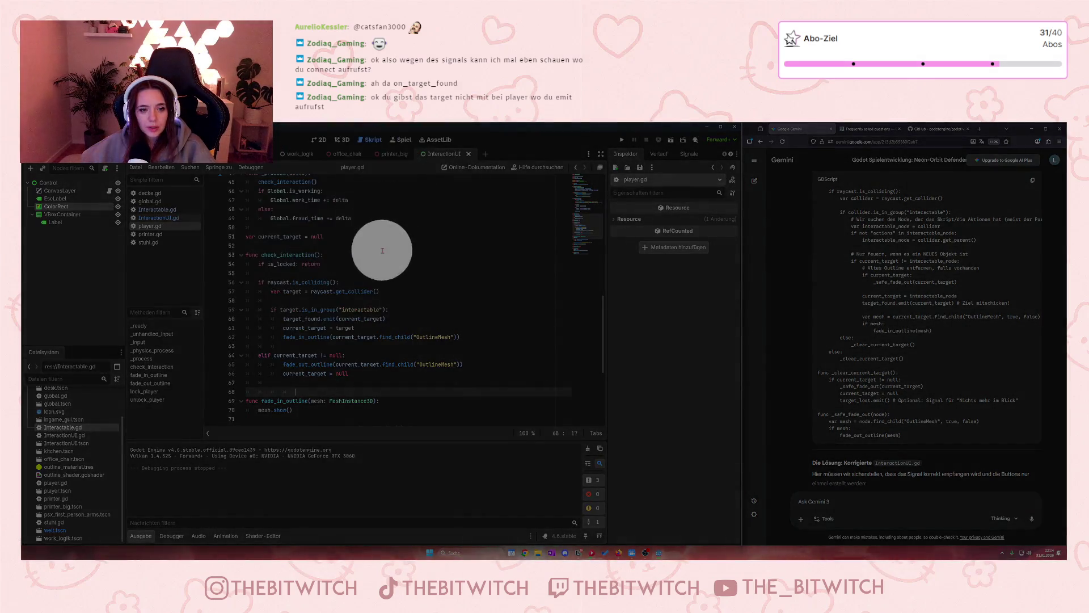
pyautogui.press('F5')
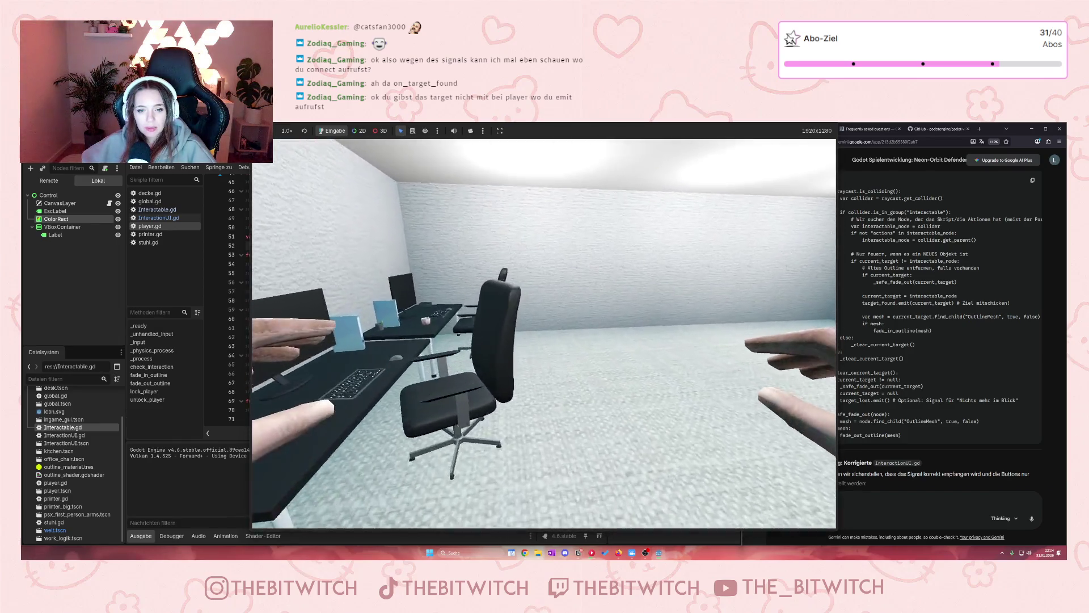
pyautogui.press('w')
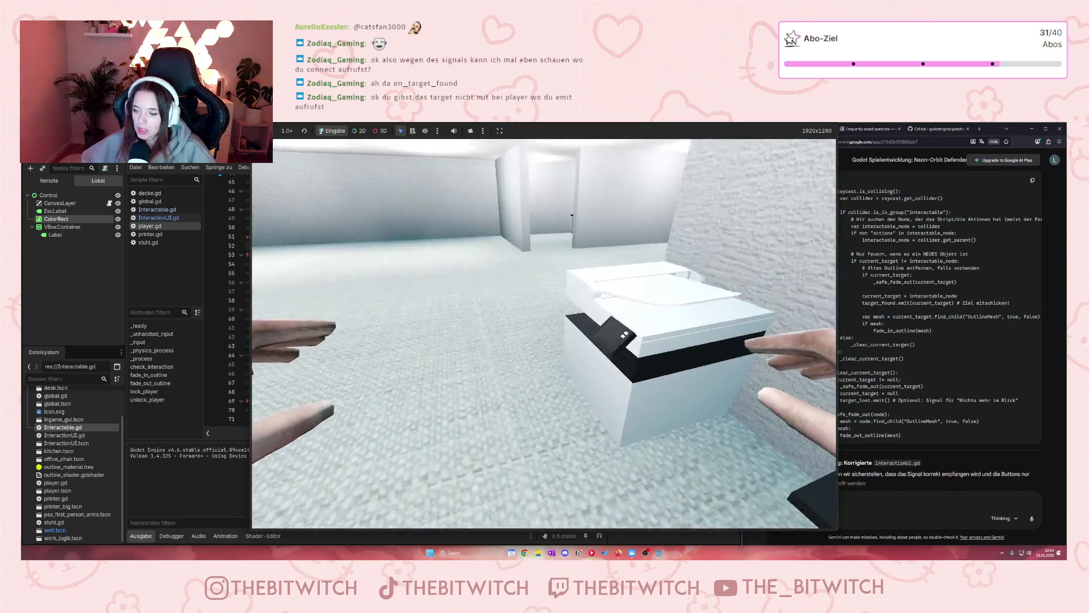
pyautogui.press('w')
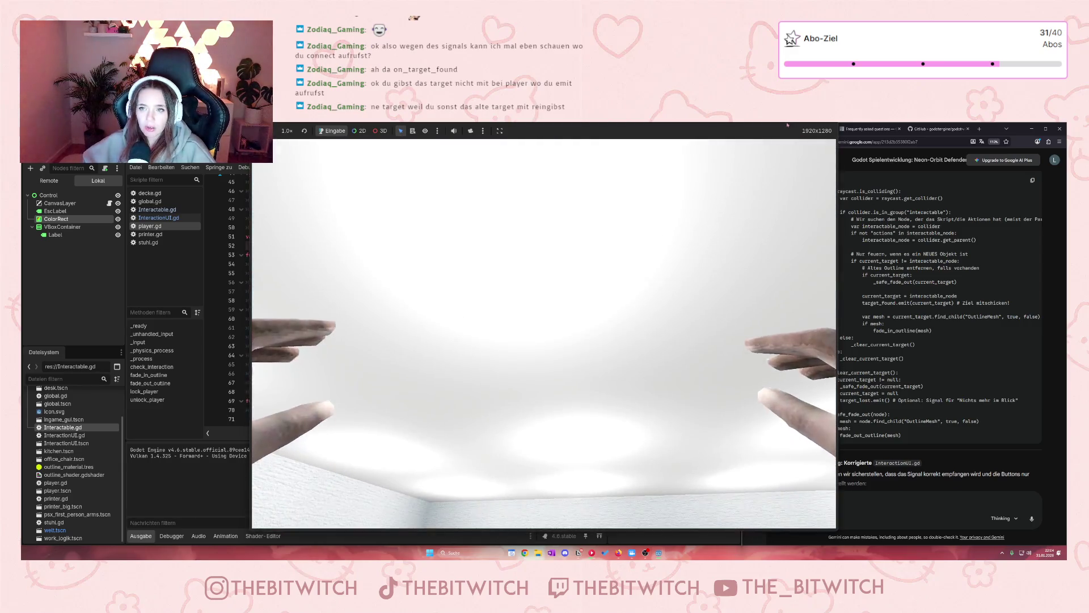
pyautogui.press('F8')
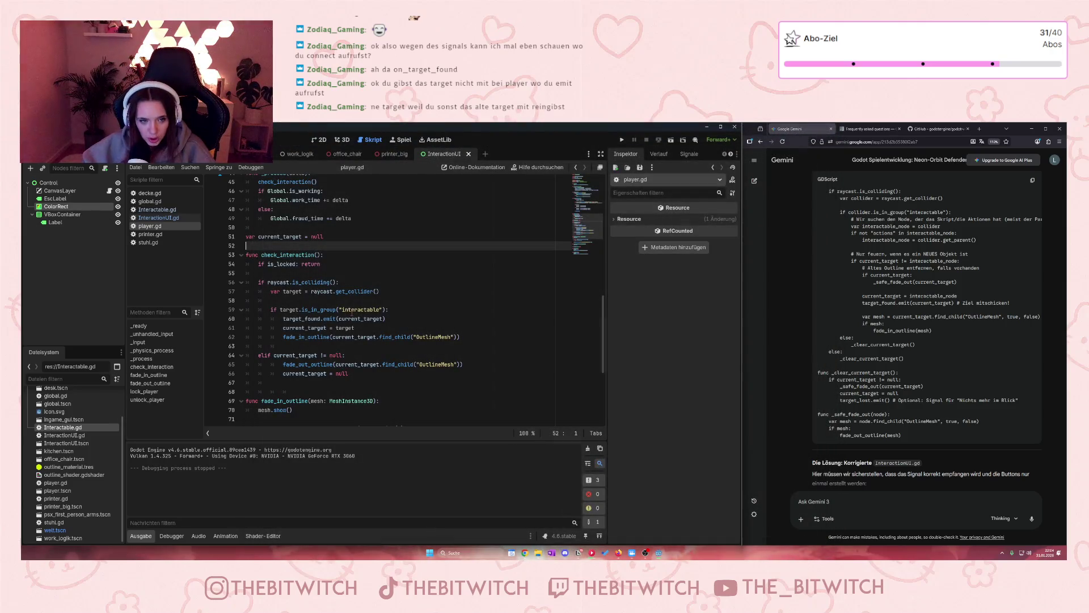
# - Inspect the emit(current_target) call and the target_found signal declaration in player.gd
pyautogui.scroll(5, 374, 283)
pyautogui.scroll(-5, 402, 245)
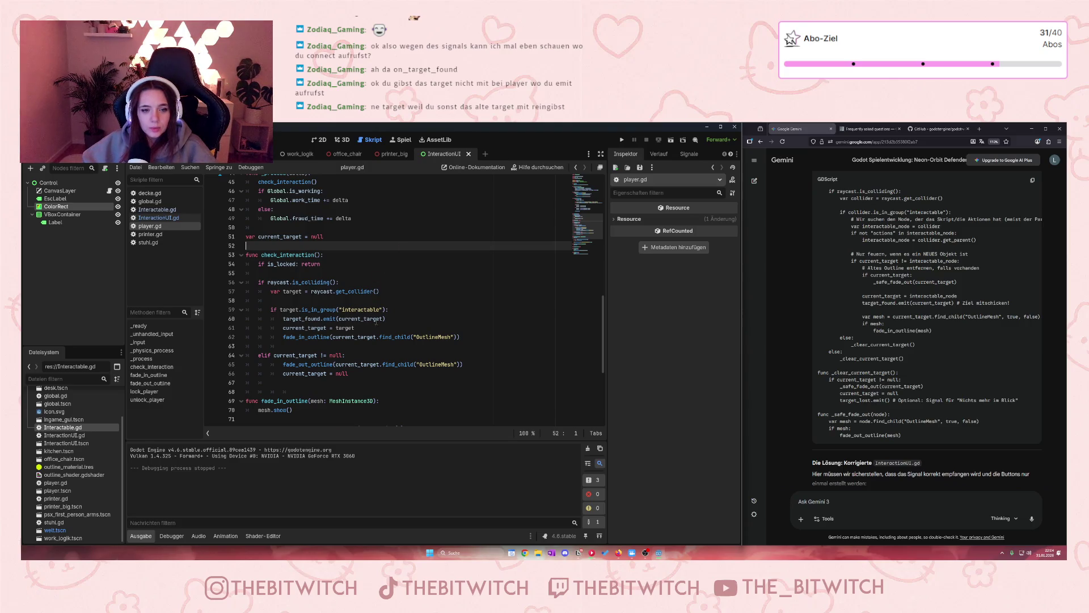
pyautogui.scroll(-1, 376, 318)
pyautogui.moveTo(366, 291); pyautogui.dragTo(340, 291)
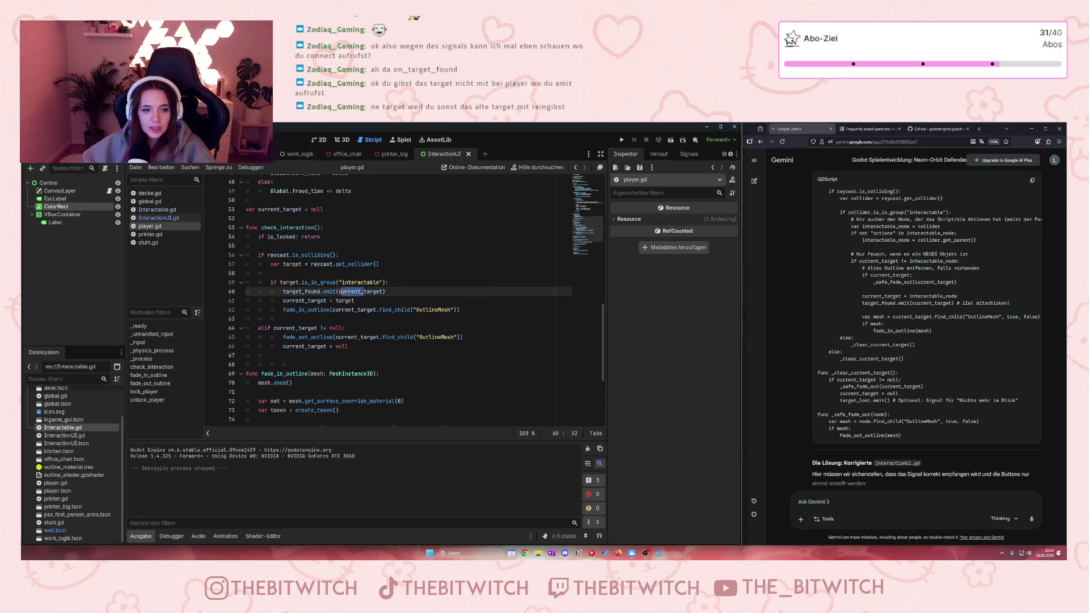
pyautogui.click(368, 318)
pyautogui.scroll(15, 351, 255)
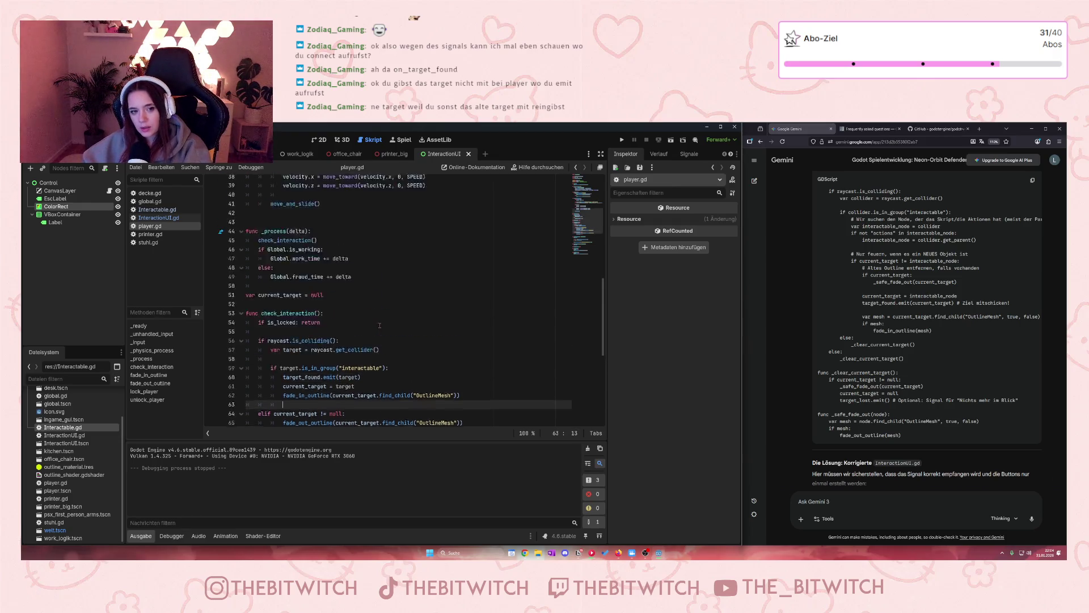
pyautogui.moveTo(308, 199); pyautogui.dragTo(301, 209)
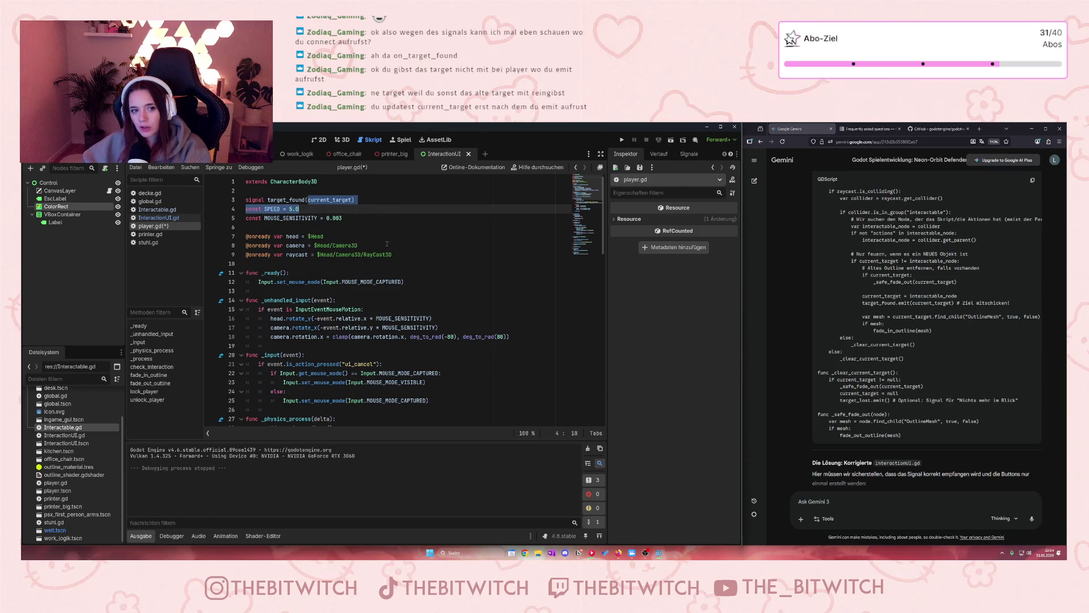
pyautogui.click(360, 276)
pyautogui.scroll(3, 938, 314)
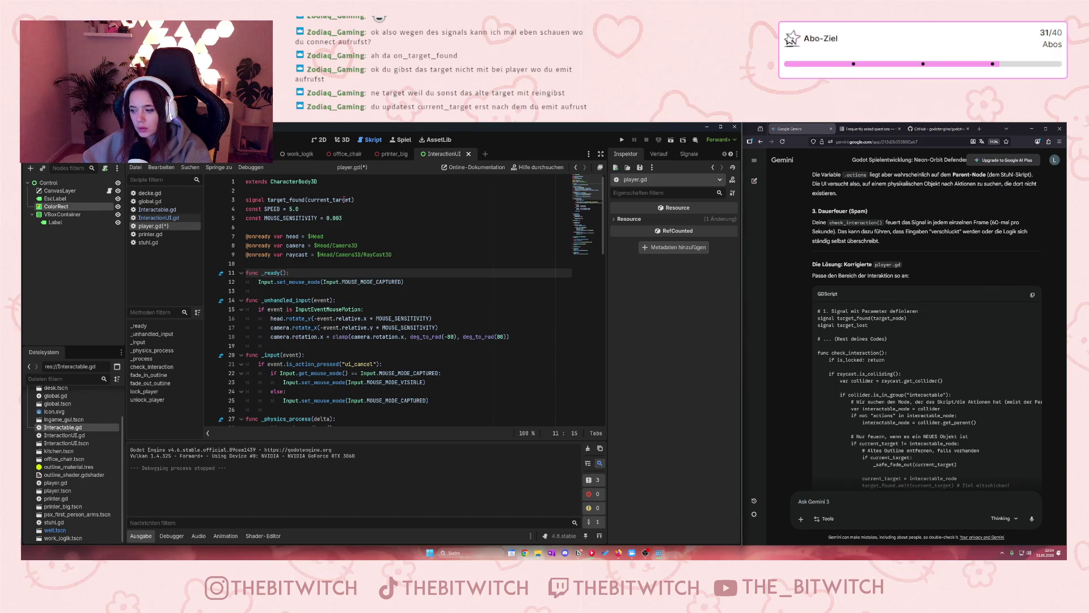
pyautogui.scroll(-10, 361, 198)
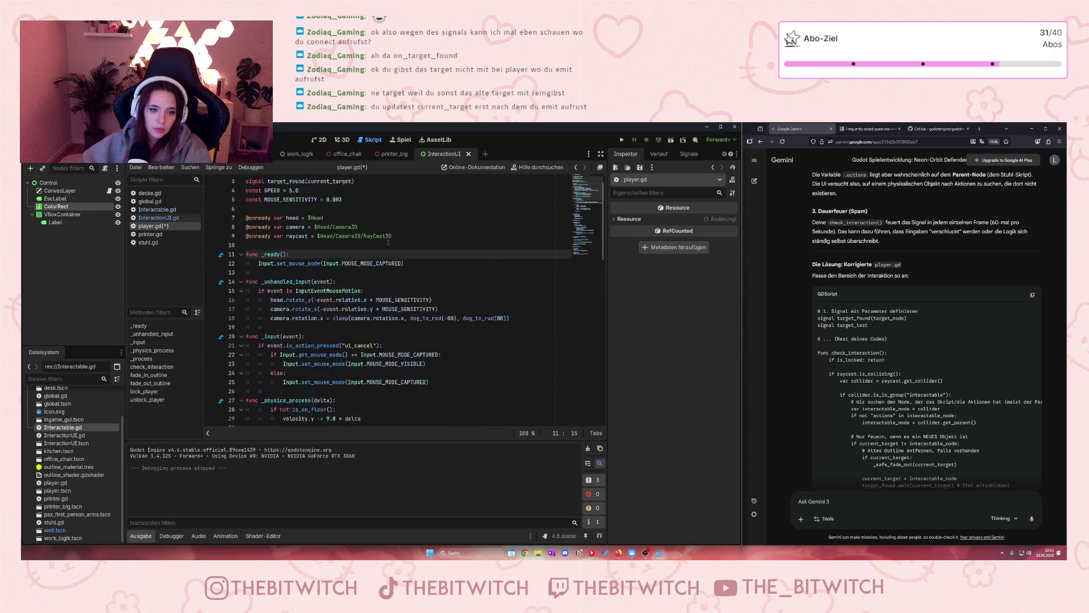
pyautogui.scroll(-8, 374, 261)
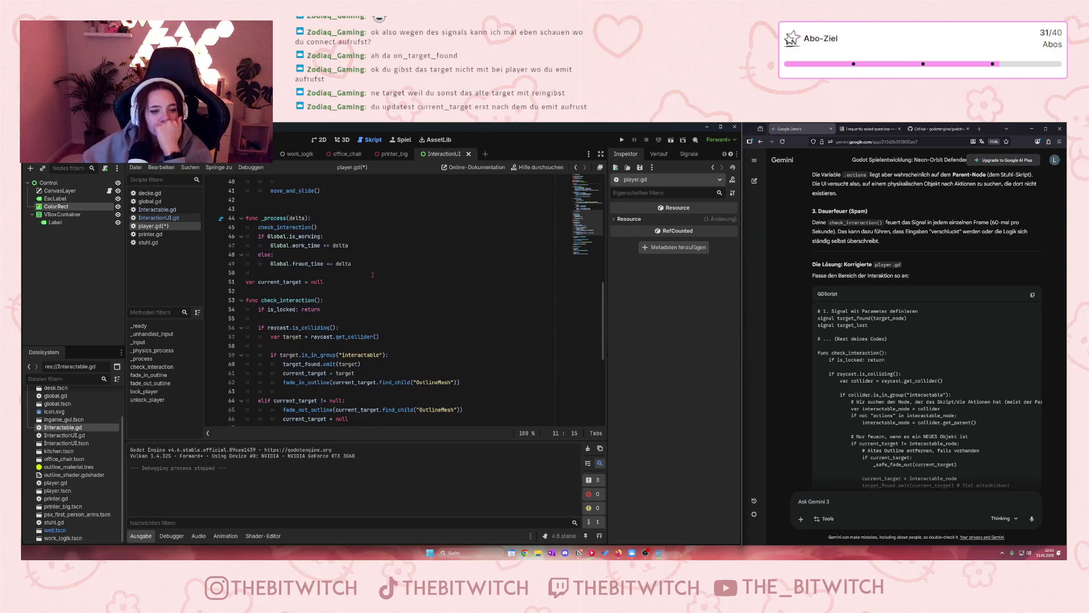
pyautogui.scroll(1, 367, 274)
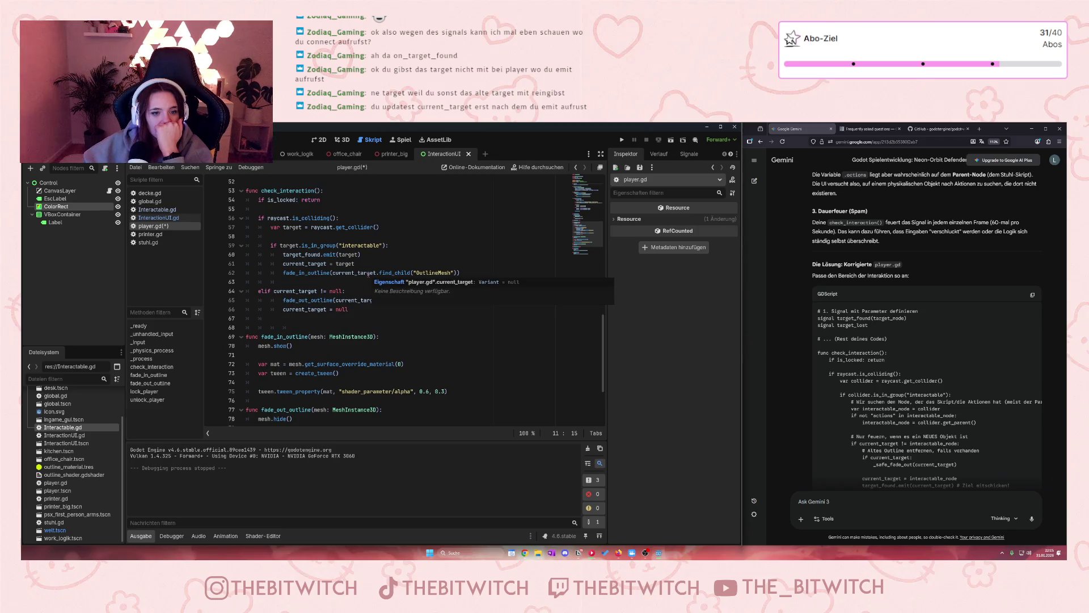
# - Move the target_found.emit line below current_target = target, pass current_target, and save
pyautogui.moveTo(361, 254); pyautogui.dragTo(282, 255)
pyautogui.hotkey('ctrl', 'c')
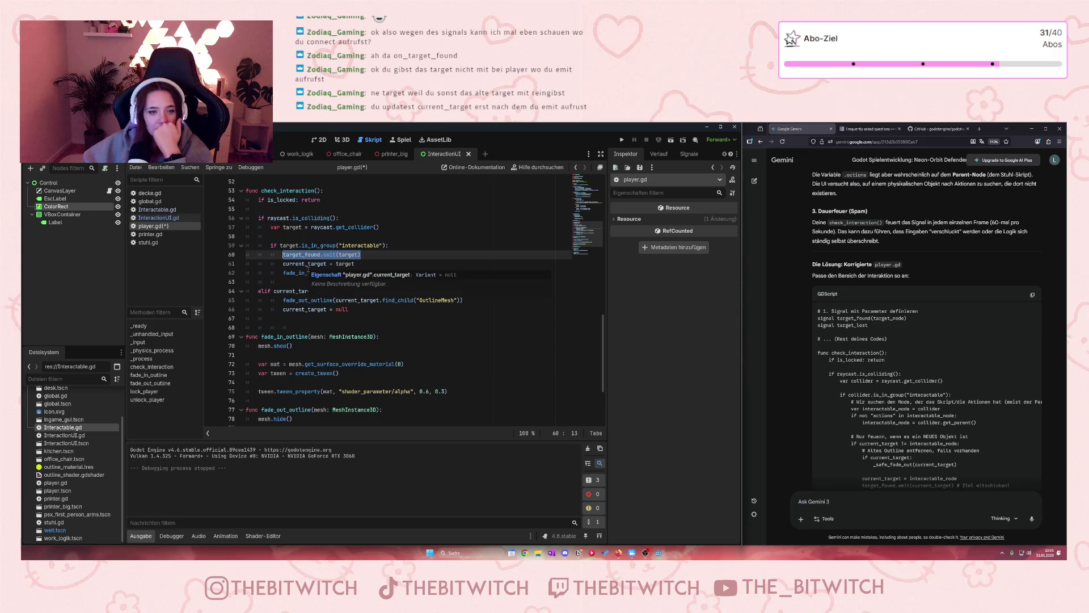
pyautogui.press('BackSpace')
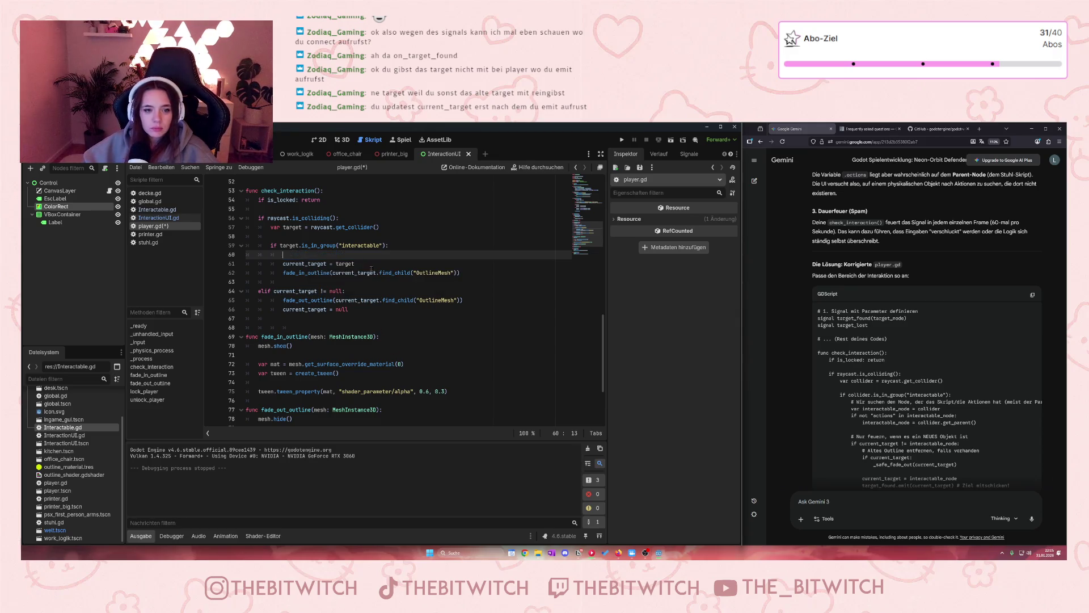
pyautogui.press('BackSpace')
pyautogui.press('BackSpace')
pyautogui.press('Delete')
pyautogui.click(365, 255)
pyautogui.press('Return')
pyautogui.hotkey('ctrl', 'v')
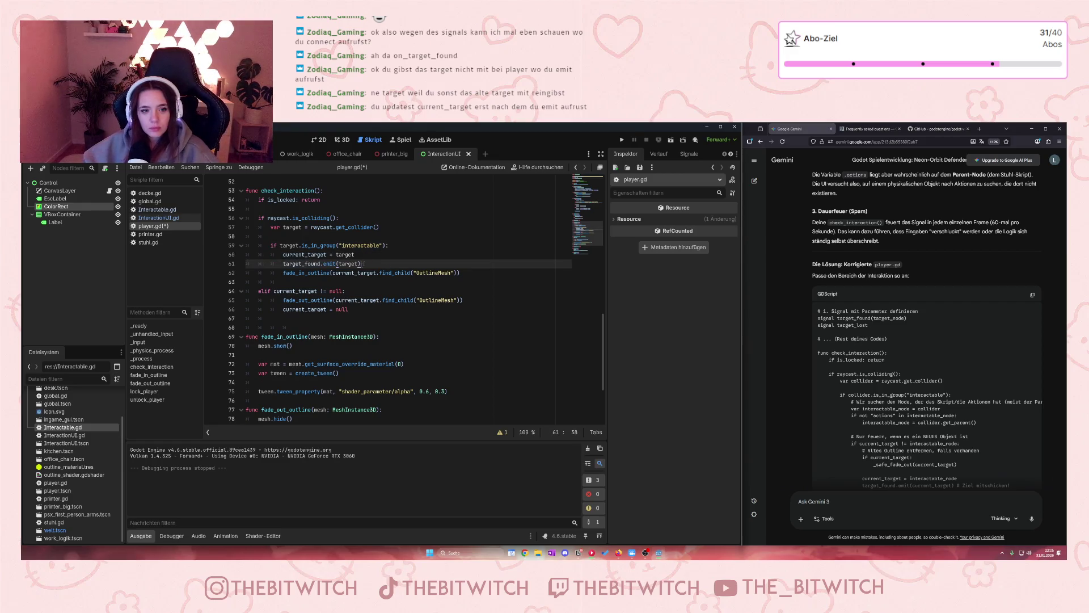
pyautogui.write('current')
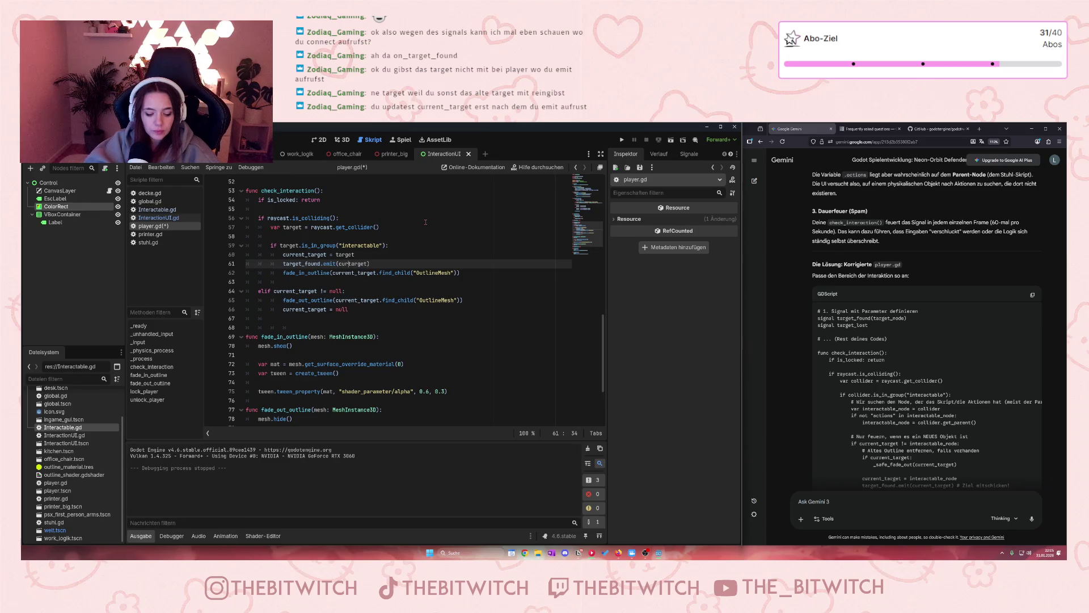
pyautogui.write('_')
pyautogui.hotkey('ctrl', 'a')
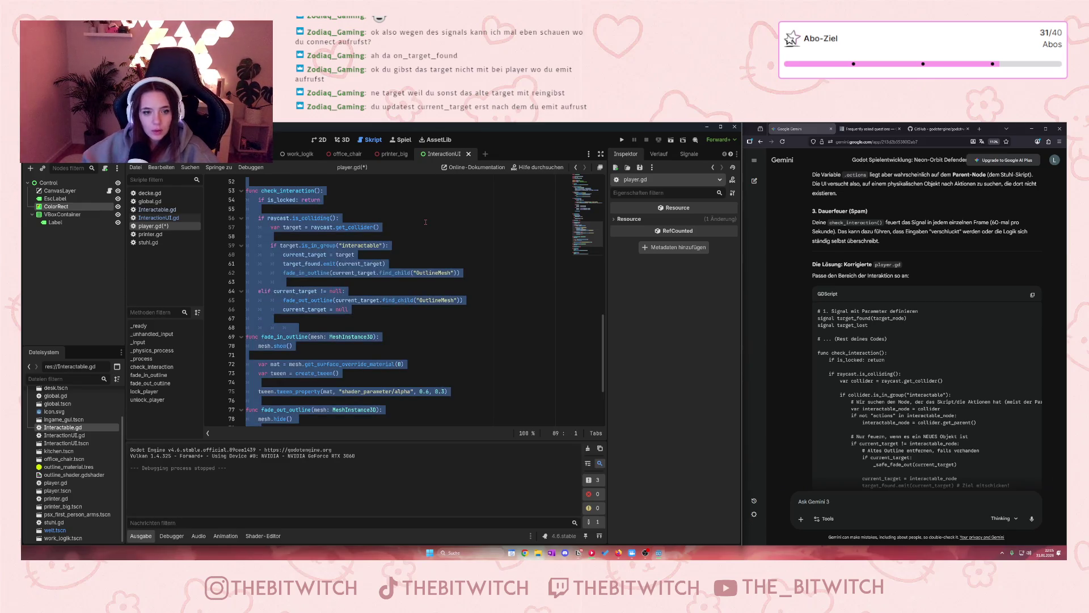
pyautogui.click(471, 282)
pyautogui.hotkey('ctrl', 's')
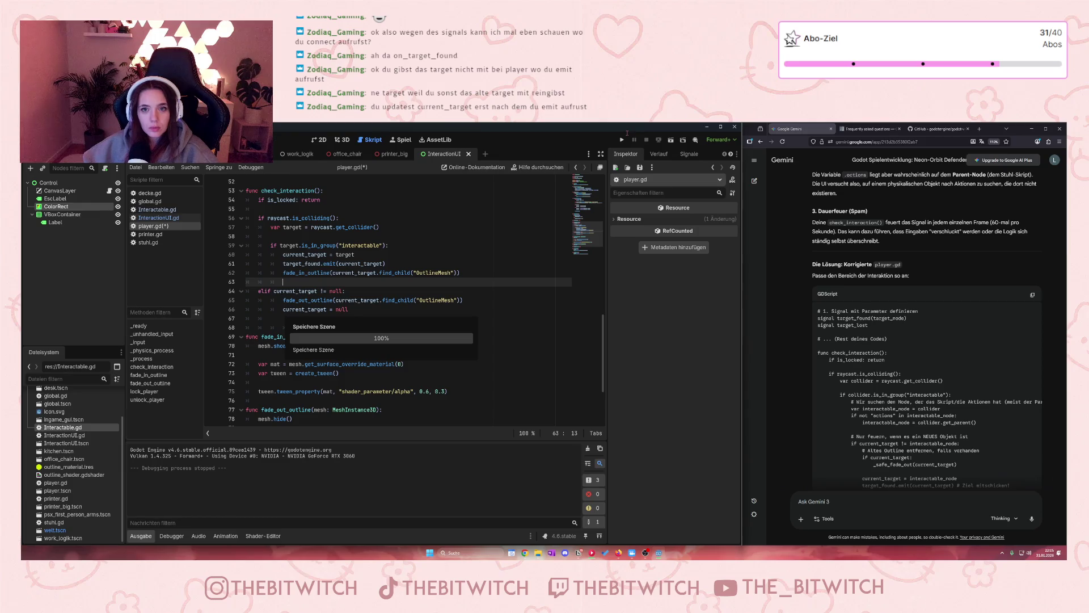
pyautogui.click(622, 139)
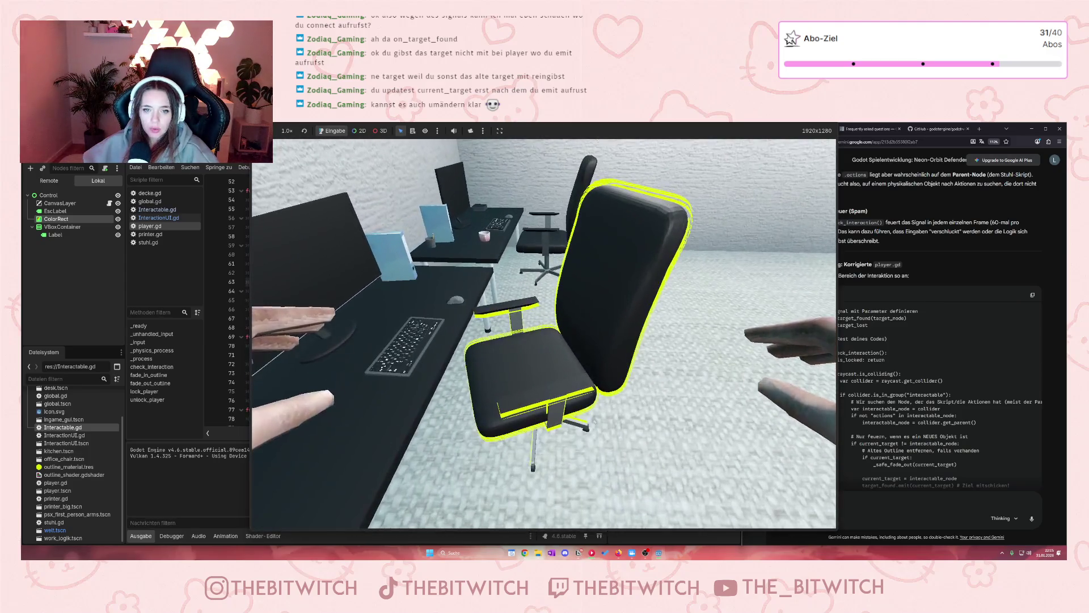
pyautogui.press('Escape')
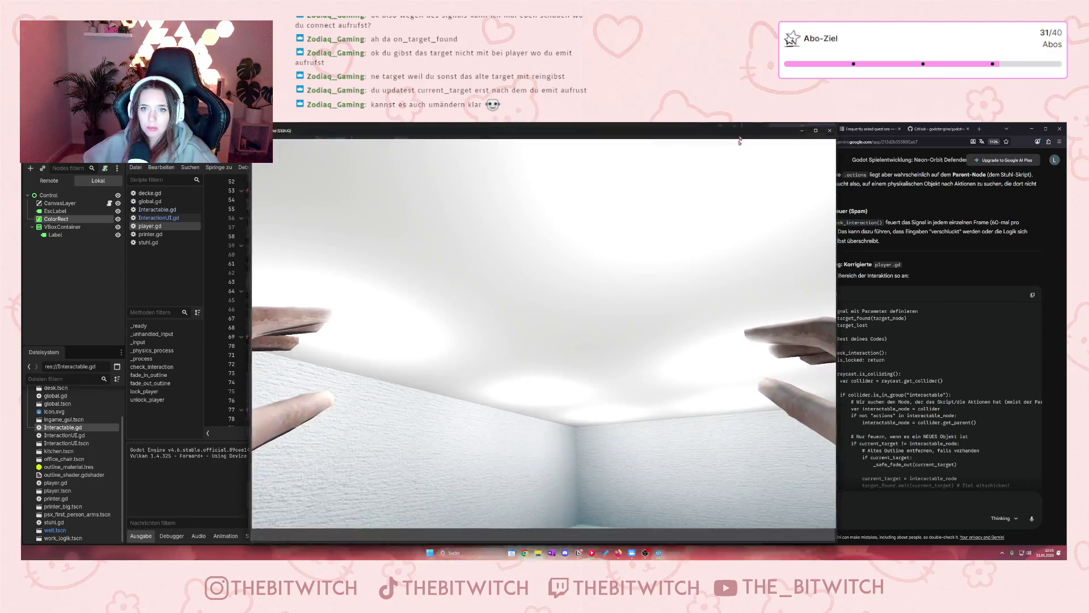
pyautogui.doubleClick(740, 133)
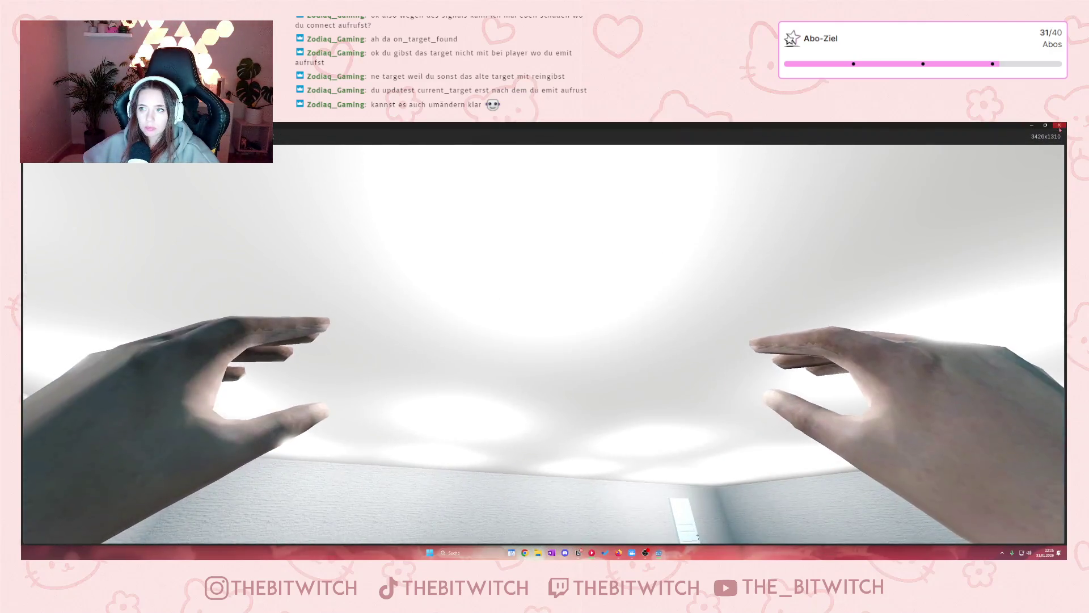
pyautogui.click(1059, 126)
pyautogui.scroll(-5, 860, 397)
pyautogui.scroll(-3, 860, 426)
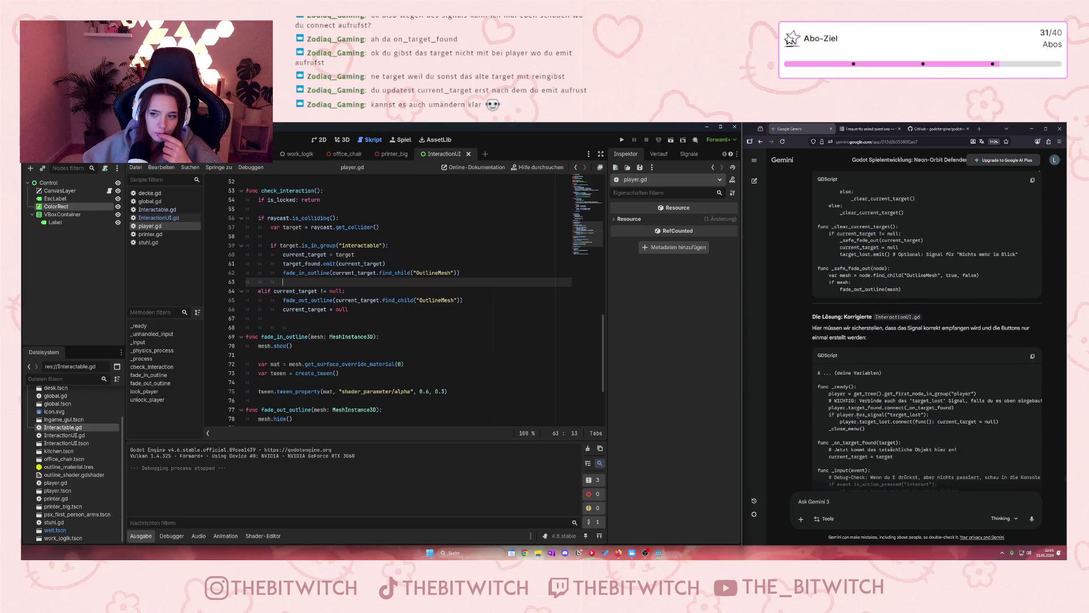
# - Scroll to Gemini's corrected InteractionUI.gd code and open InteractionUI.gd in Godot to compare
pyautogui.scroll(-2, 857, 414)
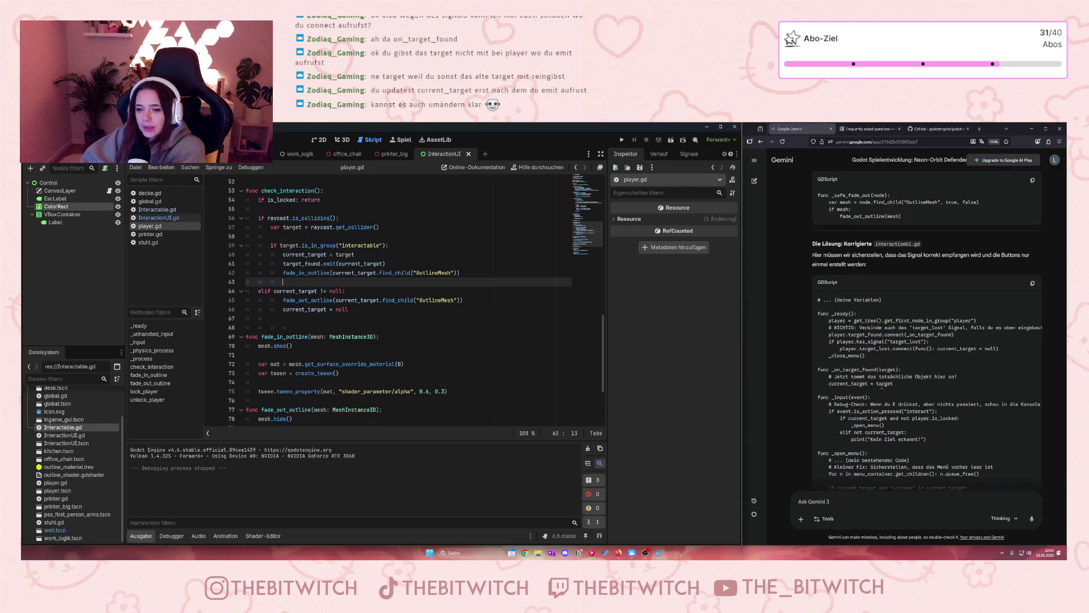
pyautogui.scroll(-2, 883, 352)
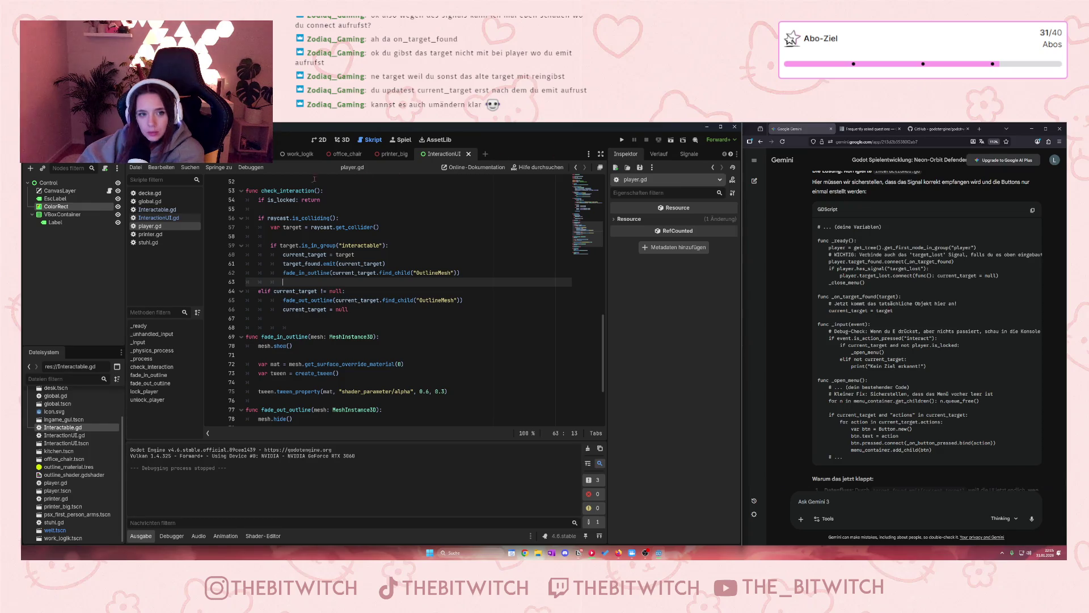
pyautogui.click(159, 217)
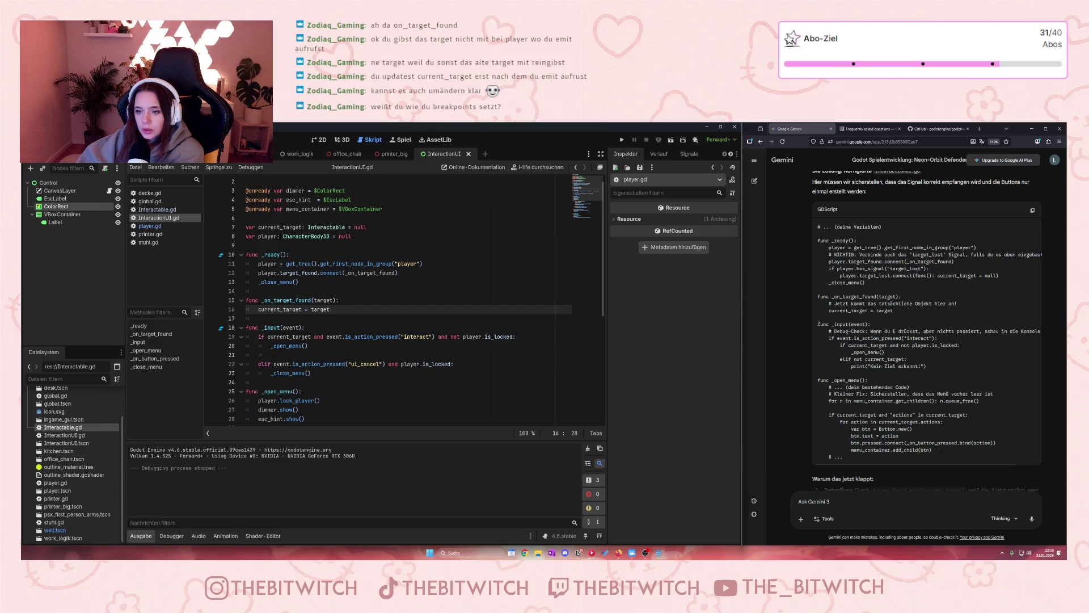
pyautogui.scroll(-1, 818, 323)
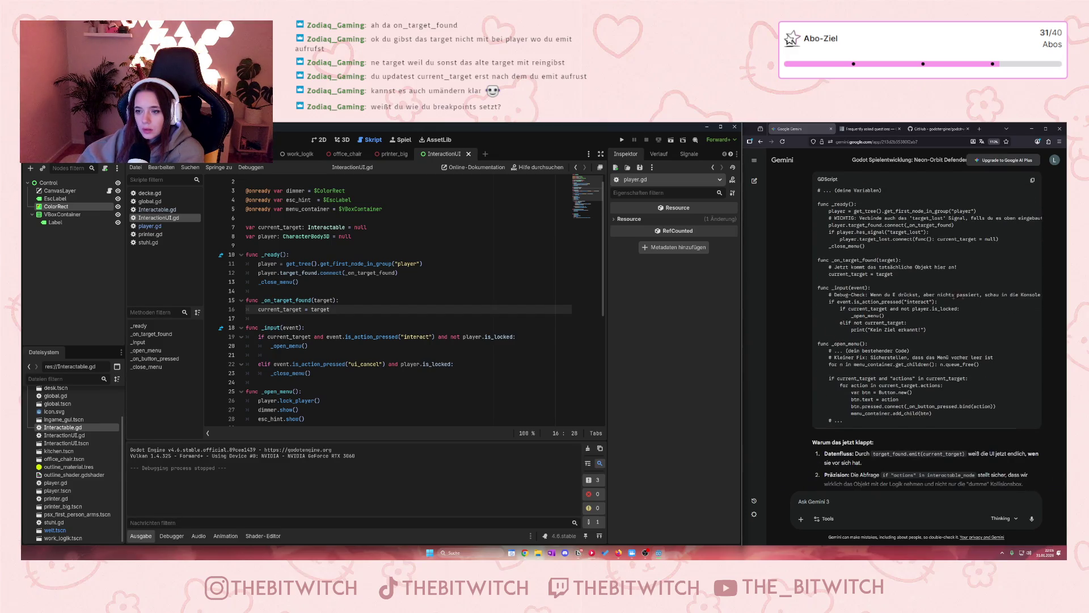
pyautogui.click(975, 293)
pyautogui.hscroll(2, 945, 318)
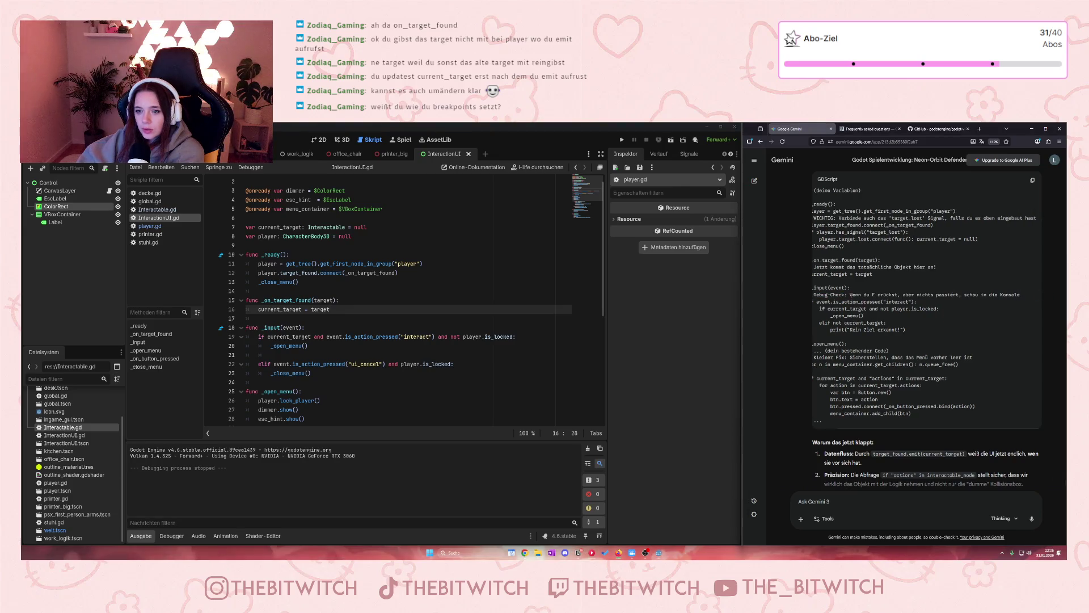
pyautogui.hscroll(-2, 858, 336)
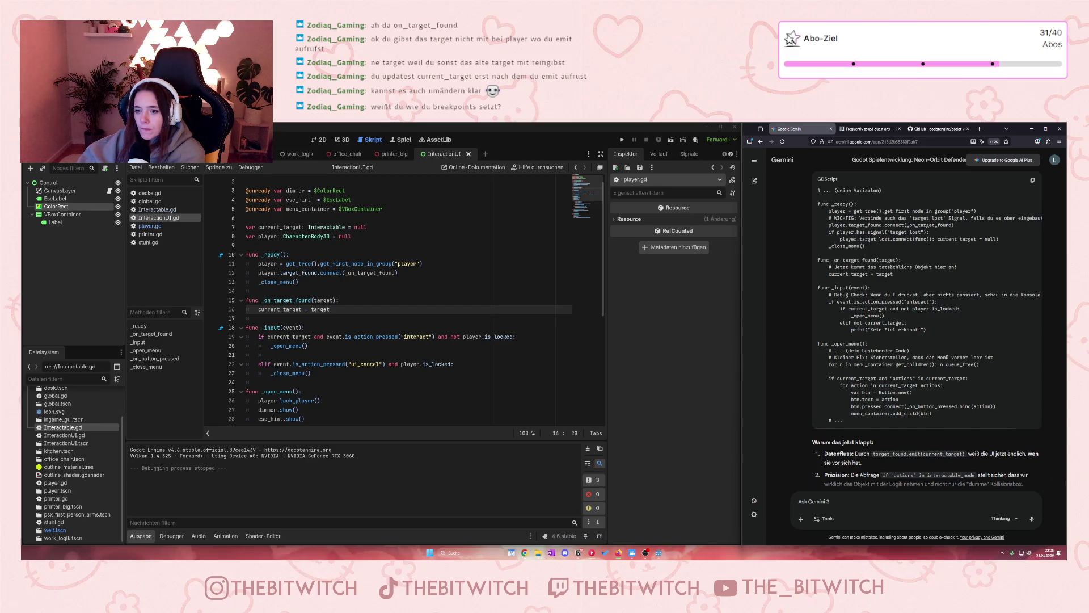
pyautogui.moveTo(927, 329)
pyautogui.mouseDown()
pyautogui.moveTo(835, 323)
pyautogui.moveTo(845, 323)
pyautogui.mouseUp()
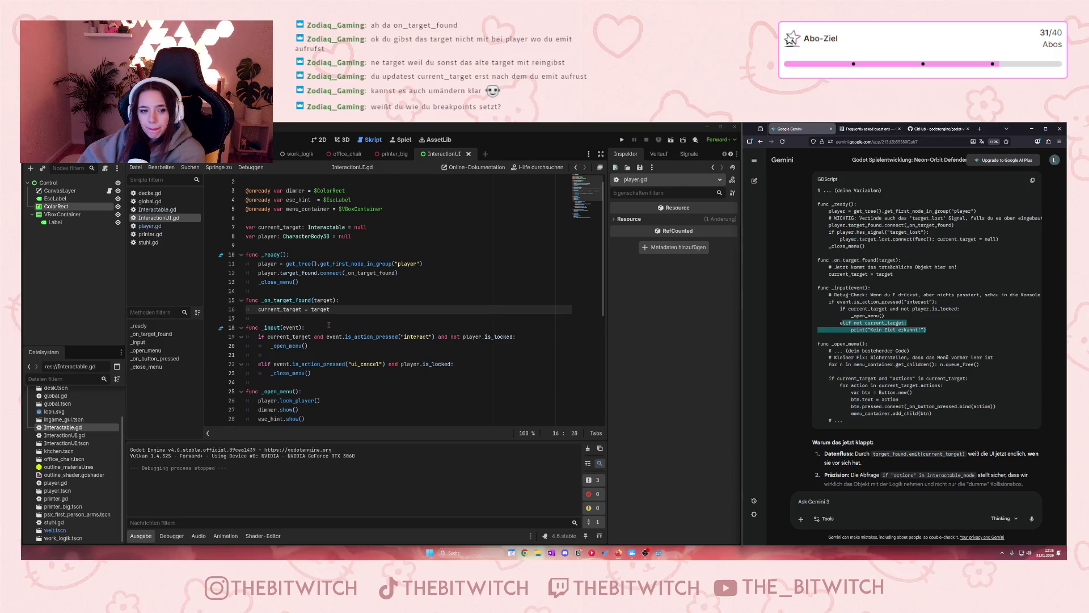
pyautogui.click(326, 345)
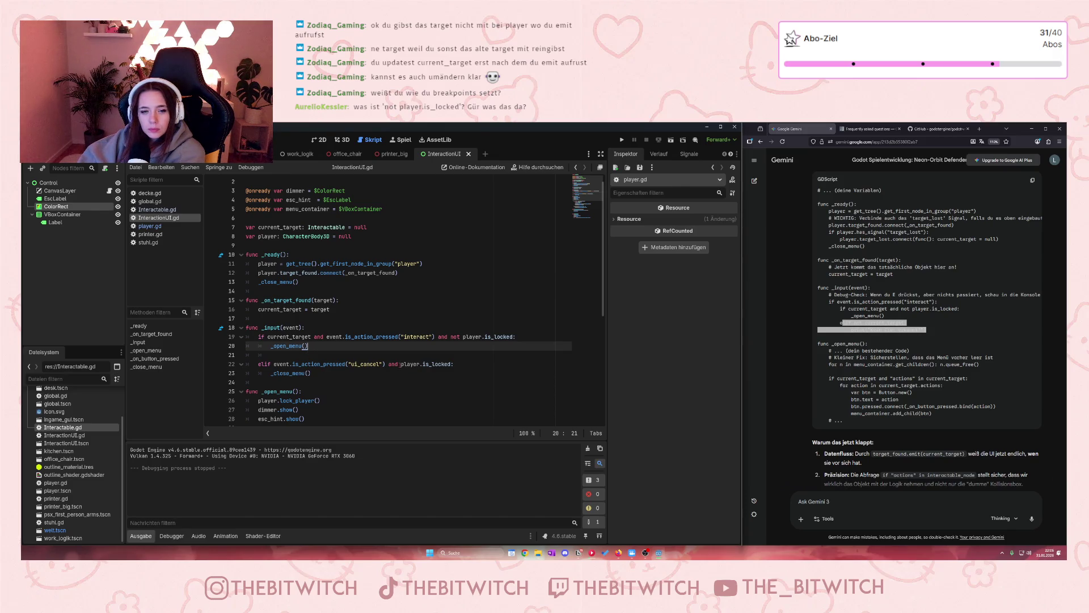
pyautogui.moveTo(400, 364)
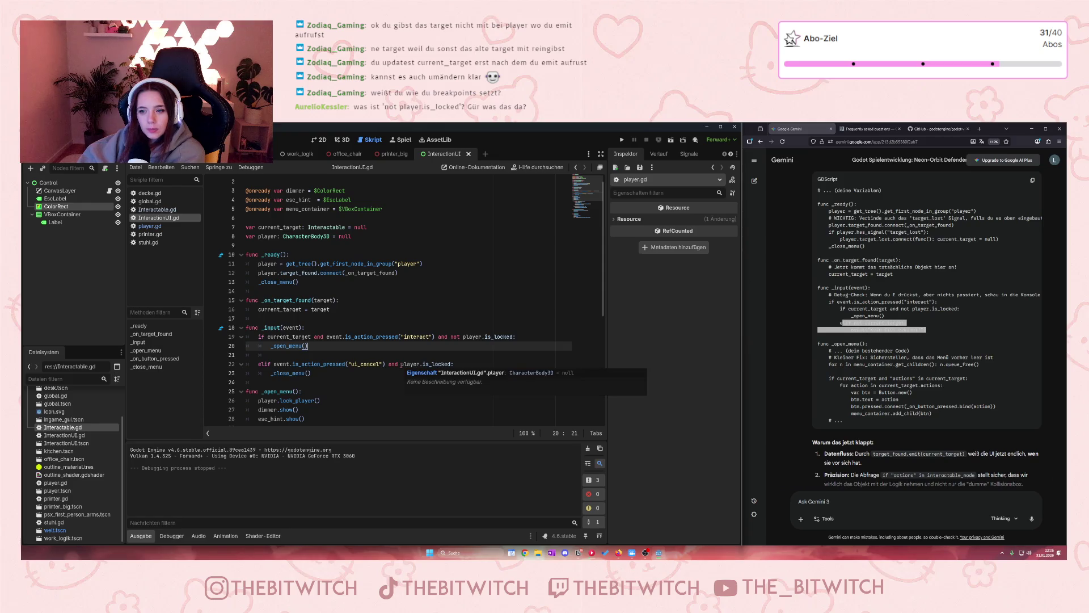
pyautogui.click(788, 342)
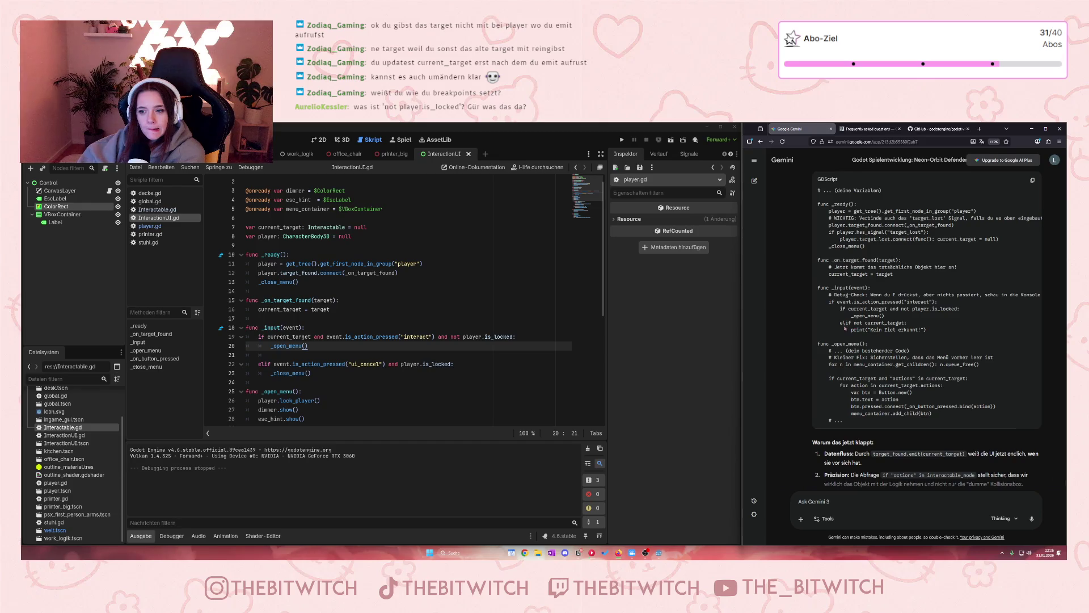
pyautogui.moveTo(839, 322); pyautogui.dragTo(927, 330)
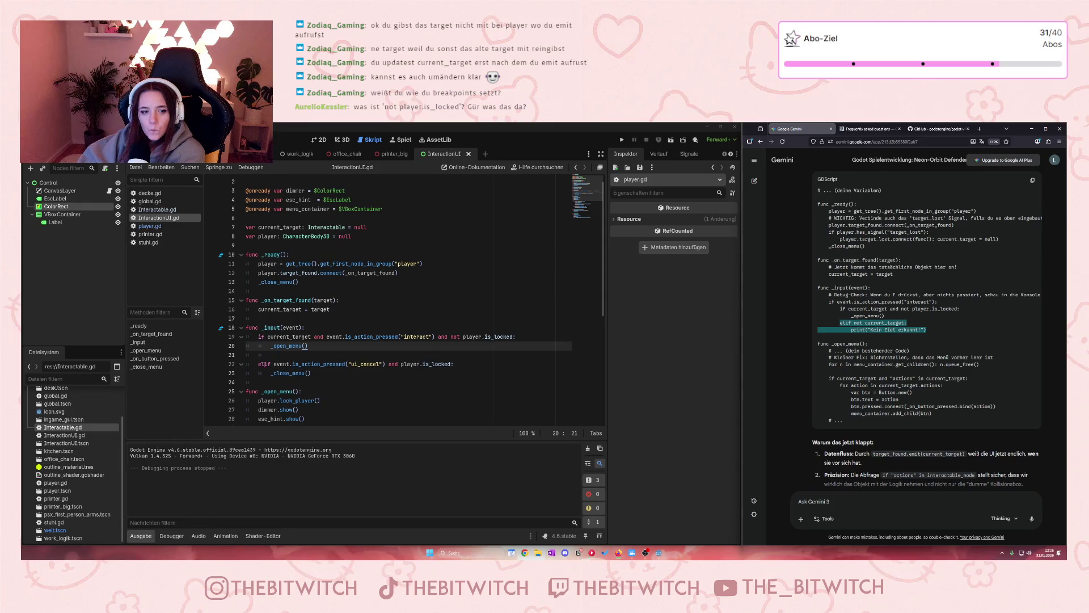
pyautogui.click(265, 364)
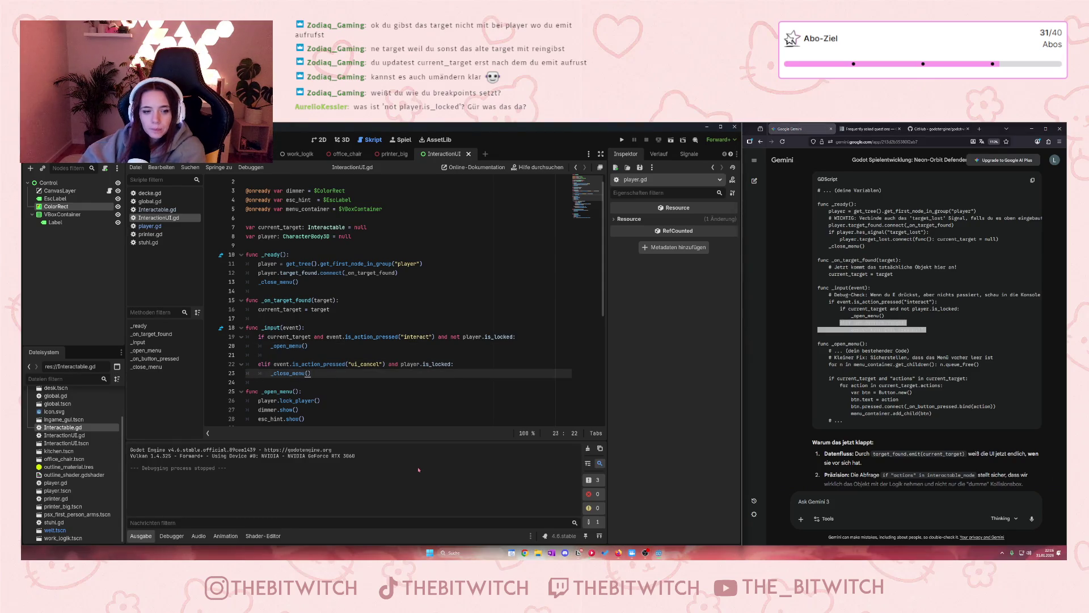
# - Add an 'elif not current_target:' branch printing "Kein Ziel" at line 25, then save and run
pyautogui.press('Return')
pyautogui.press('Return')
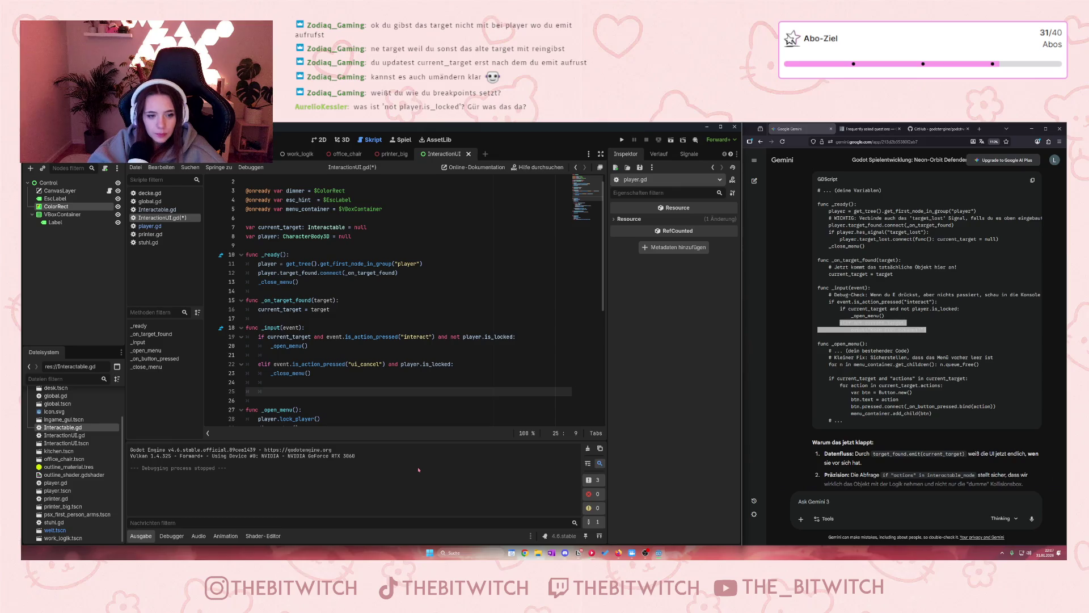
pyautogui.write('elif no')
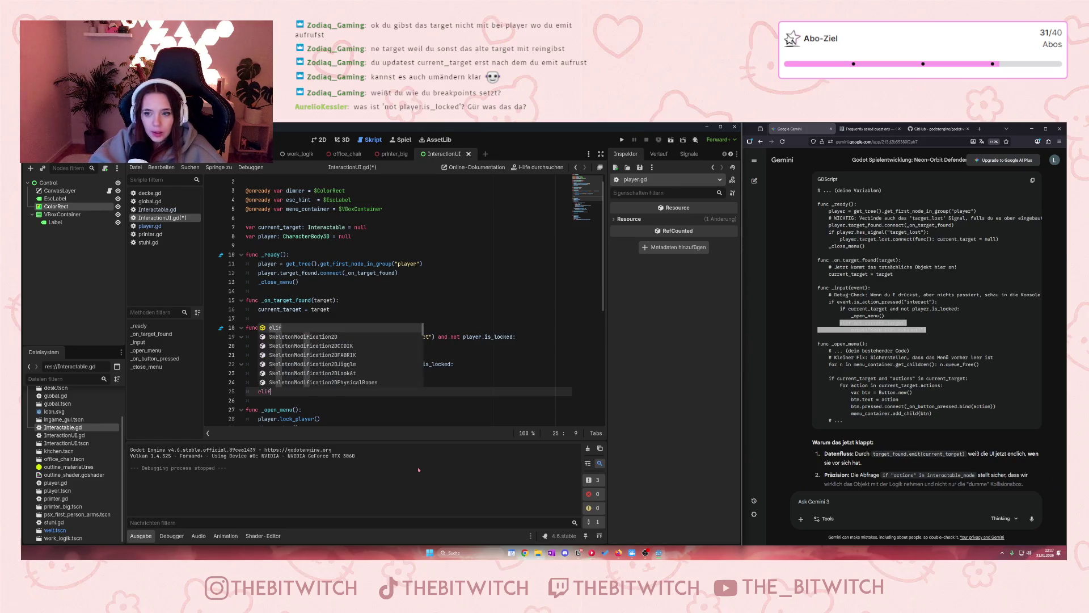
pyautogui.write('t')
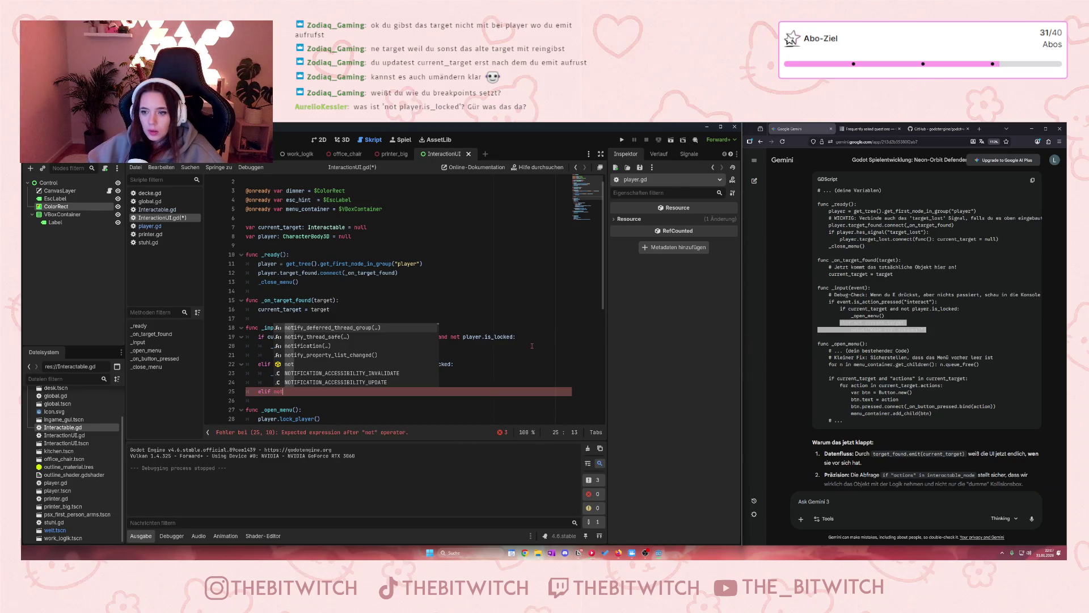
pyautogui.click(902, 370)
pyautogui.click(296, 393)
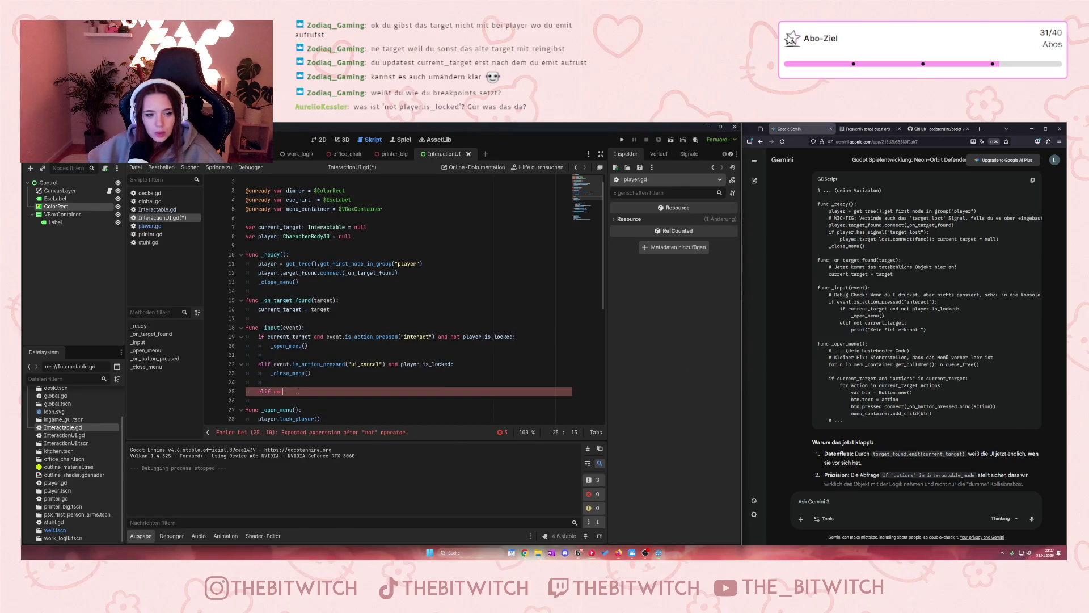
pyautogui.write('curr')
pyautogui.press('Return')
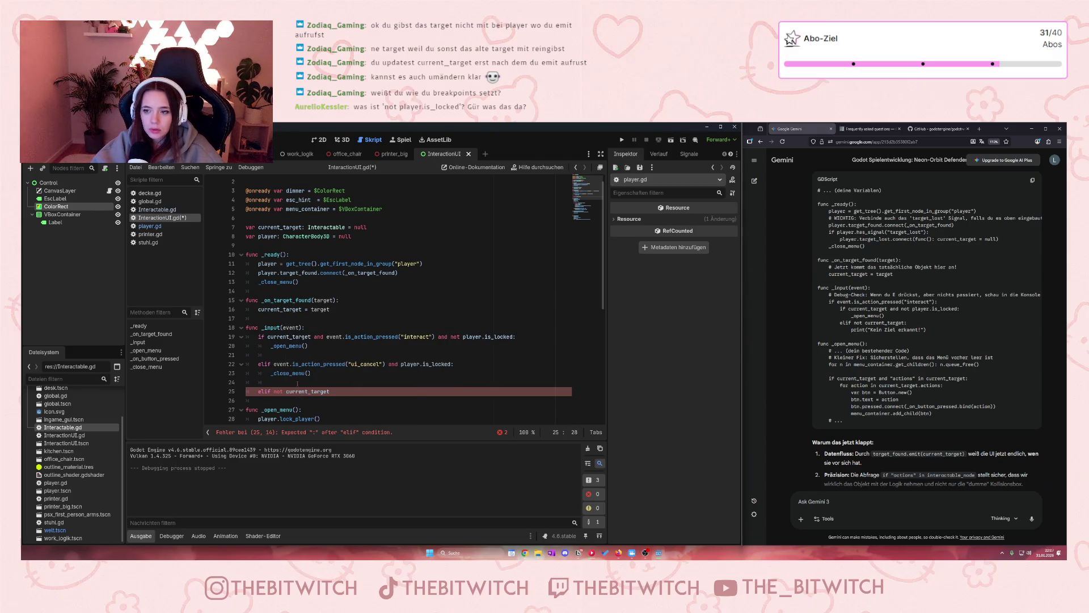
pyautogui.write(':')
pyautogui.press('Return')
pyautogui.write('pri')
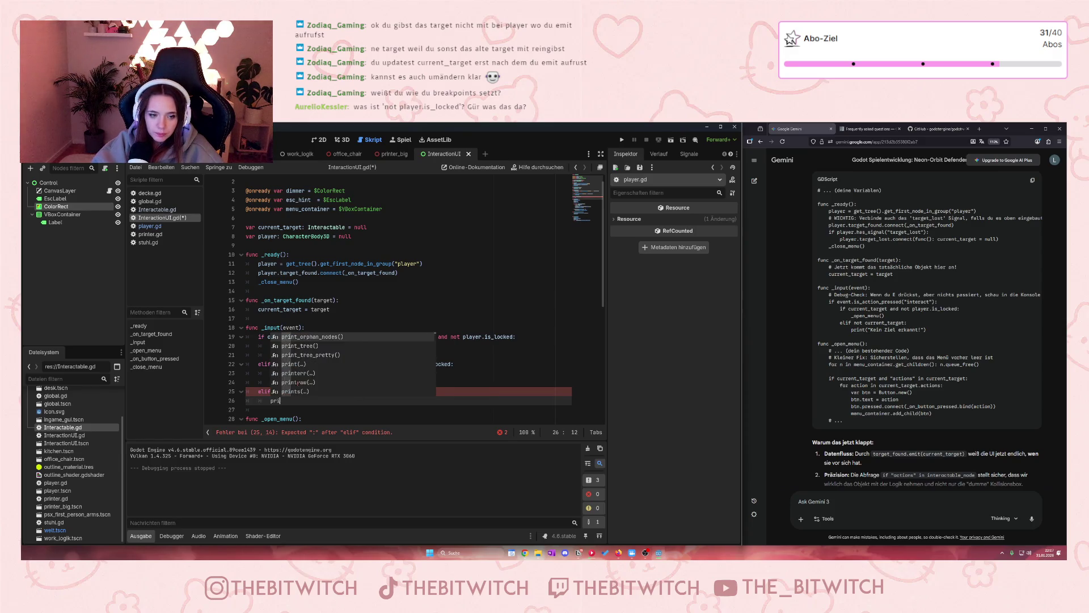
pyautogui.write('nt')
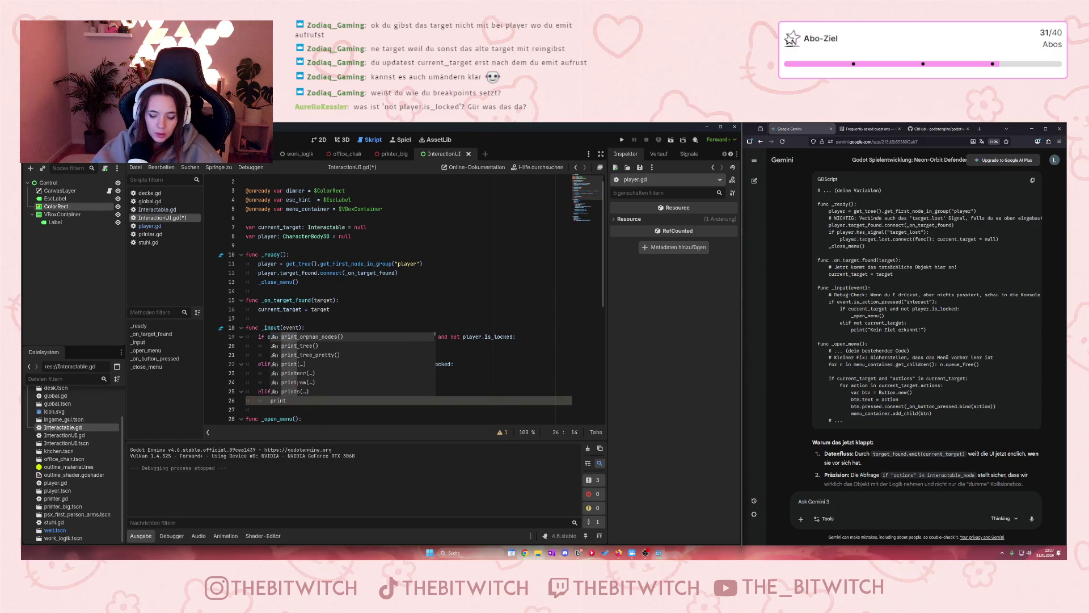
pyautogui.write('("Kein Ziel')
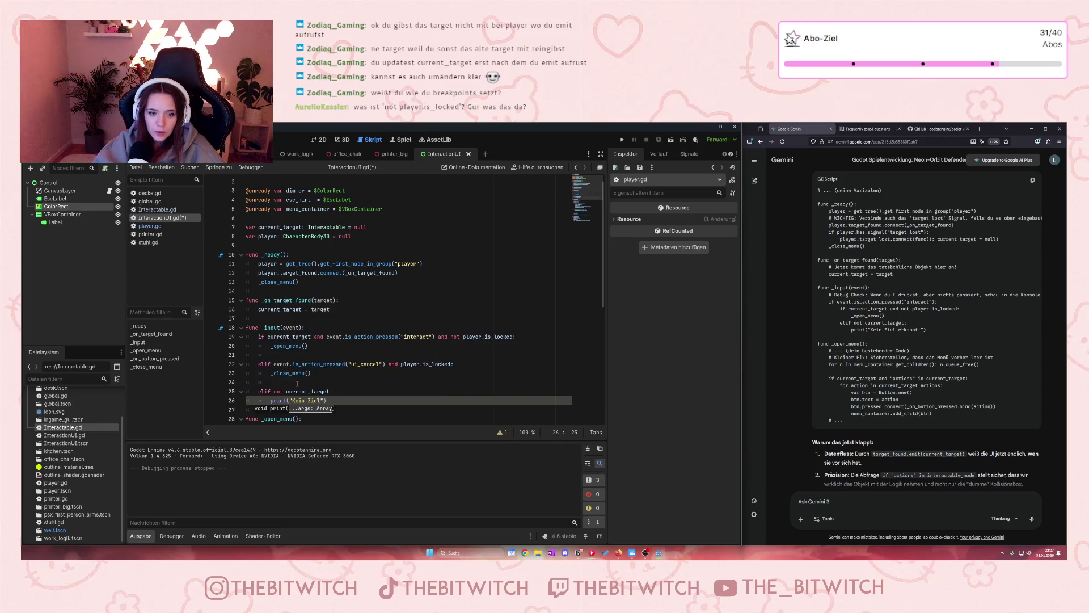
pyautogui.click(297, 384)
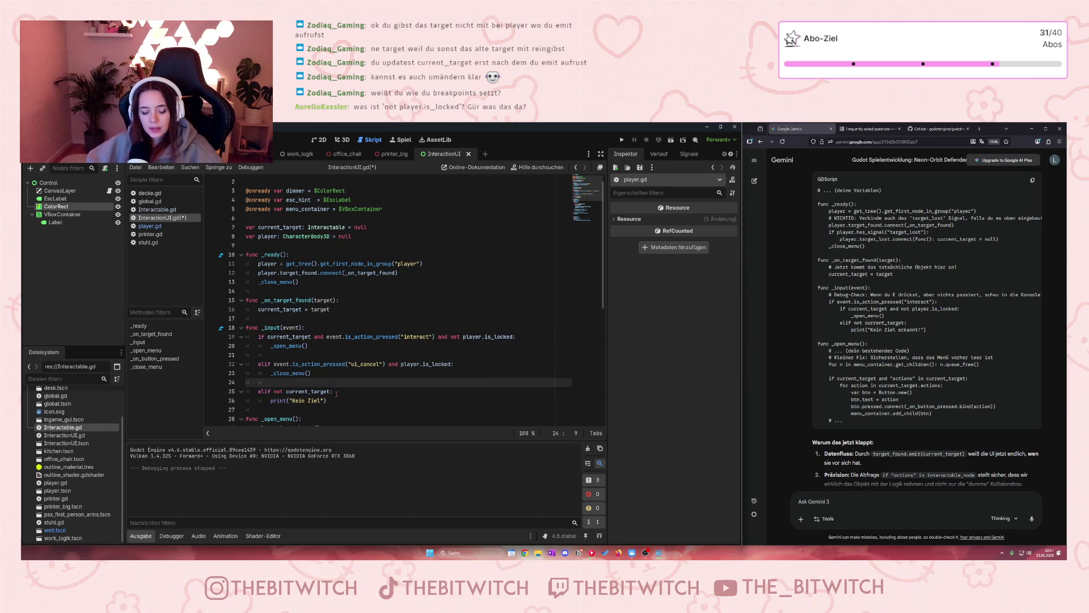
pyautogui.press('F5')
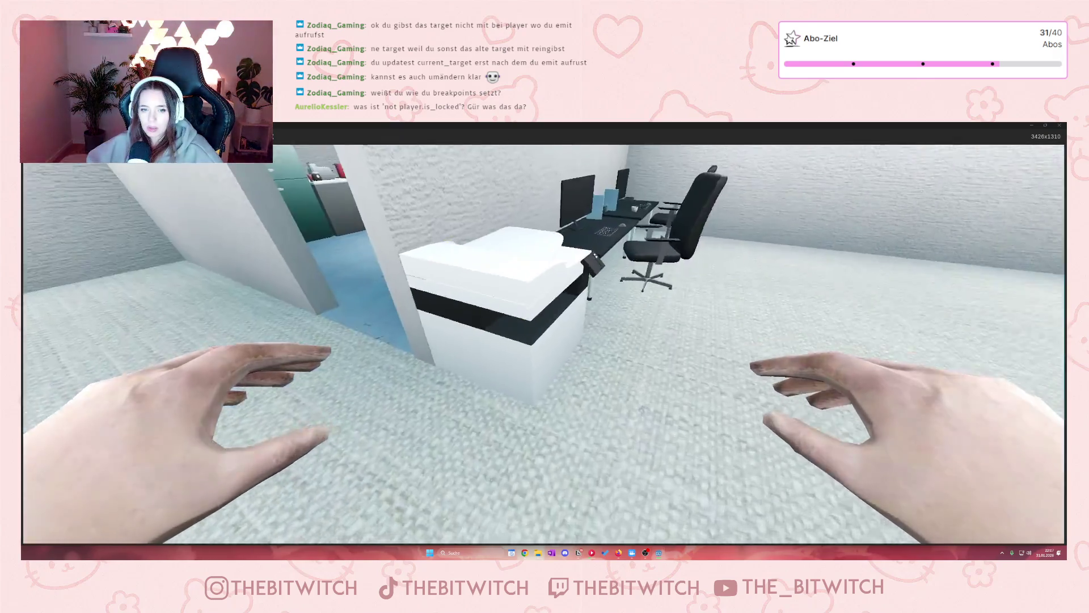
# - Walk toward the printer until it outlines, shift the game window aside, then stop with F8
pyautogui.press('w')
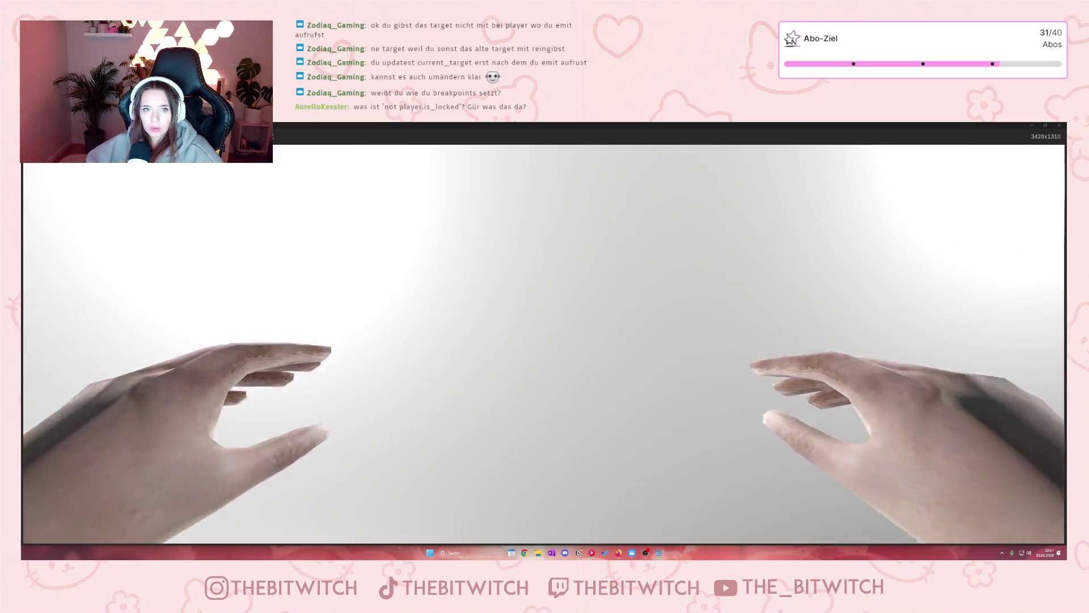
pyautogui.doubleClick(667, 126)
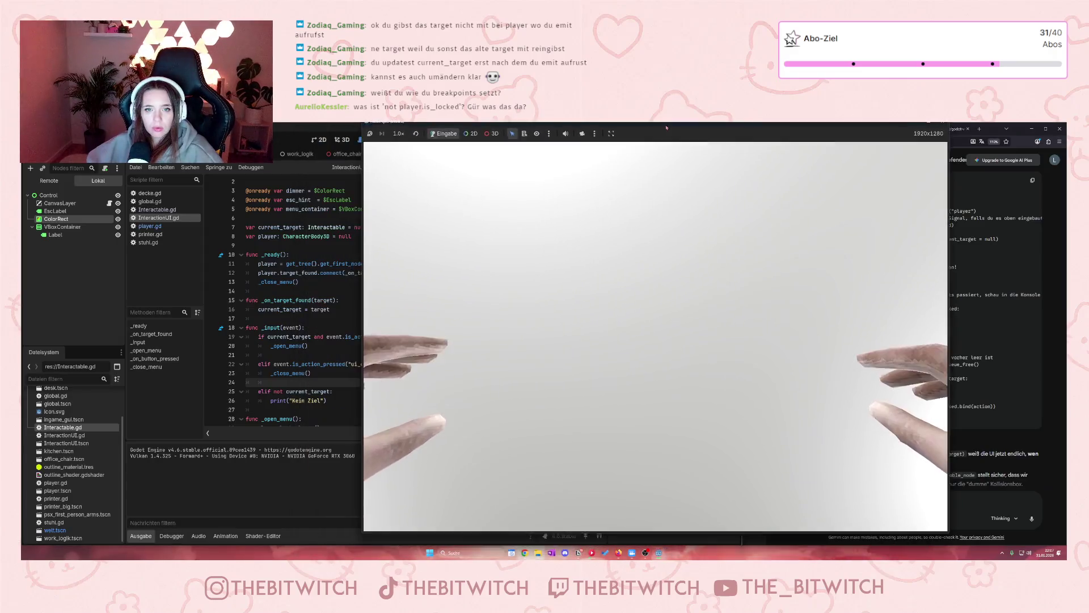
pyautogui.moveTo(666, 128); pyautogui.dragTo(710, 133)
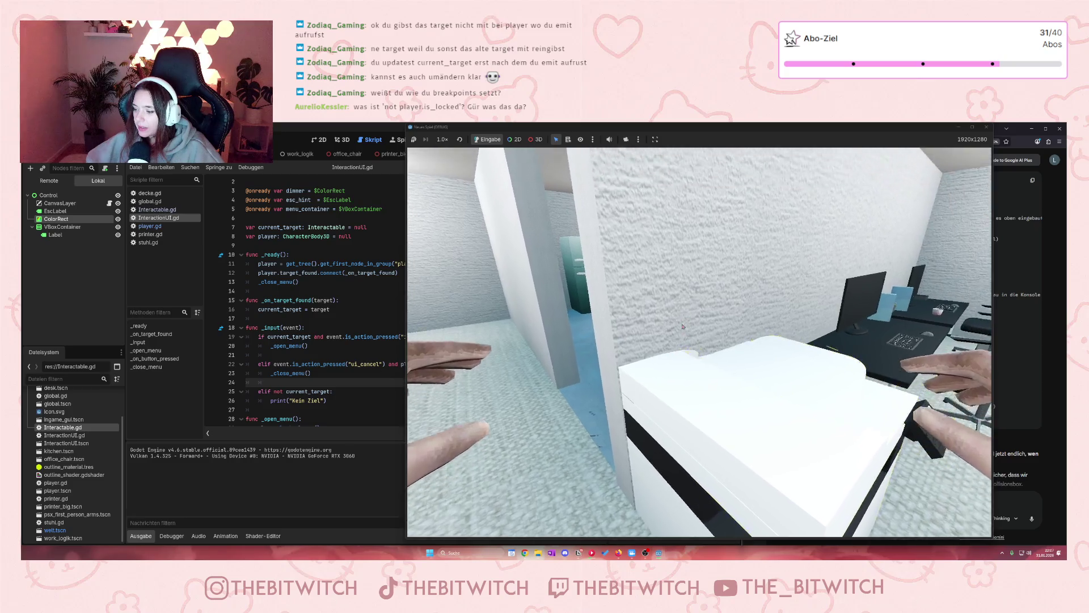
pyautogui.press('F8')
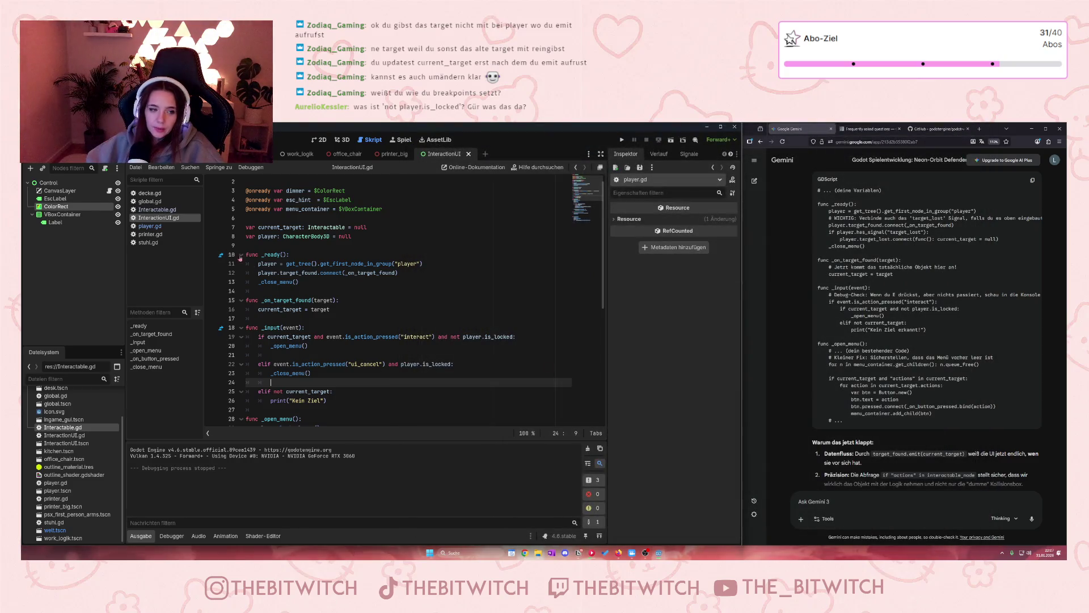
# - Open player.gd and examine the is_locked declaration and its use in lock_player
pyautogui.click(149, 226)
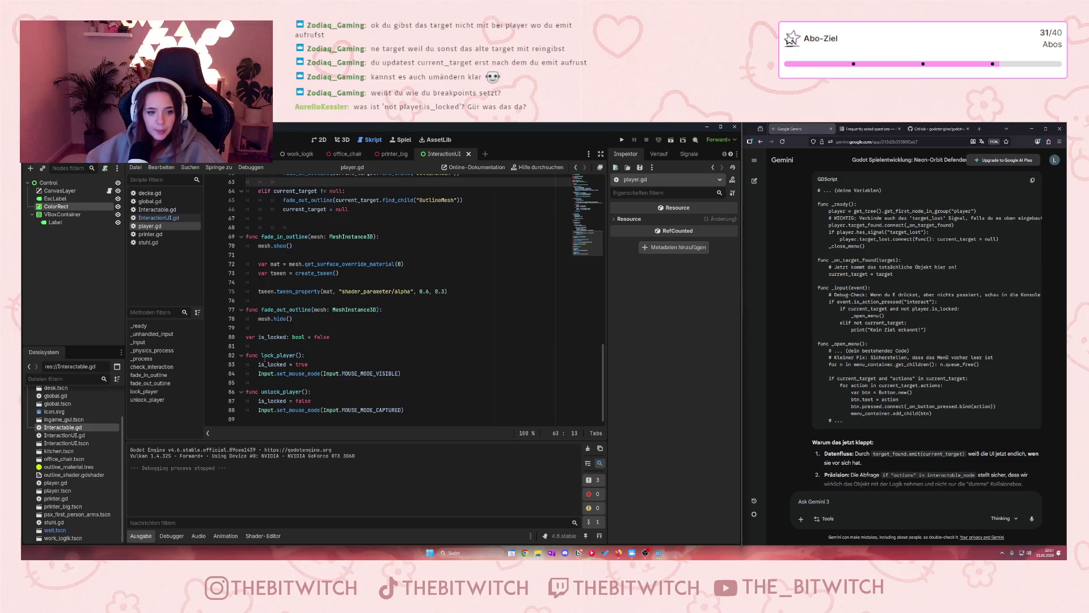
pyautogui.moveTo(258, 340); pyautogui.dragTo(331, 336)
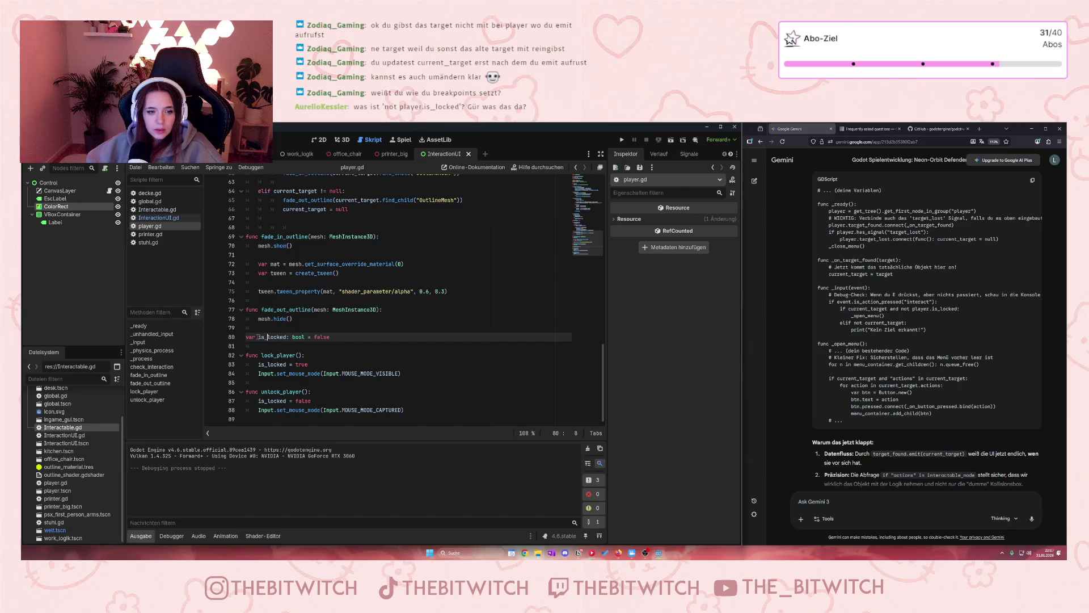
pyautogui.click(253, 382)
pyautogui.click(265, 365)
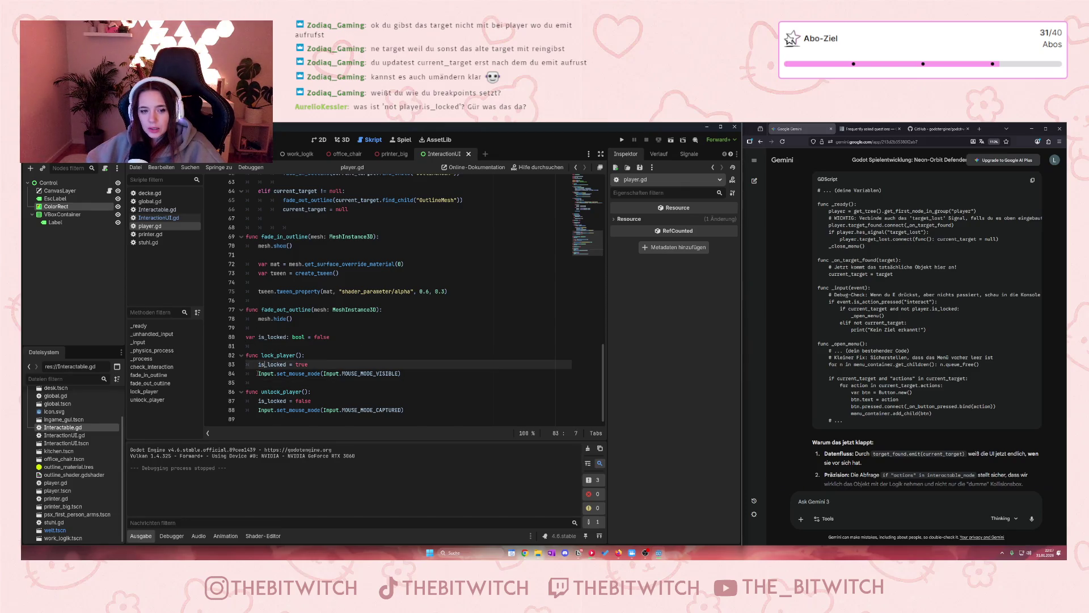
pyautogui.press('Right')
pyautogui.press('Right')
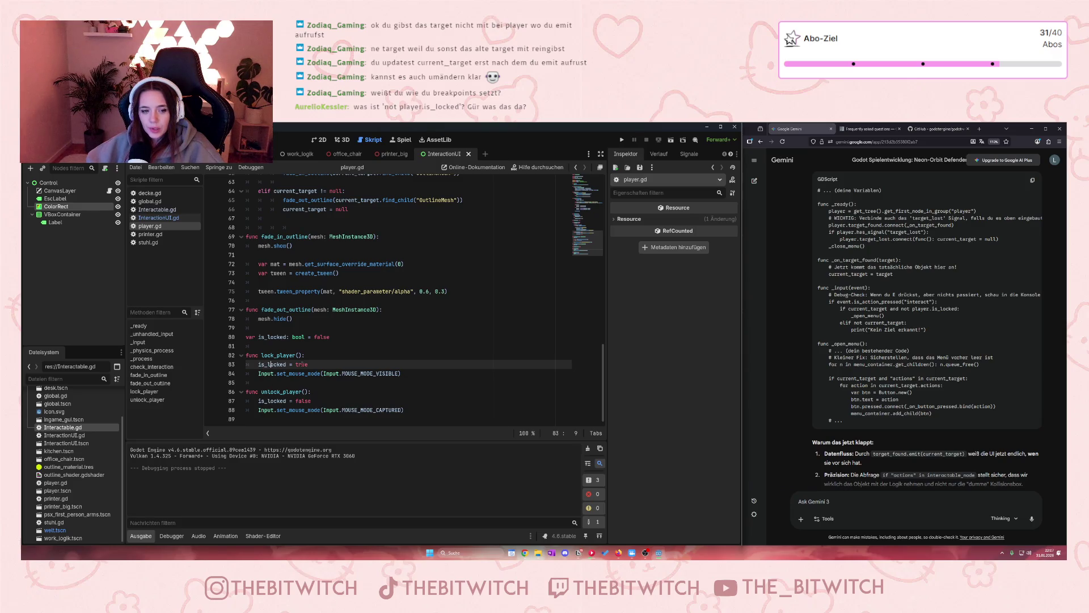
# - Compare the mouse modes set in lock_player and unlock_player, then scroll up to check_interaction
pyautogui.moveTo(280, 373)
pyautogui.mouseDown()
pyautogui.moveTo(393, 374)
pyautogui.moveTo(340, 374)
pyautogui.mouseUp()
pyautogui.click(393, 373)
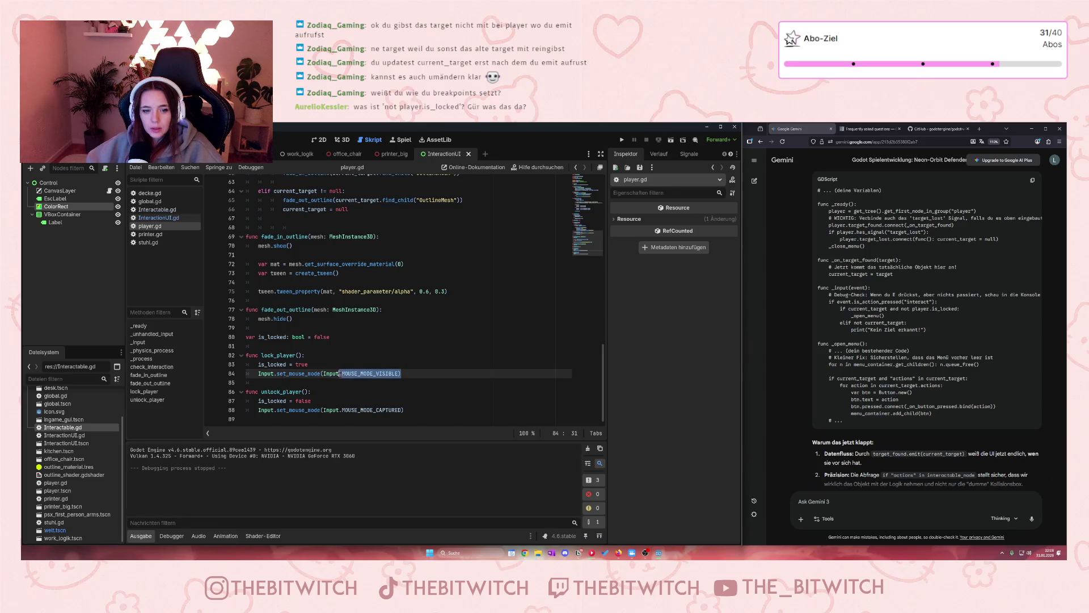
pyautogui.click(342, 409)
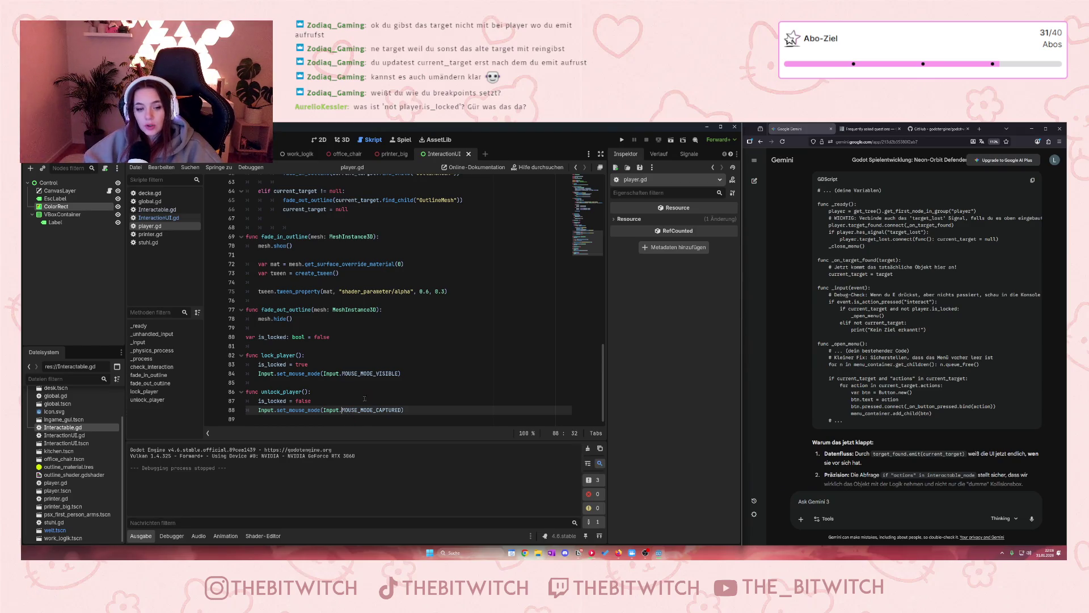
pyautogui.click(378, 375)
pyautogui.click(404, 410)
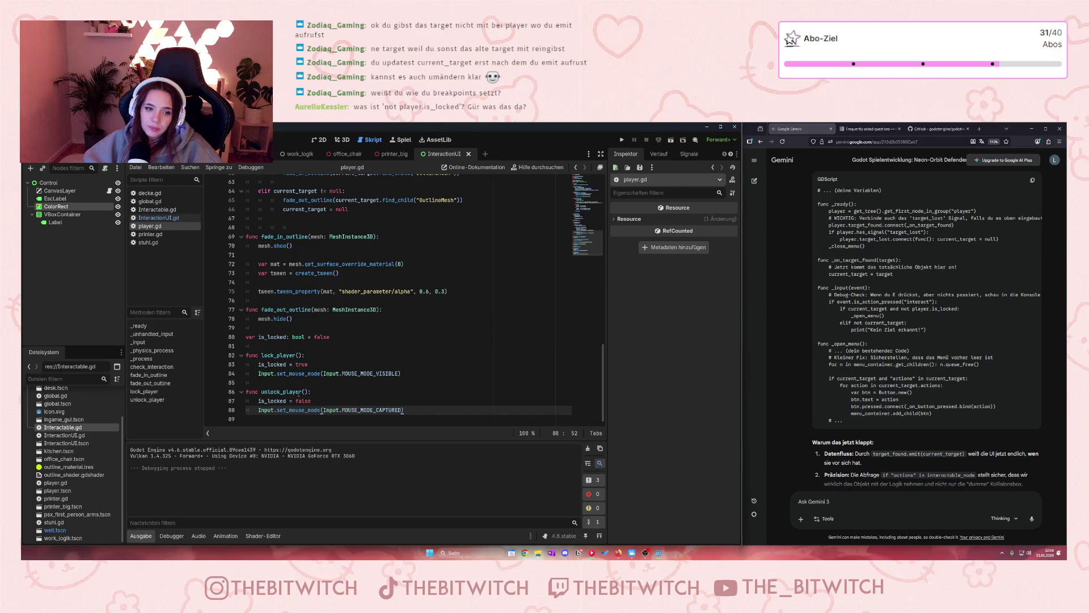
pyautogui.scroll(3, 298, 382)
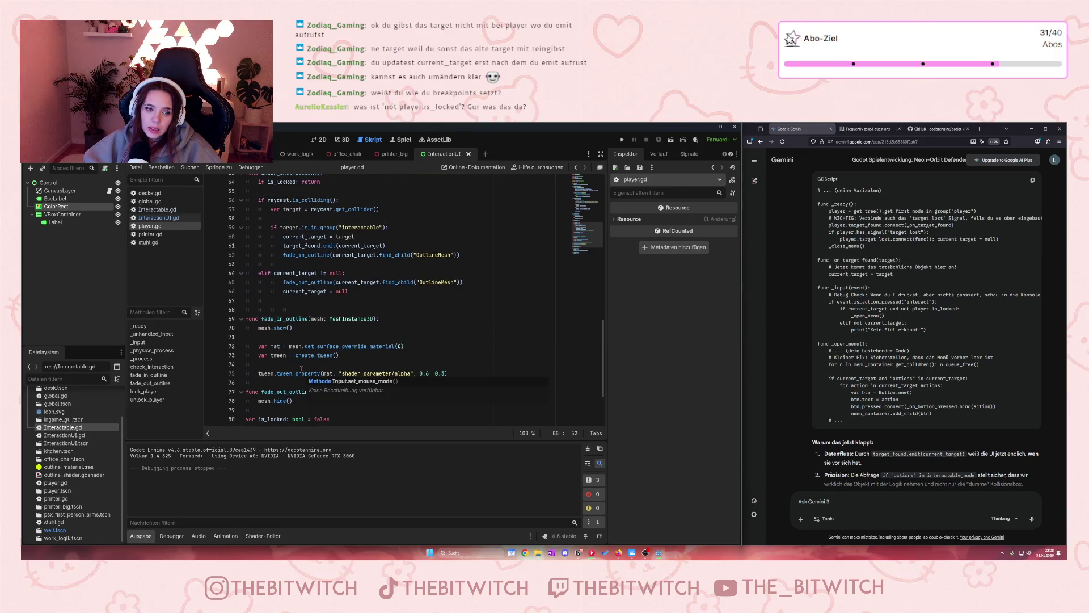
pyautogui.scroll(6, 302, 368)
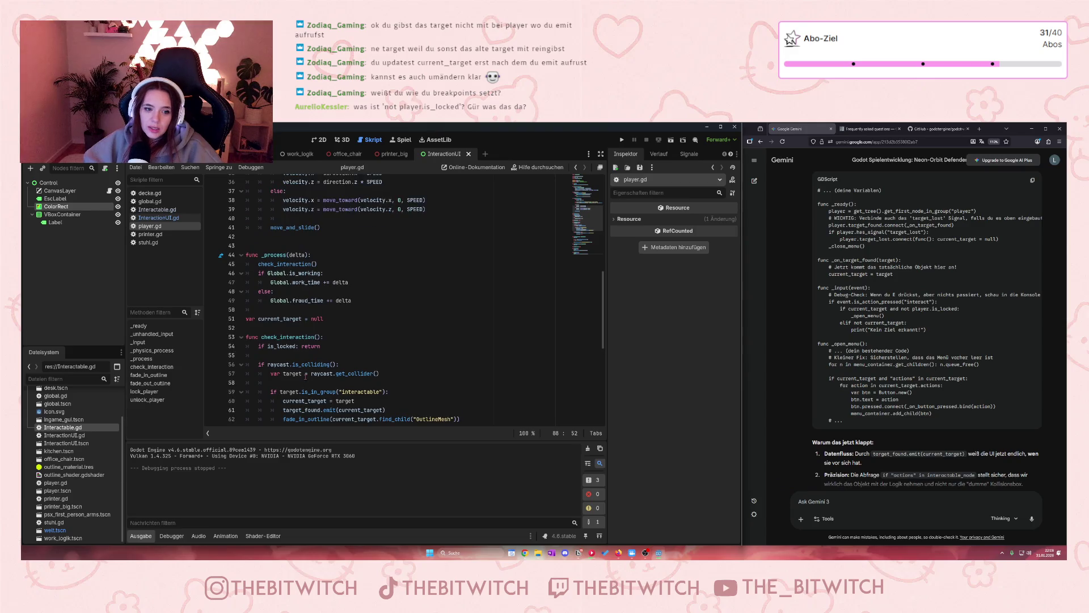
# - Open InteractionUI.gd and find the unlock_player call in _close_menu
pyautogui.scroll(5, 306, 376)
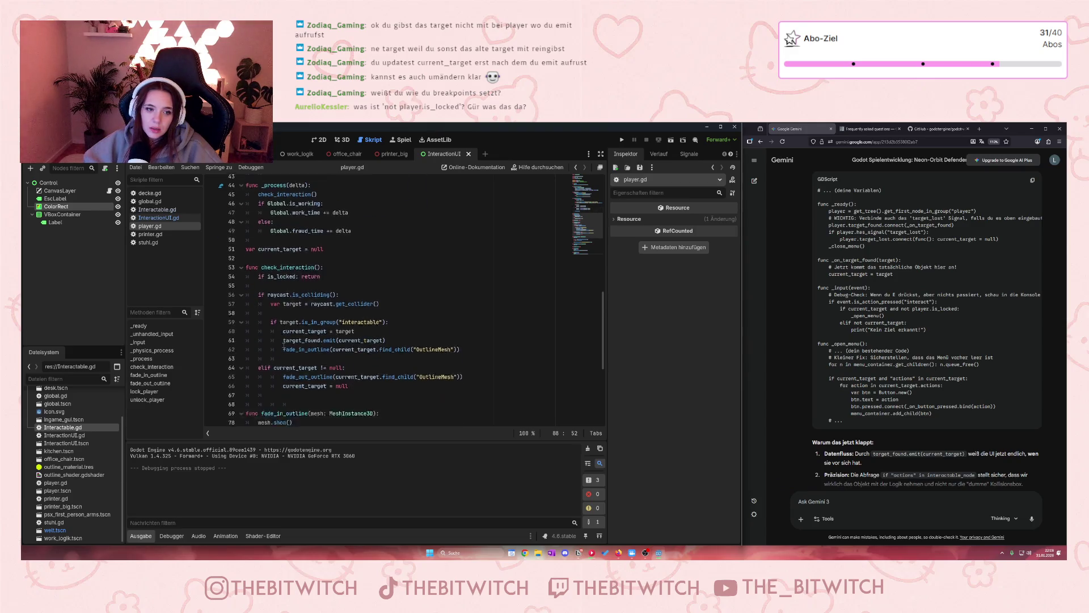
pyautogui.click(149, 211)
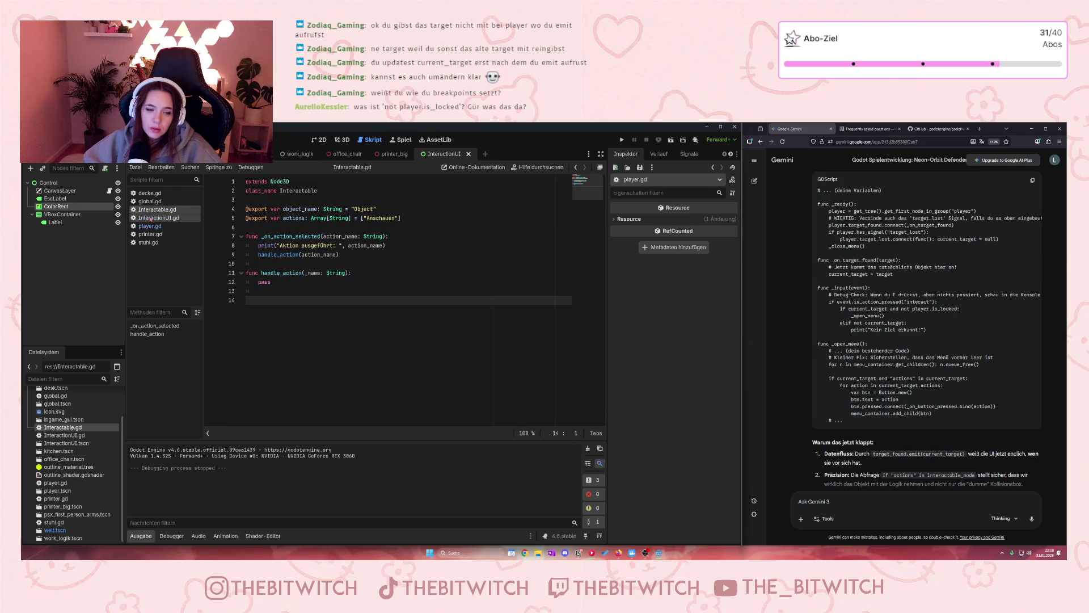
pyautogui.click(151, 219)
pyautogui.scroll(-1, 363, 330)
pyautogui.click(362, 299)
pyautogui.scroll(-3, 362, 331)
pyautogui.scroll(-2, 359, 328)
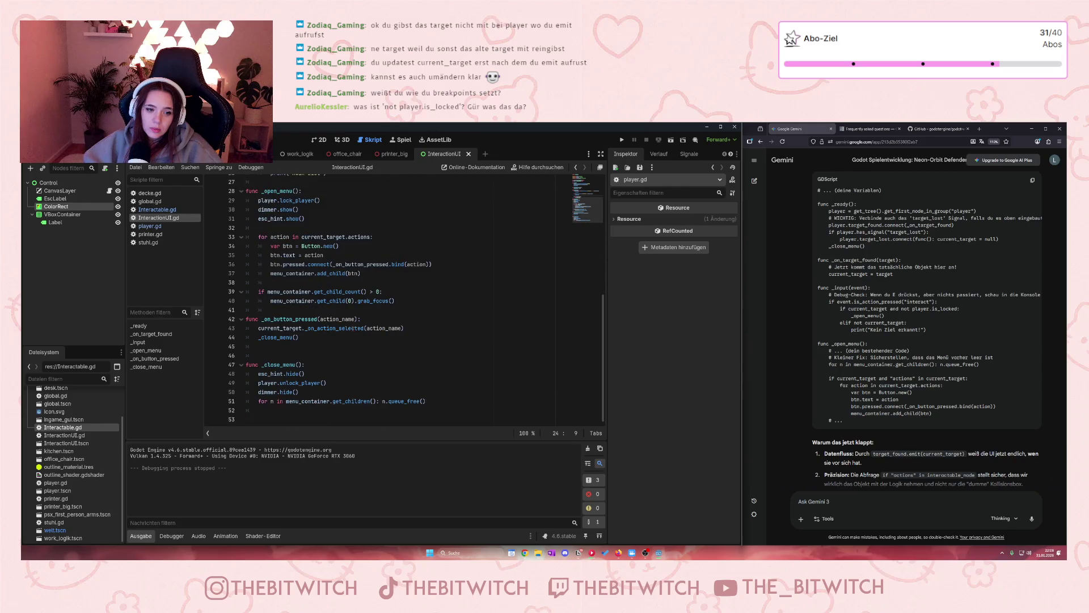
pyautogui.click(341, 384)
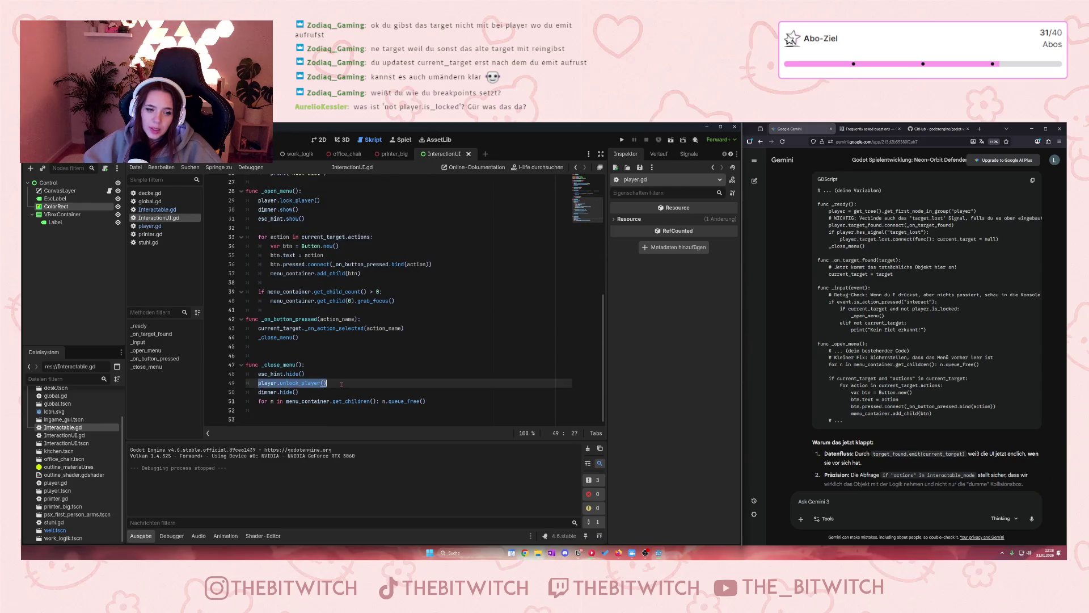
# - Check the lock_player call in _open_menu and delete the blank line 46
pyautogui.scroll(4, 335, 377)
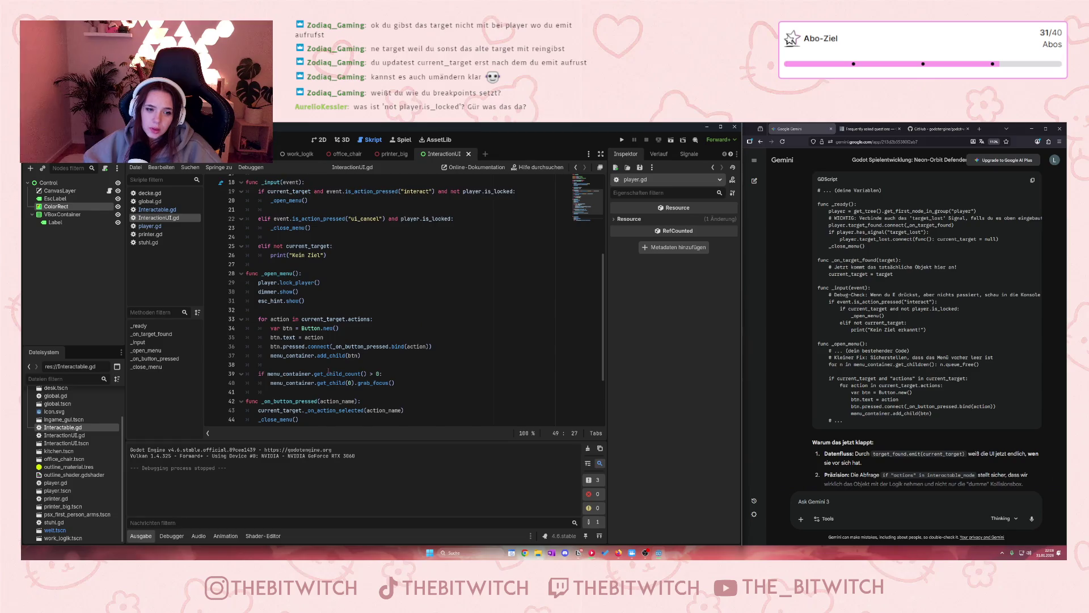
pyautogui.scroll(2, 324, 367)
pyautogui.moveTo(258, 337); pyautogui.dragTo(321, 338)
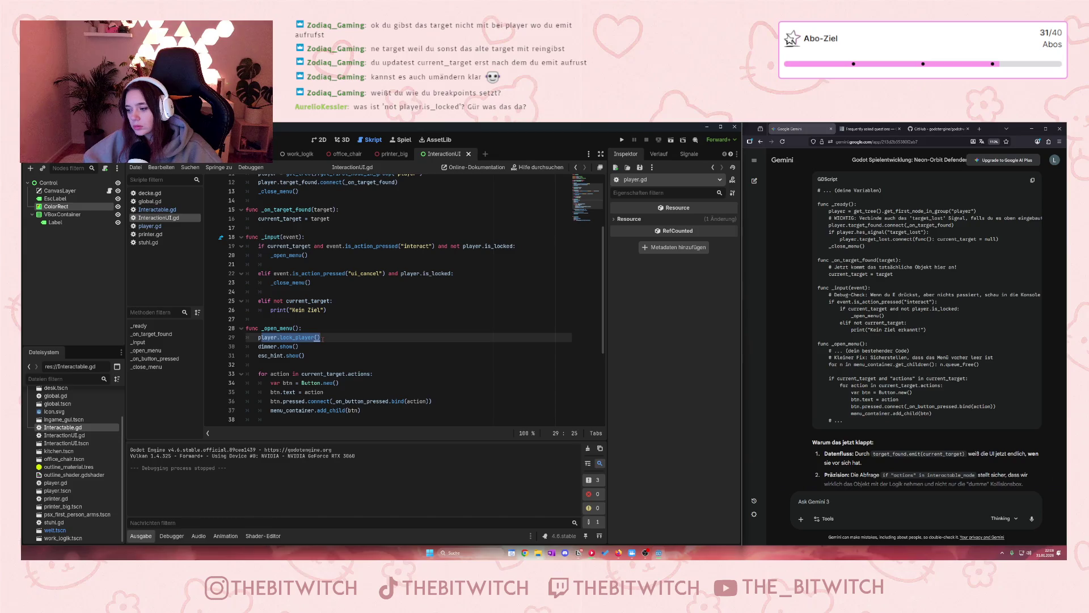
pyautogui.click(322, 337)
pyautogui.scroll(-5, 319, 337)
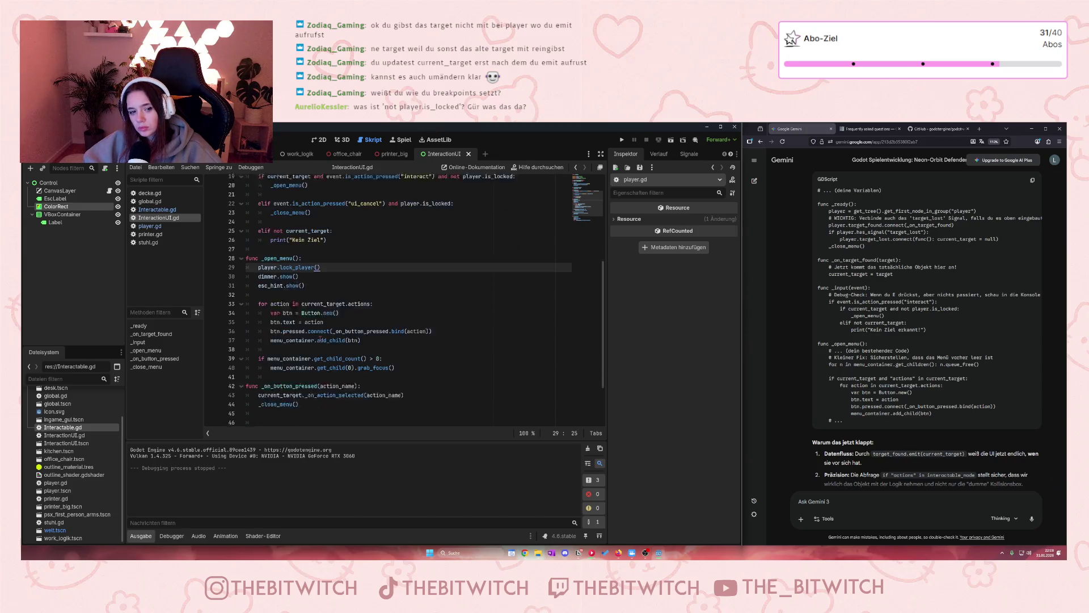
pyautogui.click(299, 354)
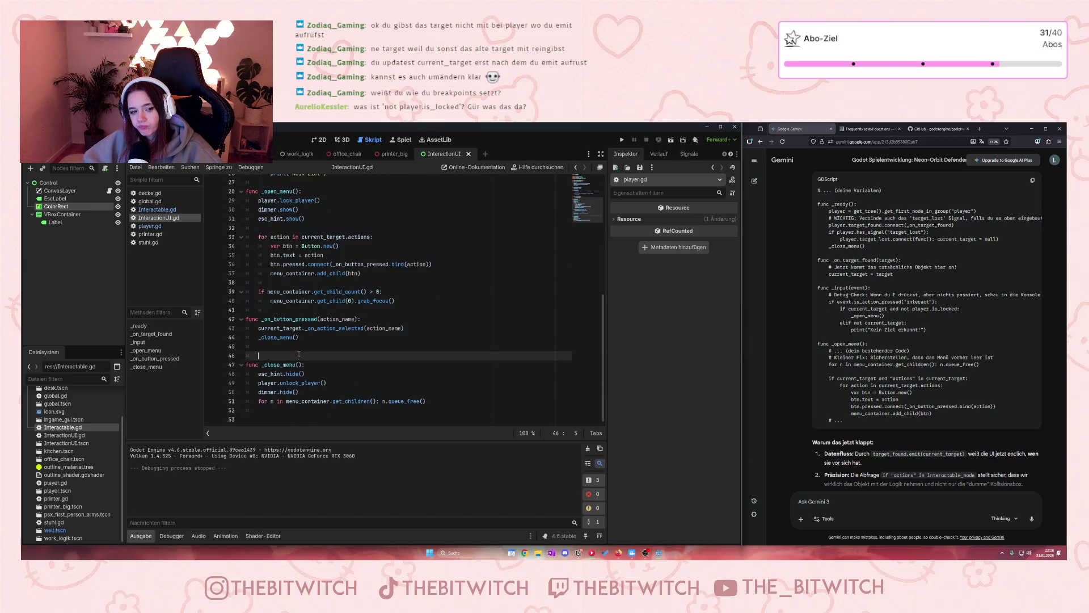
pyautogui.press('BackSpace')
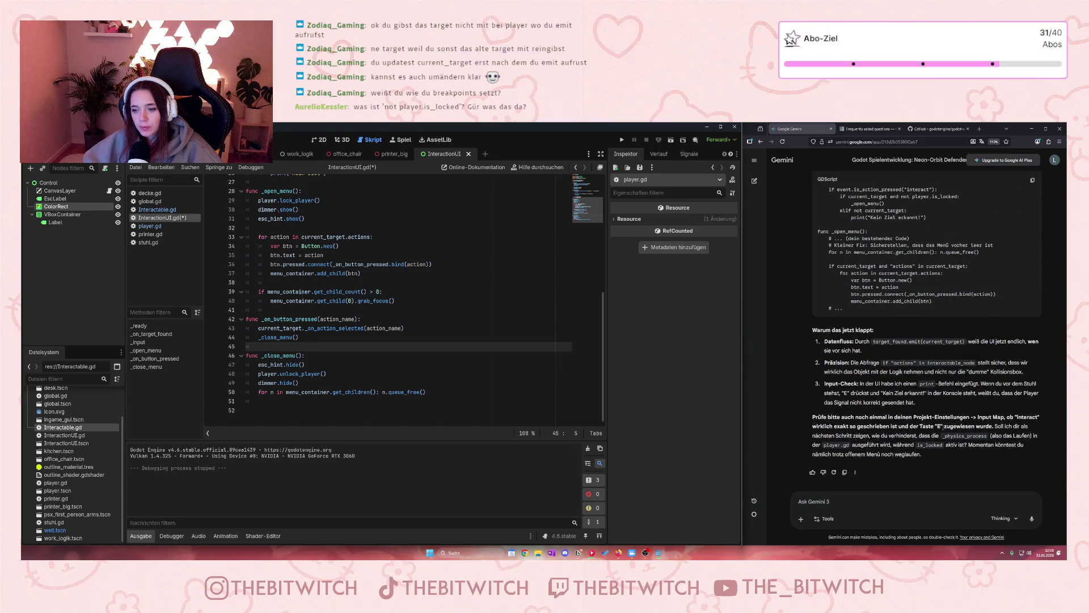
# - Check the interact action's key mapping in the project's Input Map settings
pyautogui.click(57, 140)
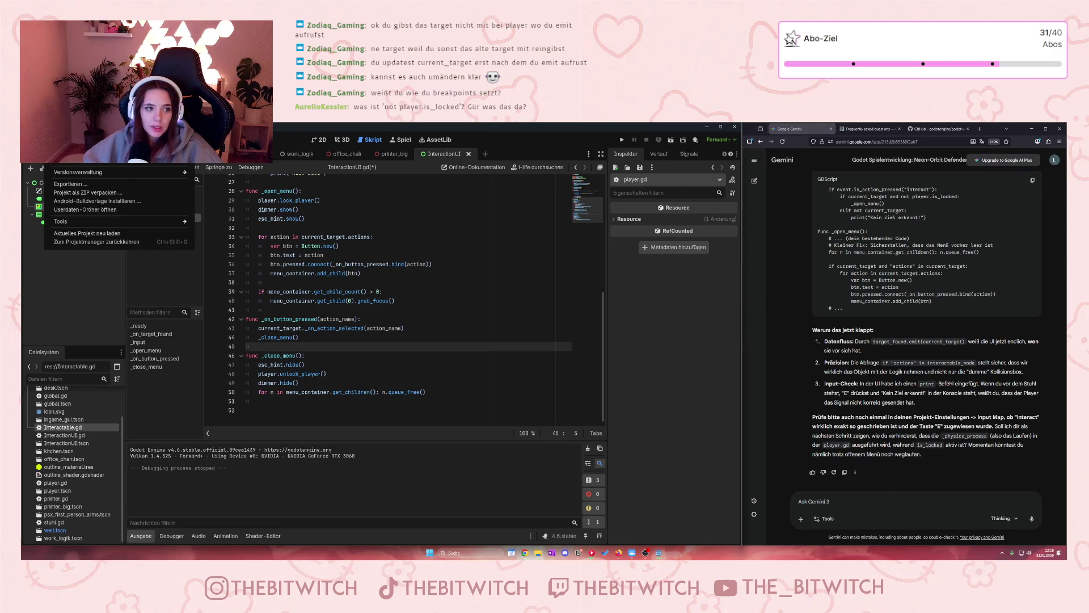
pyautogui.click(113, 161)
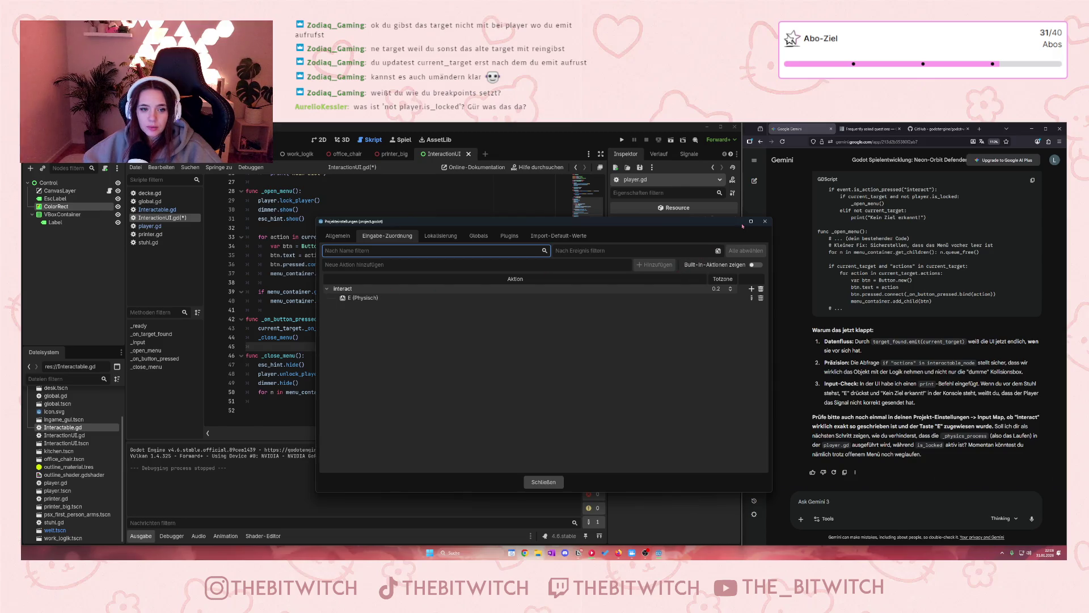
pyautogui.click(765, 222)
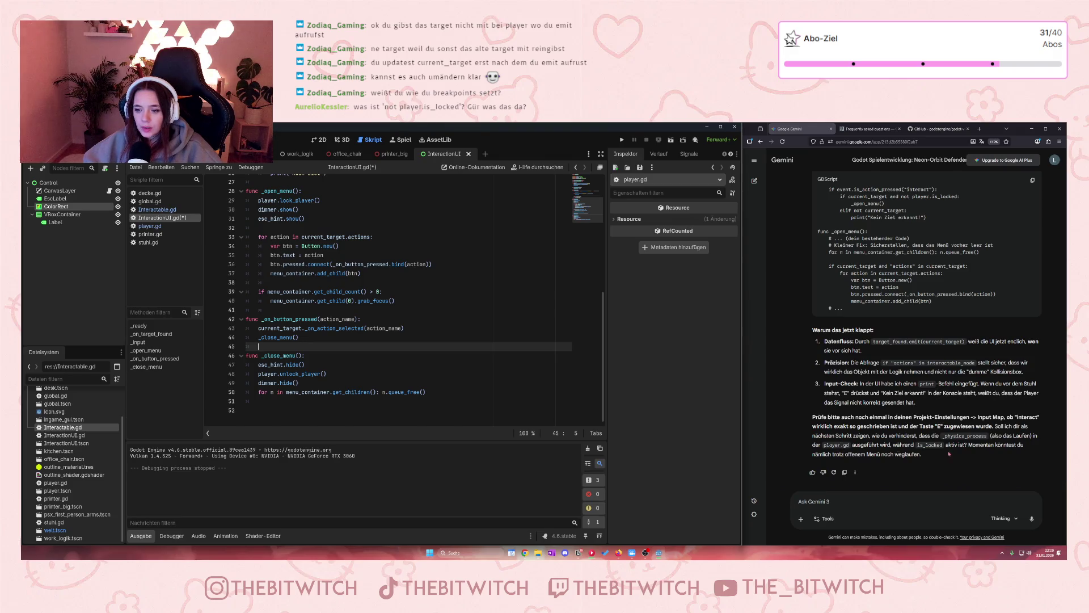
# - Switch from InteractionUI.gd to player.gd at check_interaction
pyautogui.click(359, 301)
pyautogui.scroll(8, 363, 303)
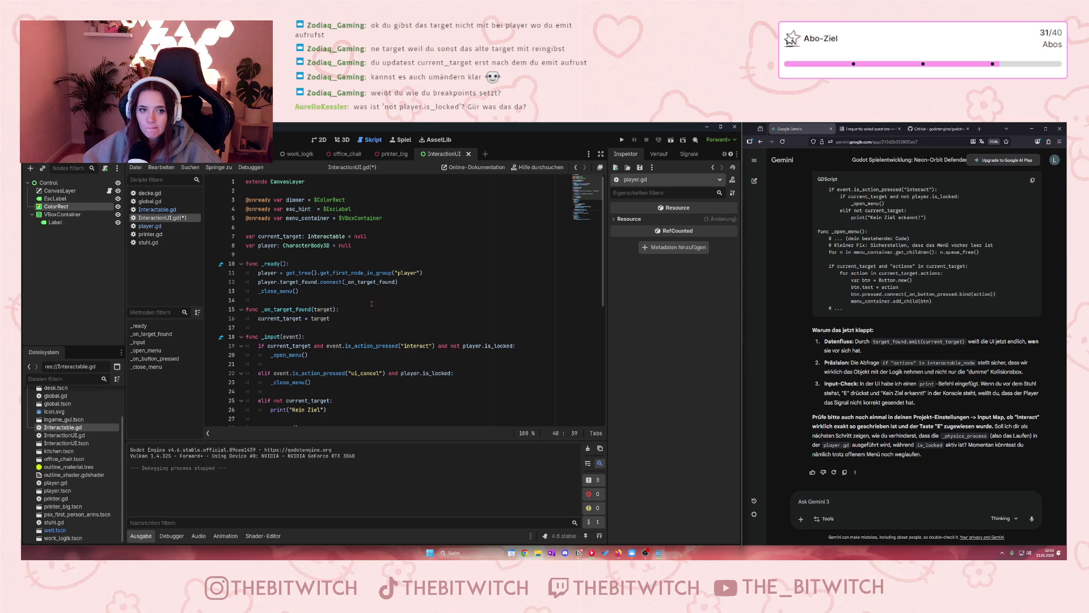
pyautogui.scroll(-8, 372, 303)
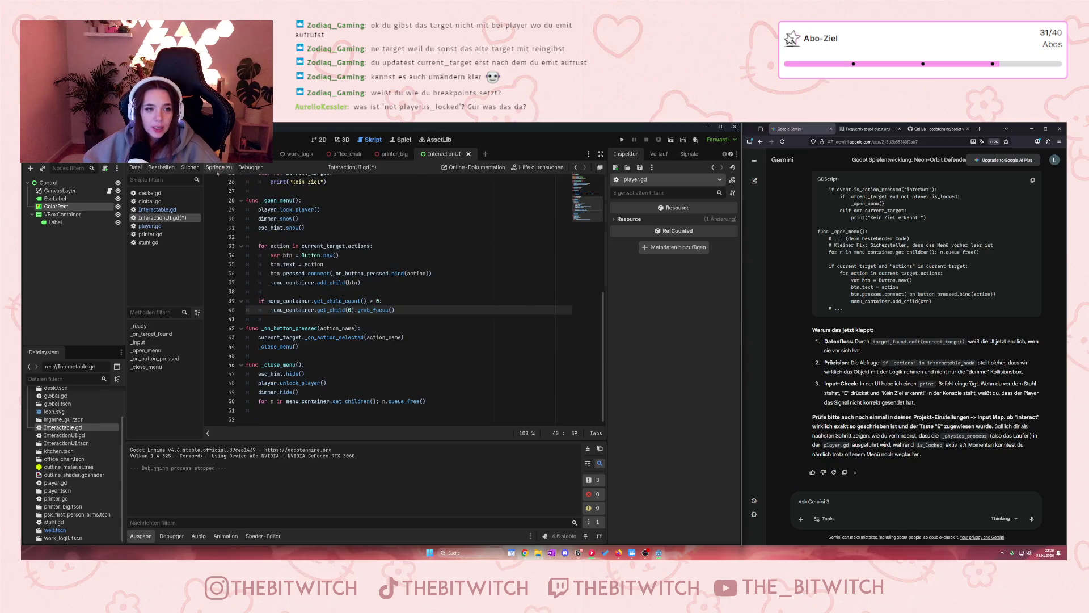
pyautogui.click(150, 226)
pyautogui.click(272, 291)
# - Paste all of player.gd's code into the Gemini prompt under a 'play.gd:' label, then save the scripts
pyautogui.hotkey('ctrl', 'a')
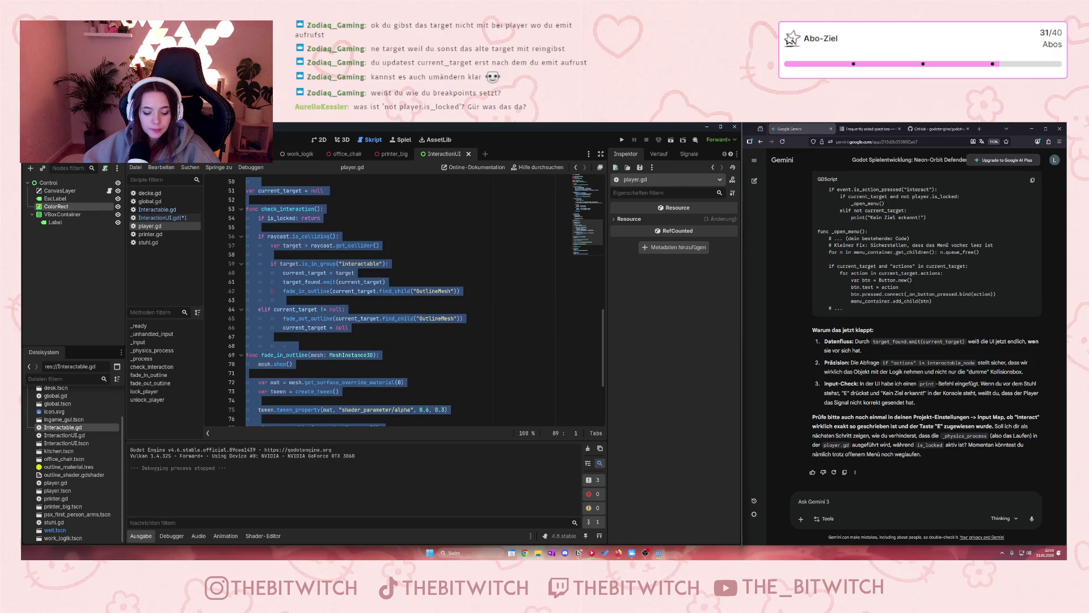
pyautogui.click(809, 501)
pyautogui.write('play.gd:')
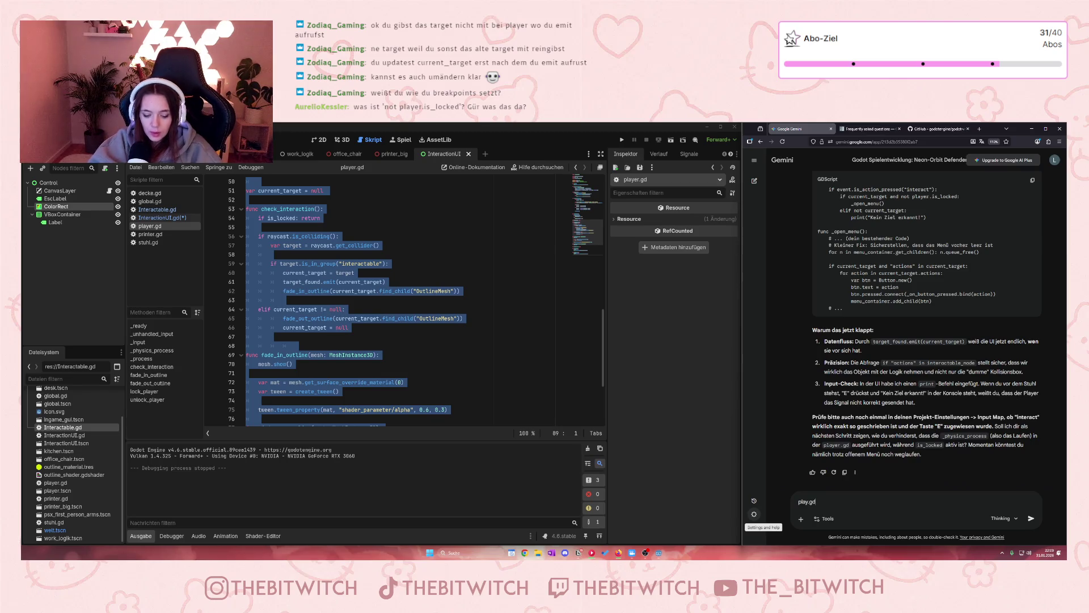
pyautogui.hotkey('shift', 'Return')
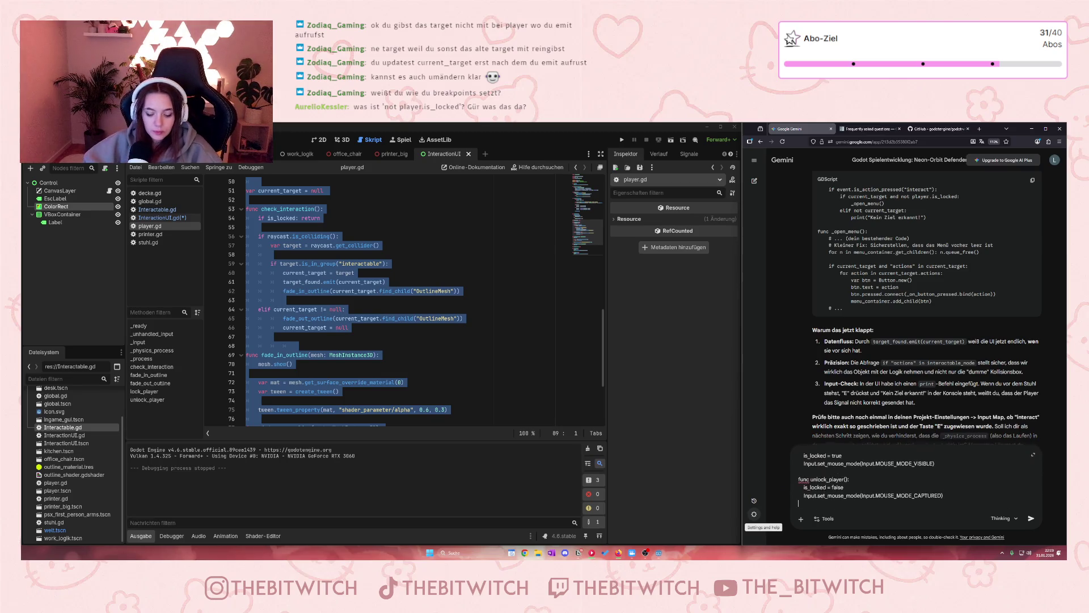
pyautogui.hotkey('ctrl', 'v')
pyautogui.click(357, 305)
pyautogui.hotkey('ctrl', 's')
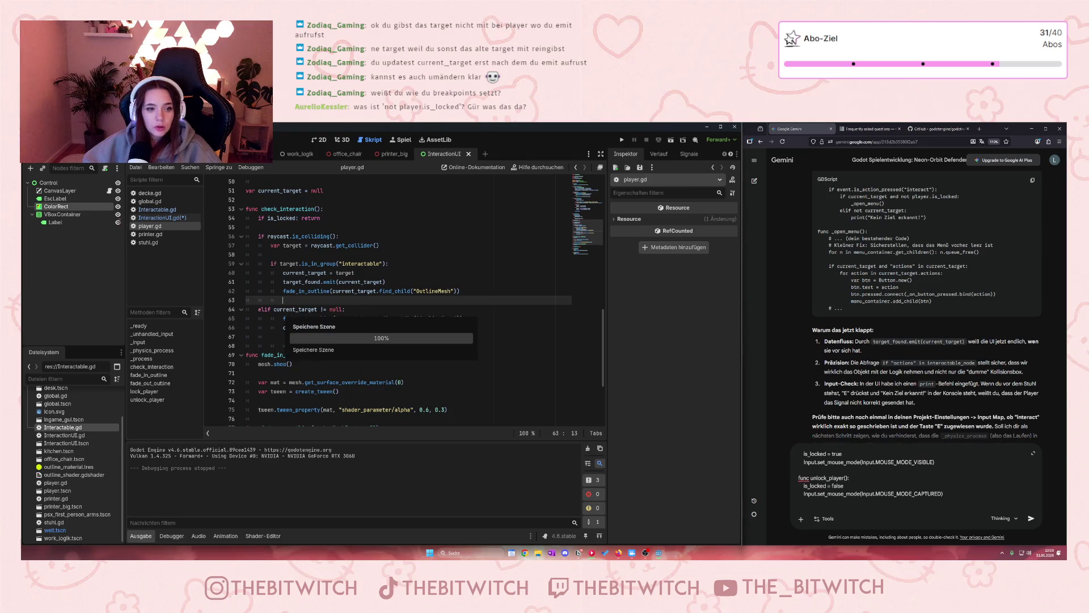
# - Add InteractionUI.gd's full code under its own label and send the question 'so ktioniert ncicht'
pyautogui.click(159, 218)
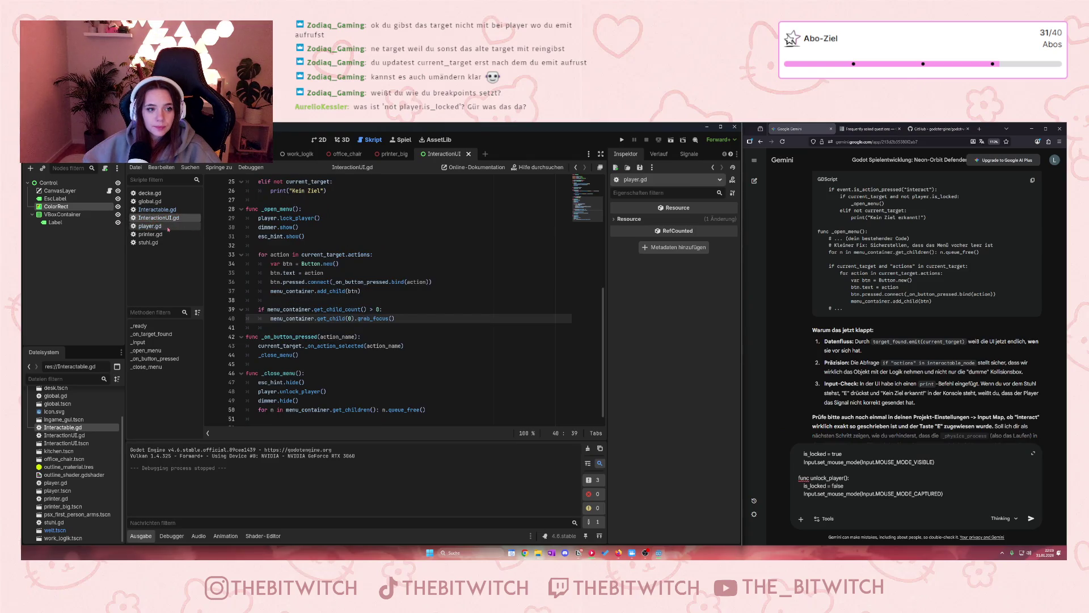
pyautogui.click(363, 227)
pyautogui.hotkey('ctrl', 'a')
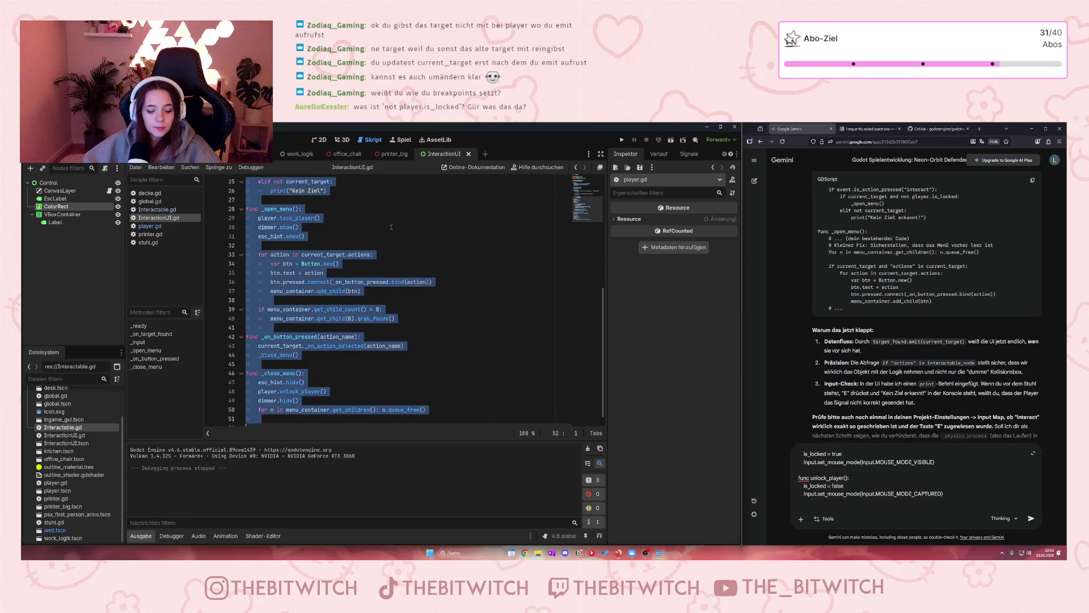
pyautogui.click(824, 505)
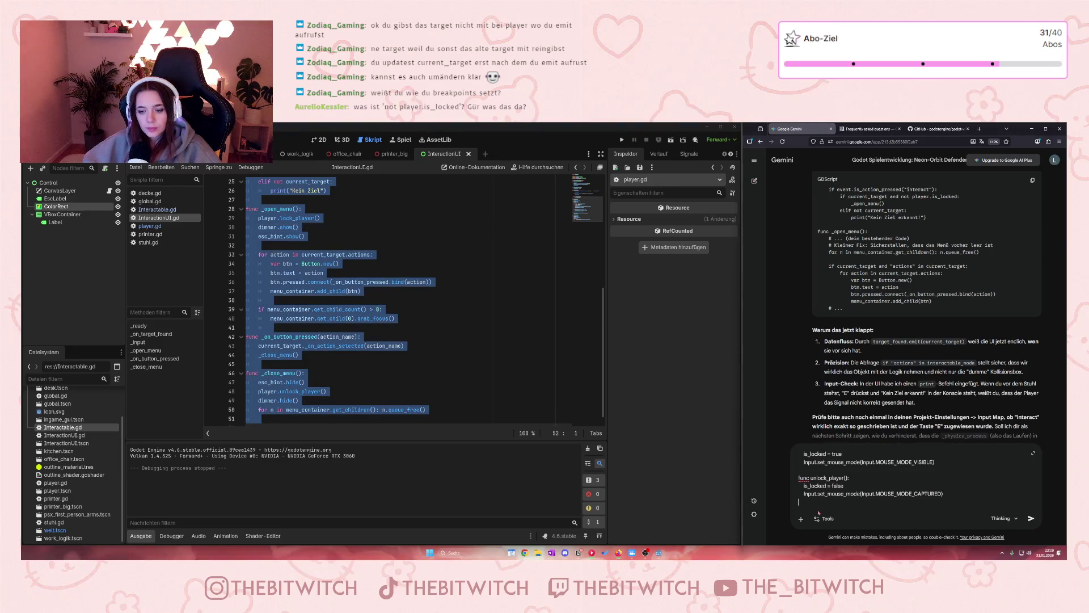
pyautogui.hotkey('shift', 'Return')
pyautogui.write('Interac')
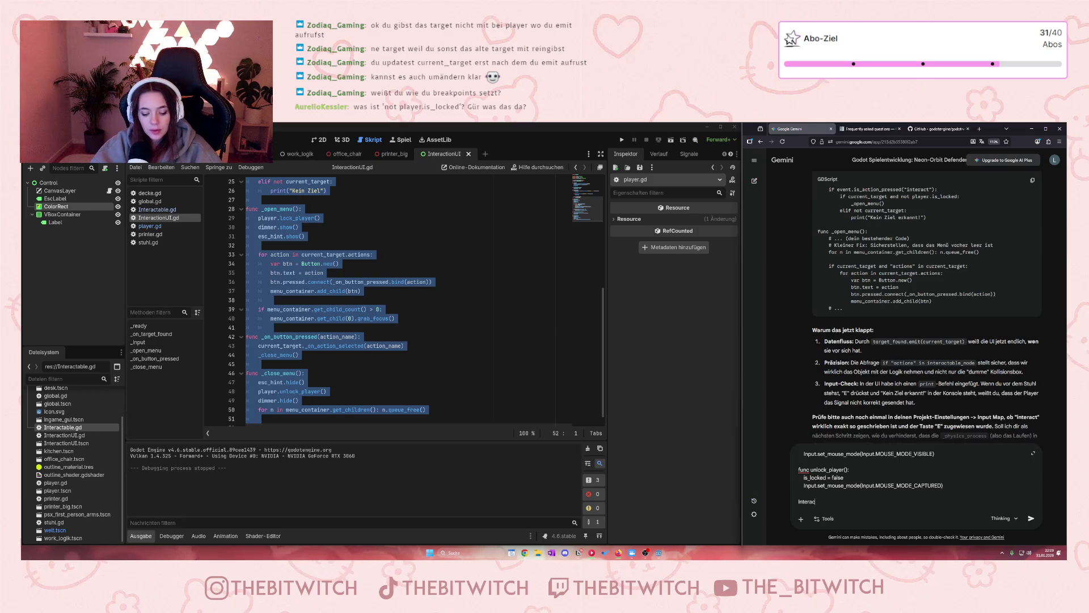
pyautogui.write('tionUI')
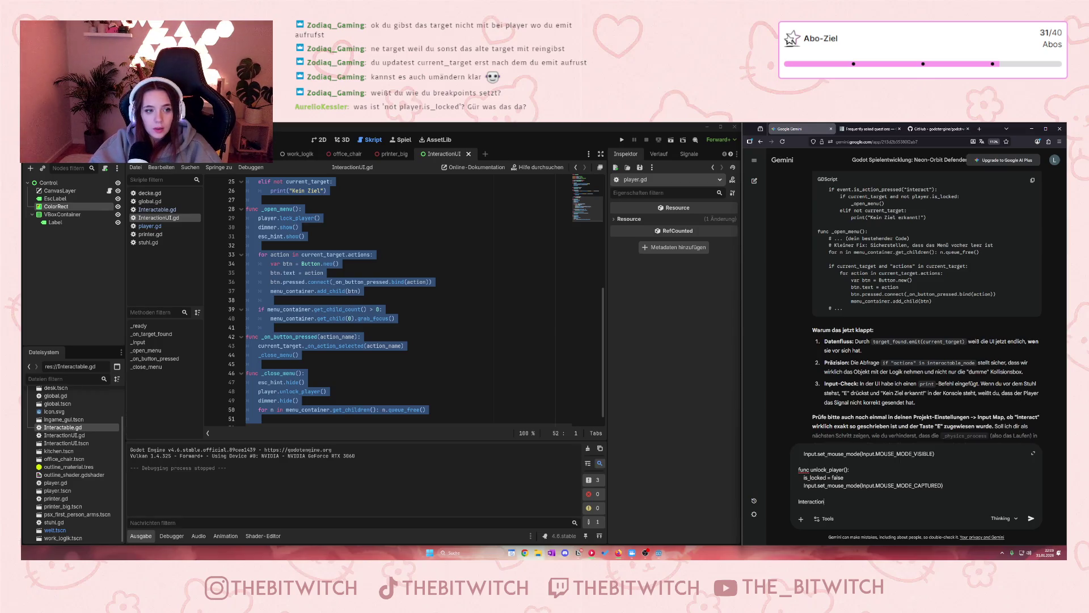
pyautogui.write('.gd:')
pyautogui.hotkey('shift', 'Return')
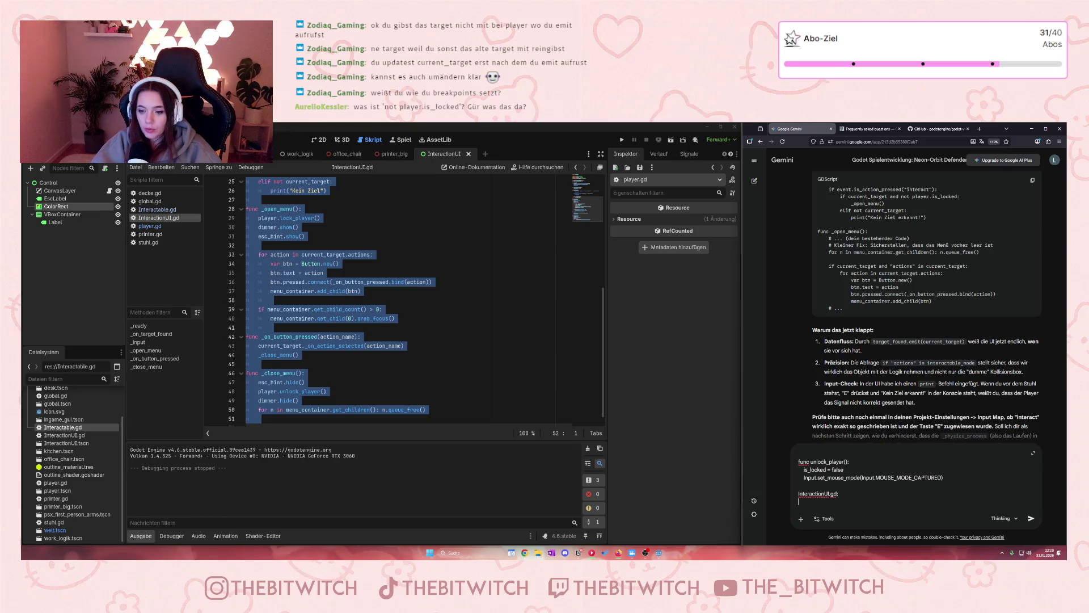
pyautogui.hotkey('ctrl', 'v')
pyautogui.write('so ')
pyautogui.write('ktio')
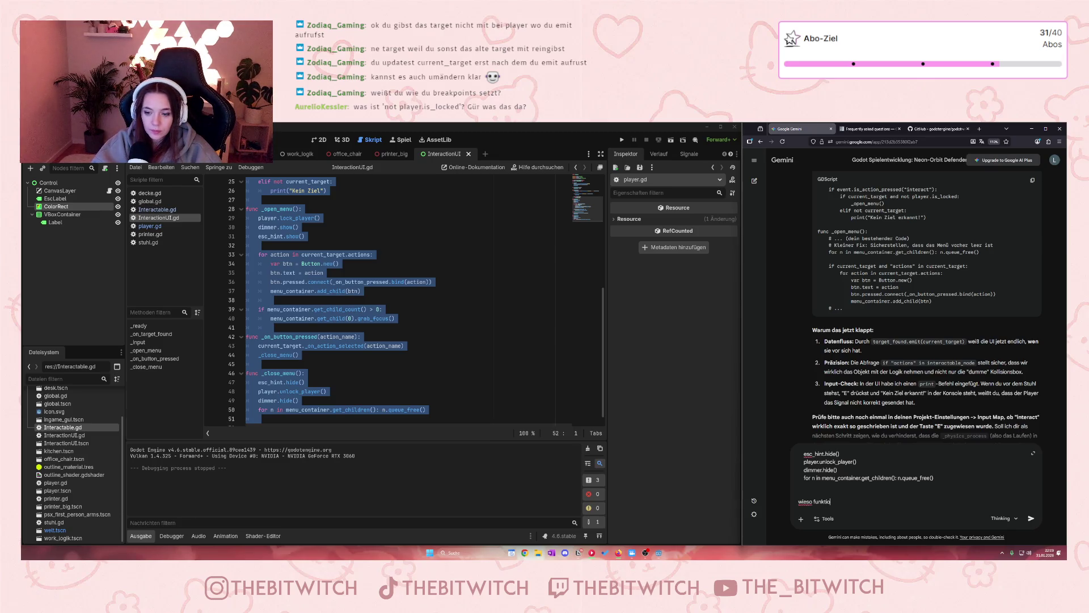
pyautogui.write('niert nc')
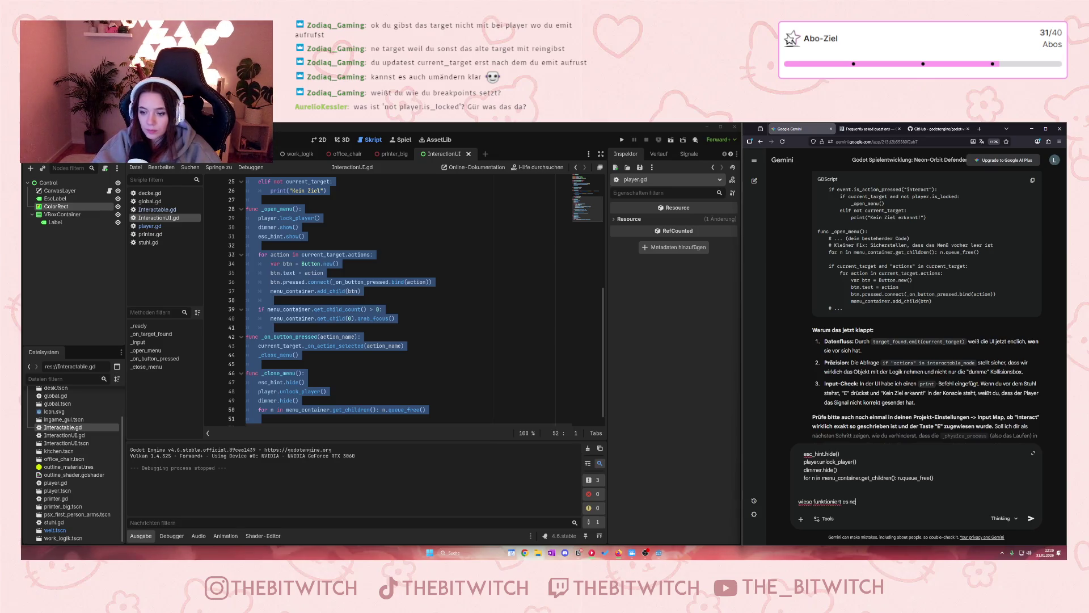
pyautogui.write('icht')
pyautogui.press('Return')
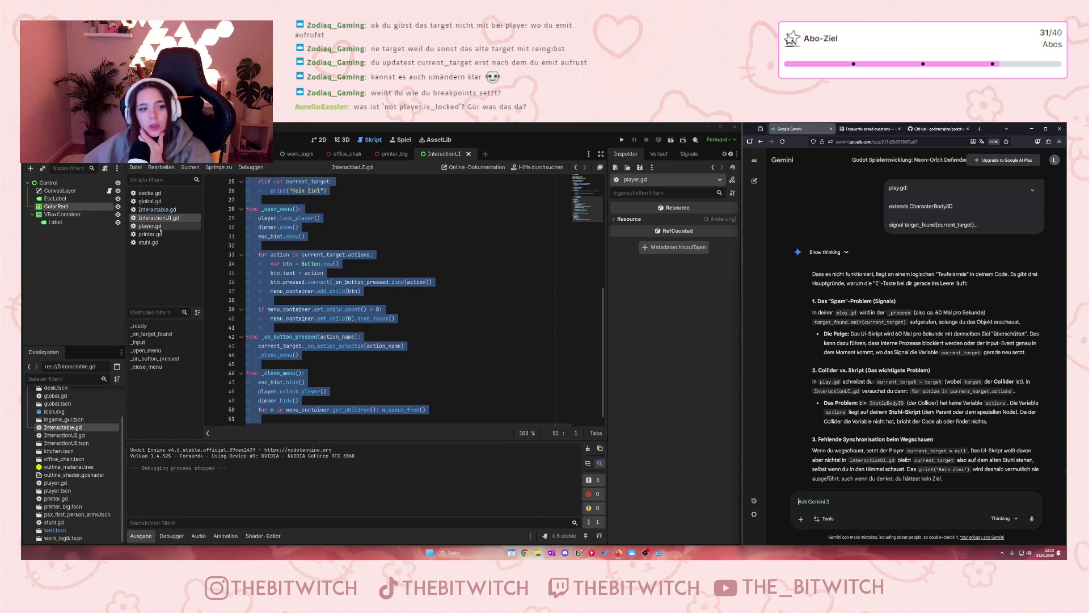
# - Open printer.gd, then switch to the Welt scene and inspect the Stuhl chair node's properties
pyautogui.click(152, 235)
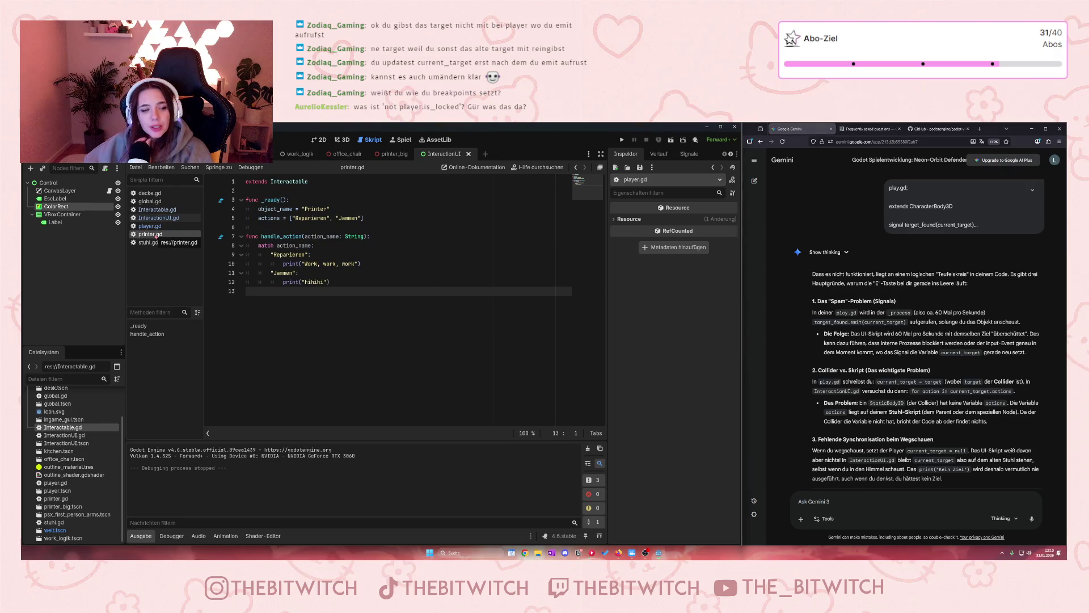
pyautogui.moveTo(155, 236); pyautogui.dragTo(139, 173)
pyautogui.click(127, 154)
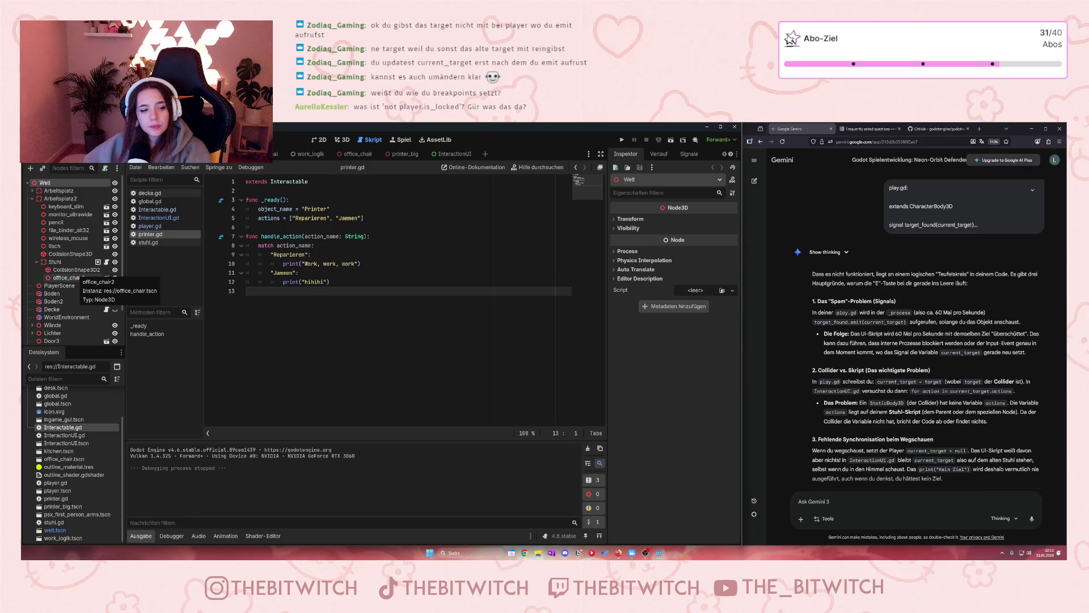
pyautogui.click(73, 262)
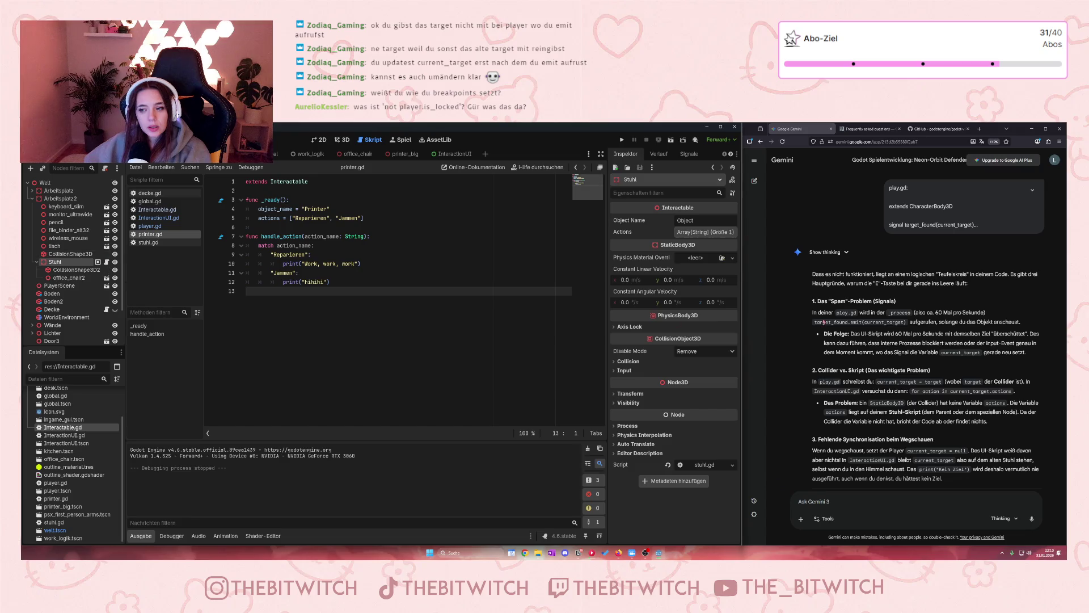
pyautogui.scroll(-2, 956, 369)
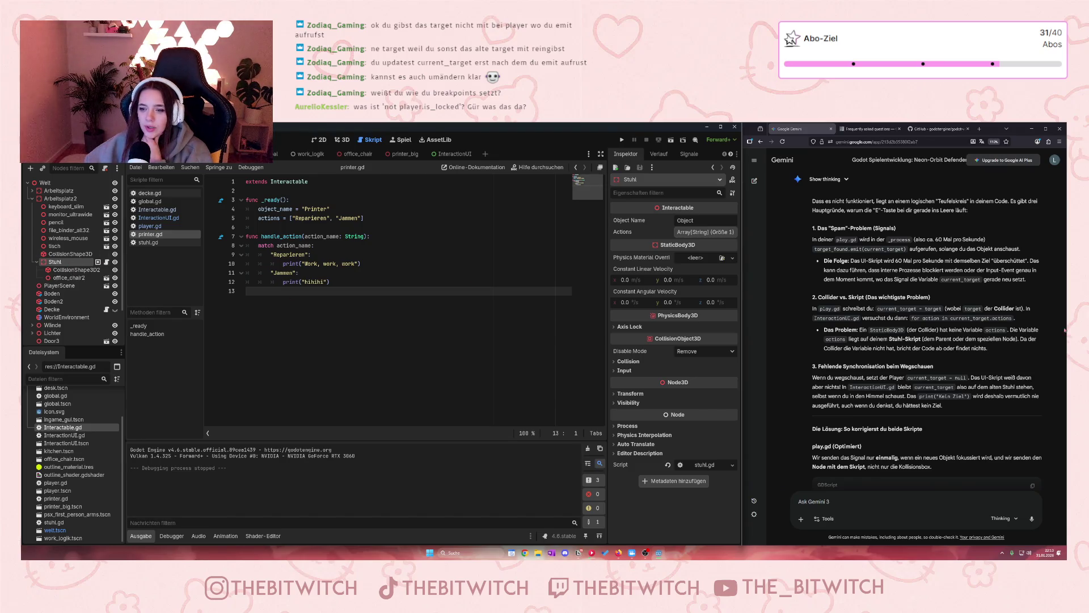
# - Read Gemini's collider and no-target explanations down to the InteractionUI.gd target_lost adjustment
pyautogui.moveTo(982, 330); pyautogui.dragTo(869, 329)
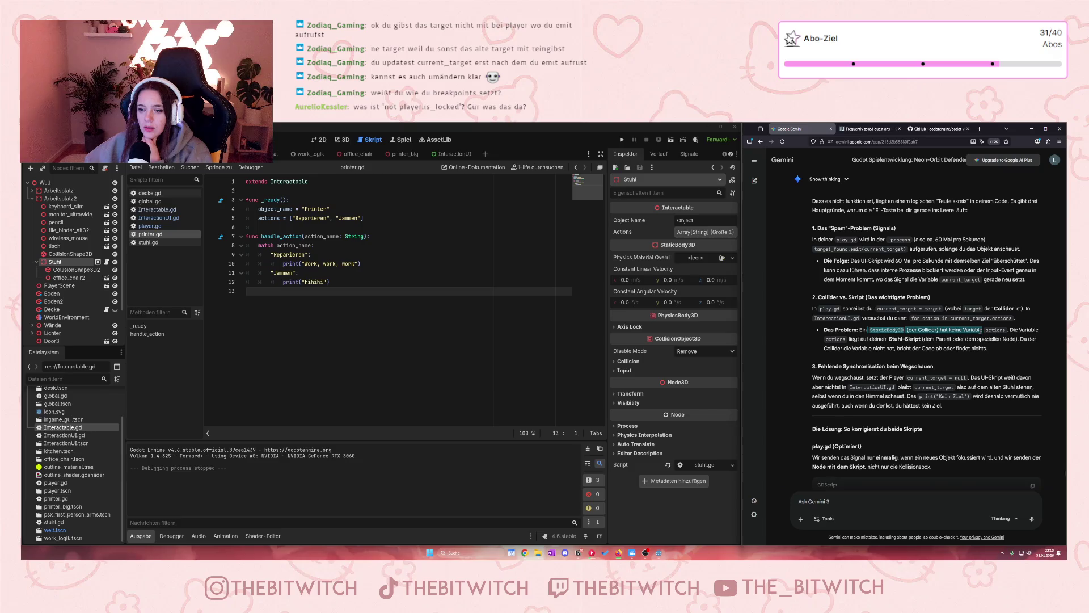
pyautogui.click(869, 330)
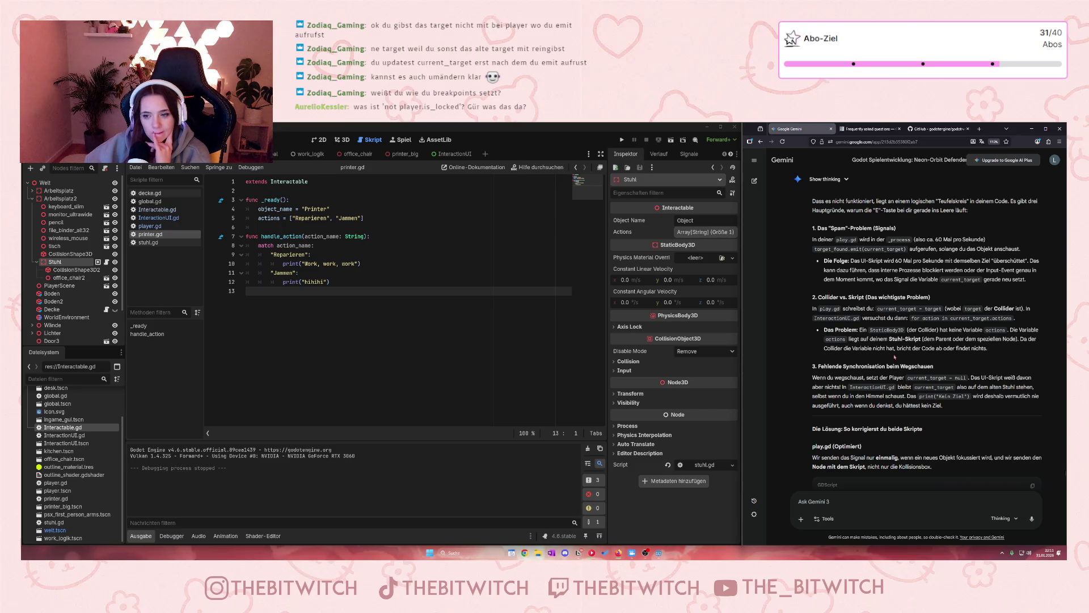
pyautogui.scroll(-1, 894, 356)
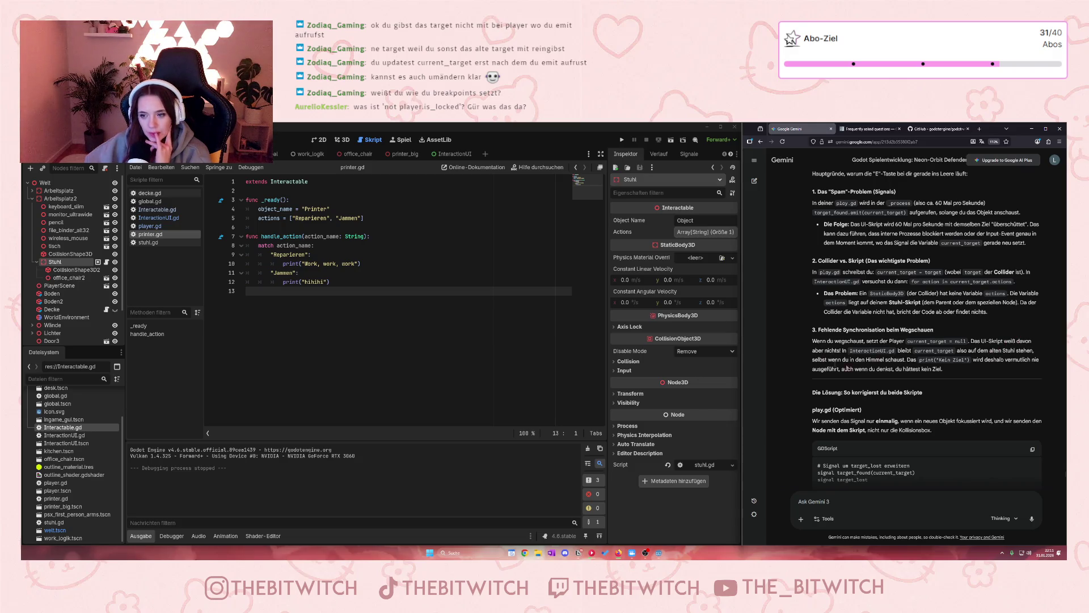
pyautogui.moveTo(885, 369); pyautogui.dragTo(1011, 368)
pyautogui.click(939, 368)
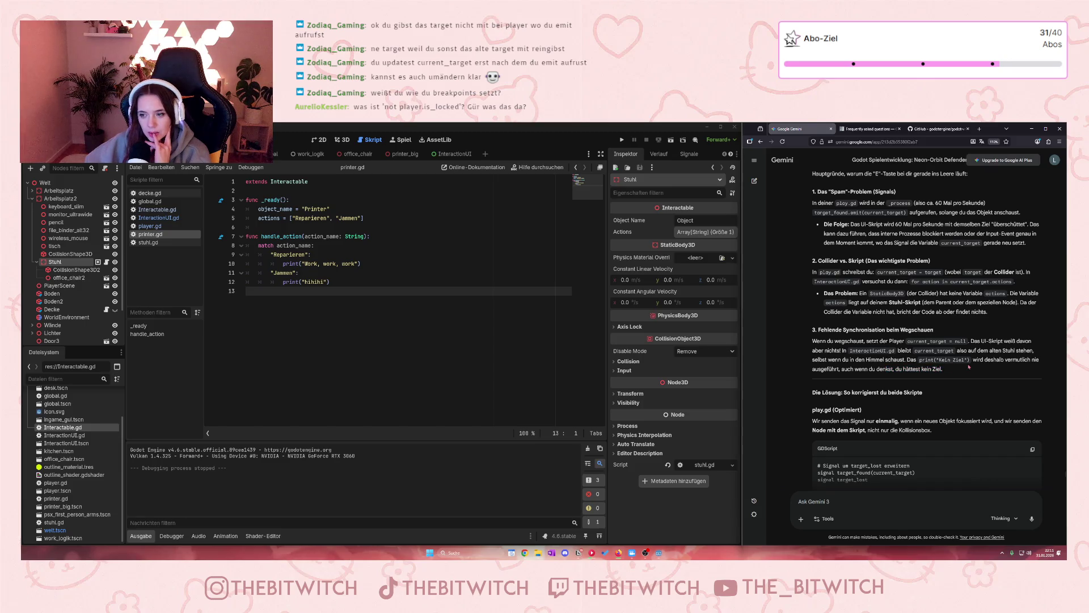
pyautogui.scroll(-2, 968, 366)
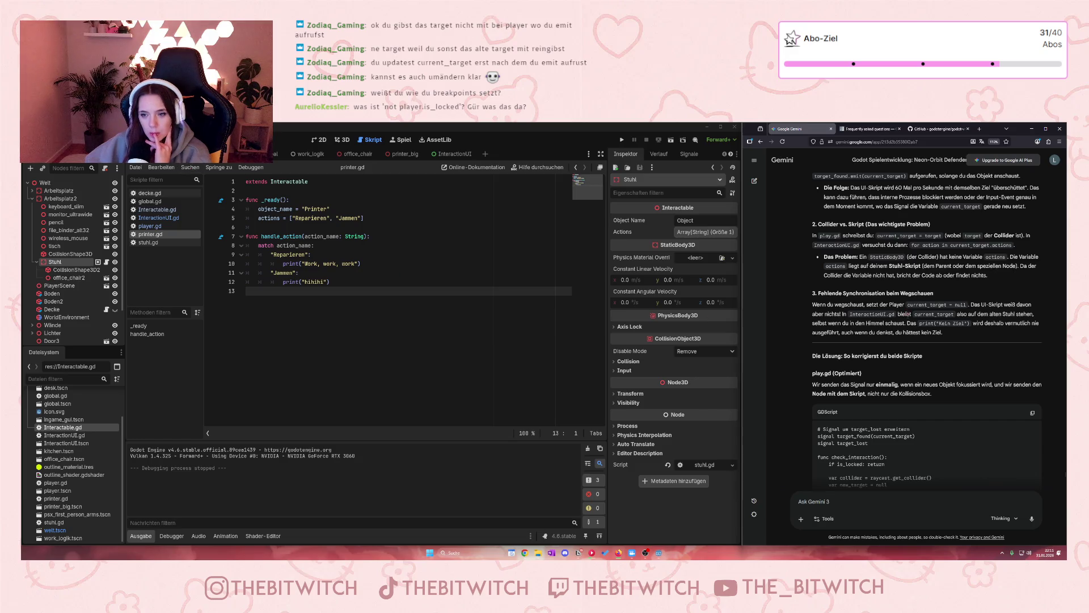
pyautogui.scroll(-10, 930, 321)
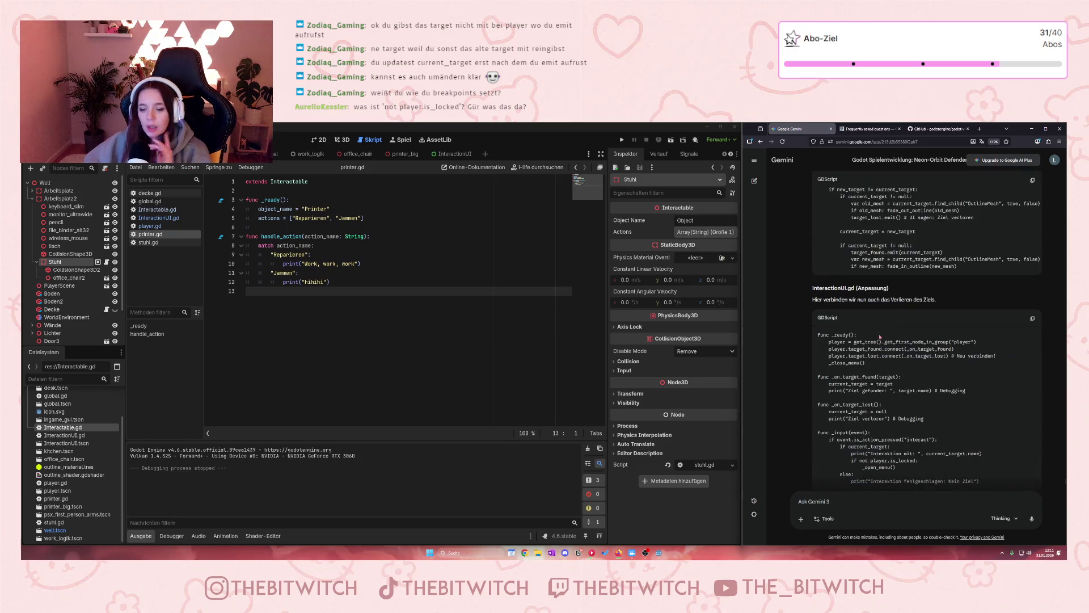